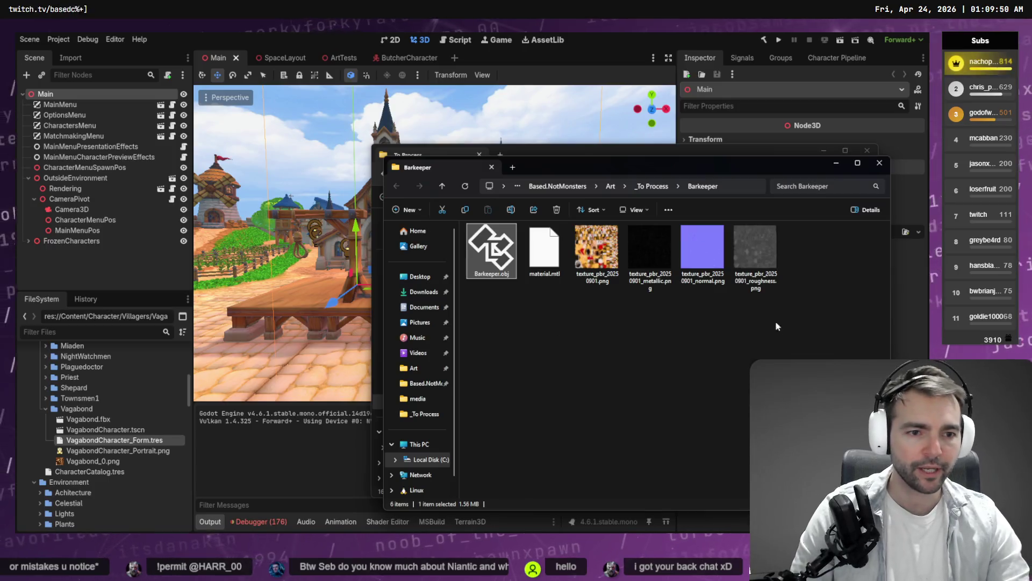
# Step: Create a new folder named 'Barkeeper' under Villagers in Godot's FileSystem dock
pyautogui.click(60, 425)
pyautogui.scroll(5, 71, 408)
pyautogui.scroll(2, 71, 403)
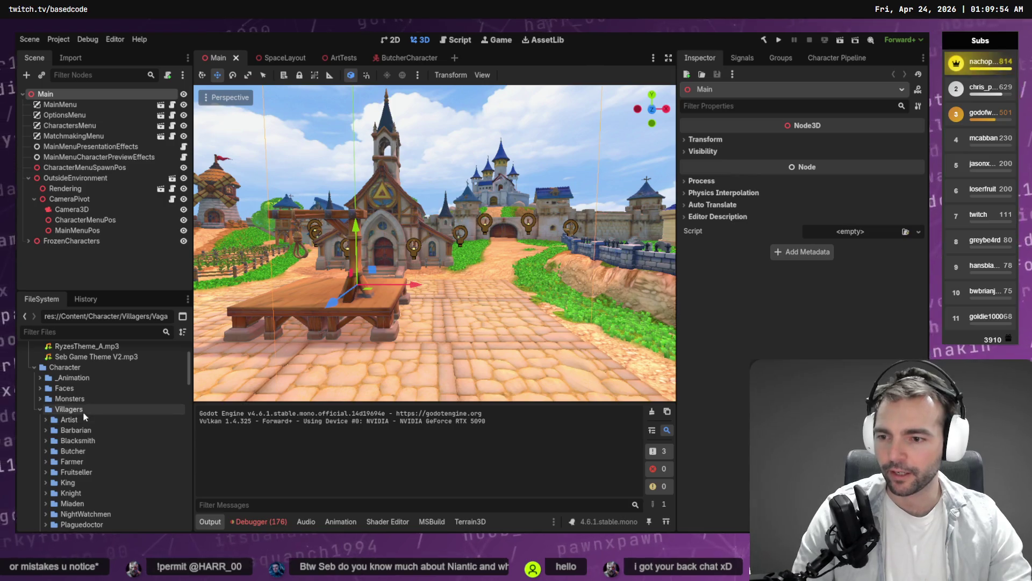
pyautogui.rightClick(82, 412)
pyautogui.moveTo(150, 360)
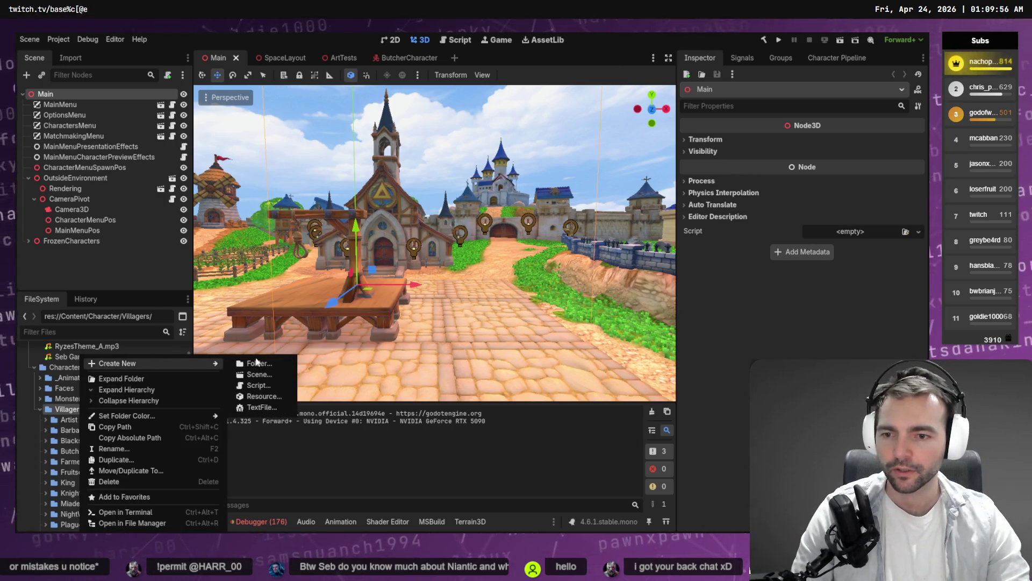
pyautogui.click(262, 363)
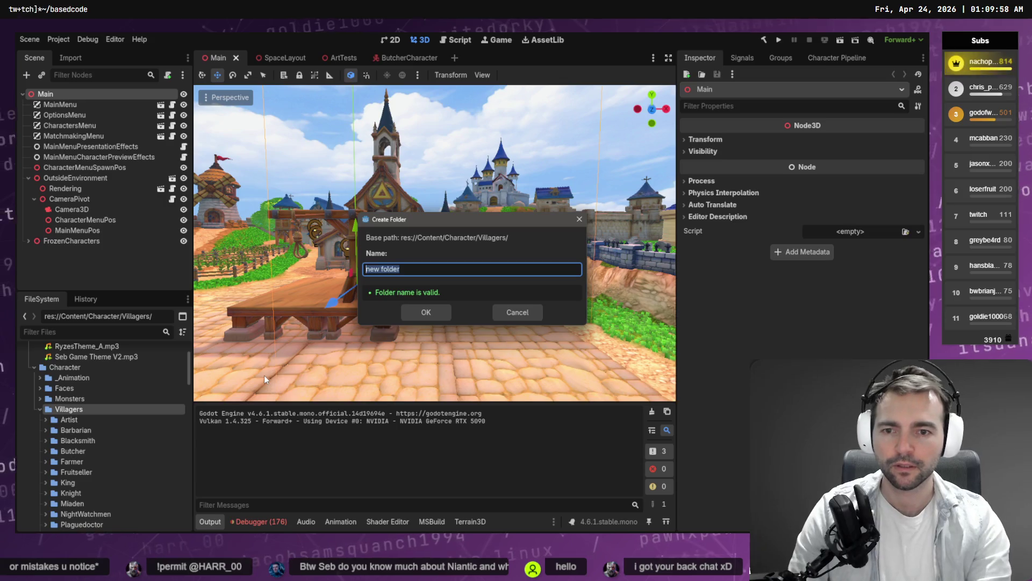
pyautogui.write('Barkeeper')
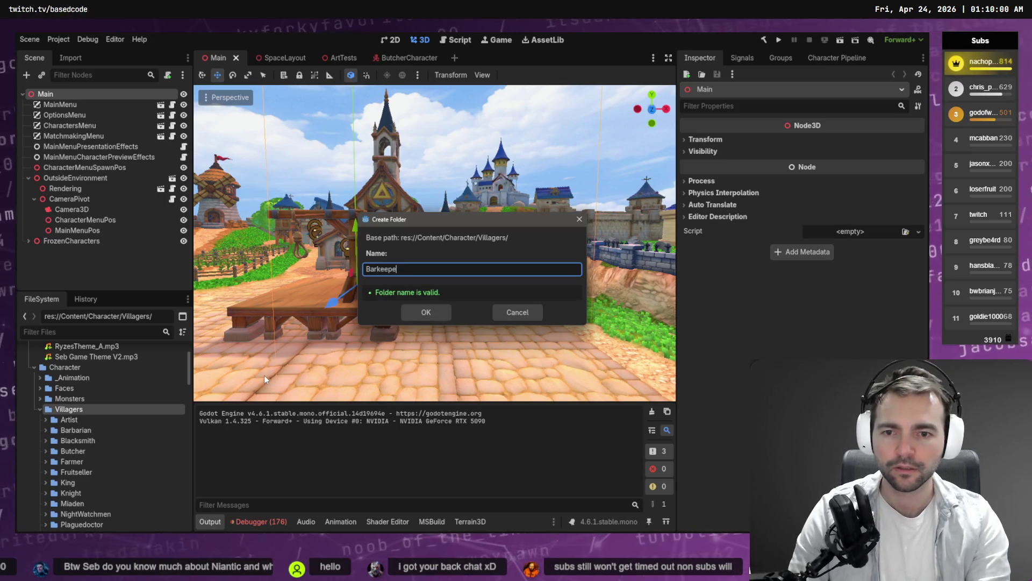
pyautogui.press('Return')
pyautogui.hotkey('alt', 'Tab')
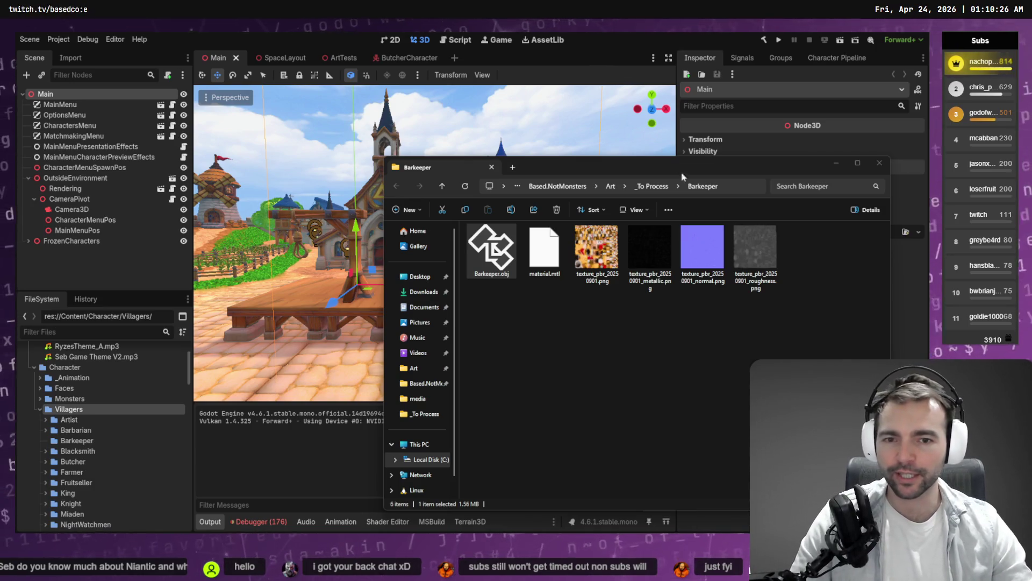
# Step: Import the six Barkeeper source files into the Barkeeper folder by dragging them in
pyautogui.moveTo(813, 356); pyautogui.dragTo(467, 221)
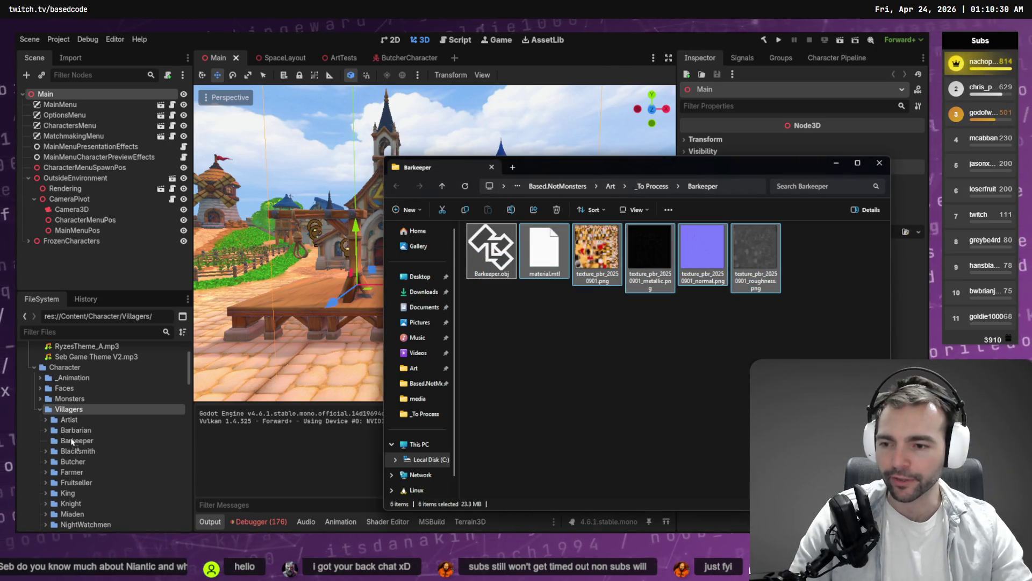
pyautogui.moveTo(70, 442); pyautogui.dragTo(71, 443)
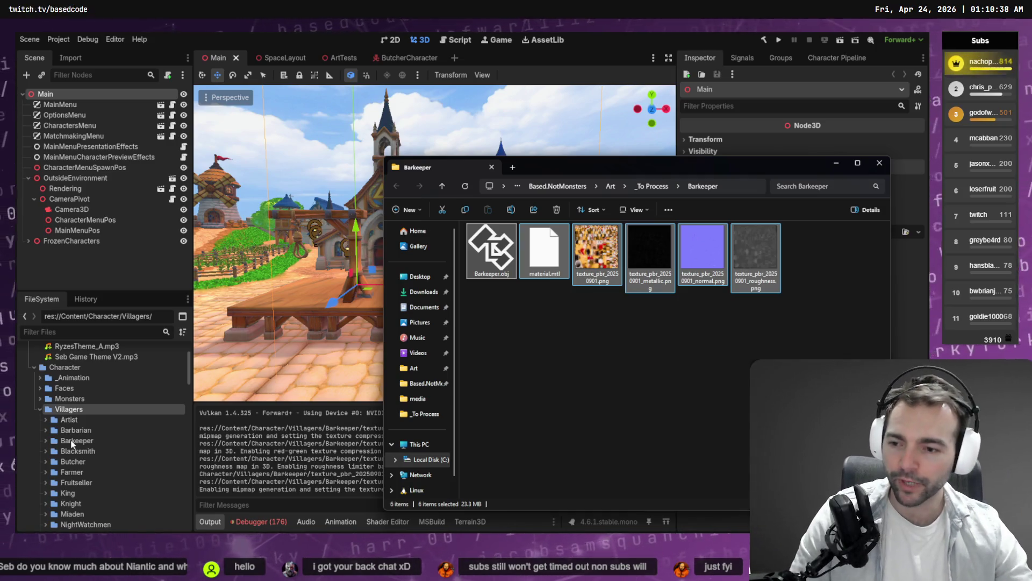
pyautogui.click(73, 442)
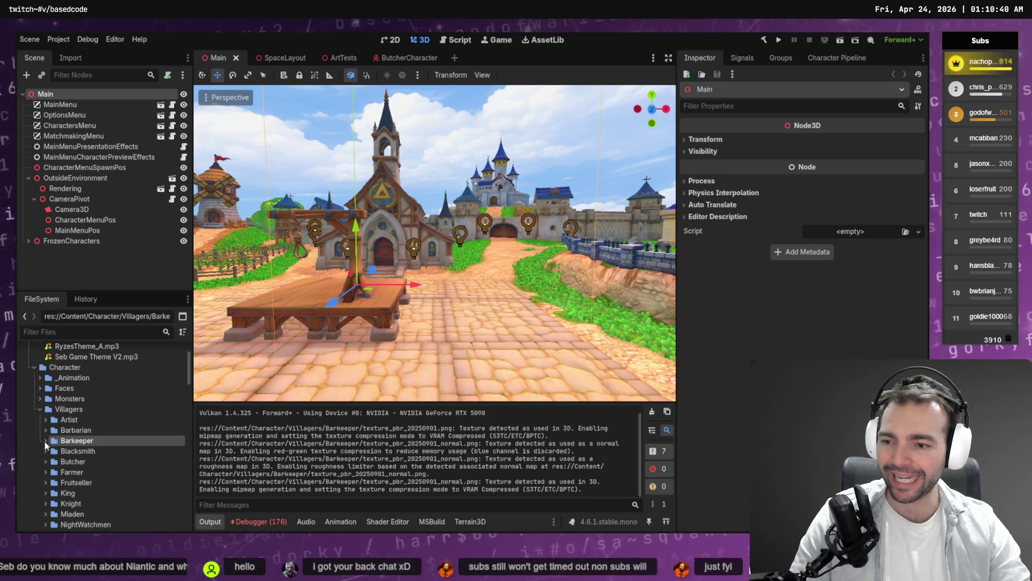
# Step: Delete the imported Barkeeper.obj and texture files from the project, confirming removal
pyautogui.click(44, 441)
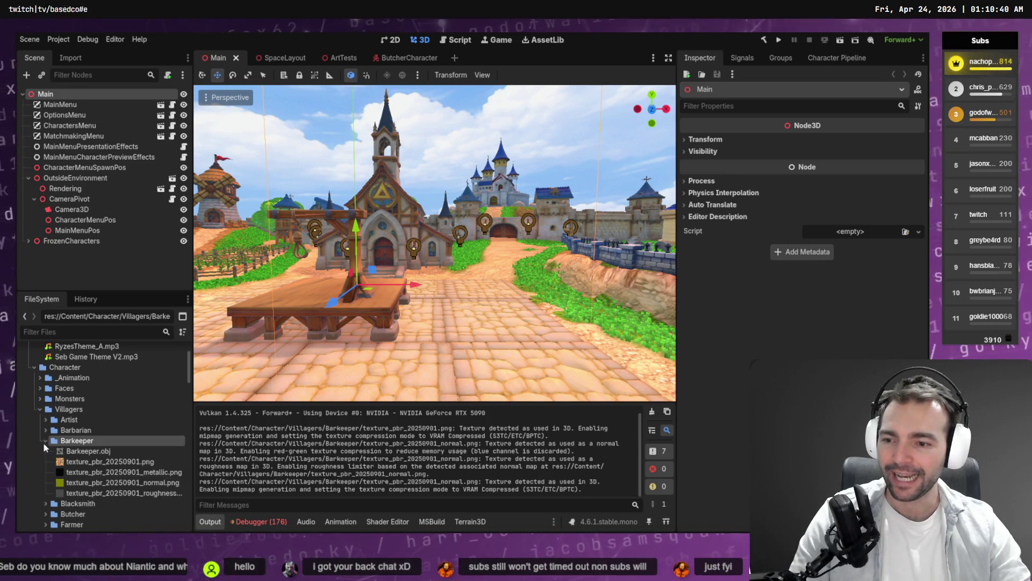
pyautogui.rightClick(83, 454)
pyautogui.keyDown('shift'); pyautogui.click(115, 493); pyautogui.keyUp('shift')
pyautogui.rightClick(115, 495)
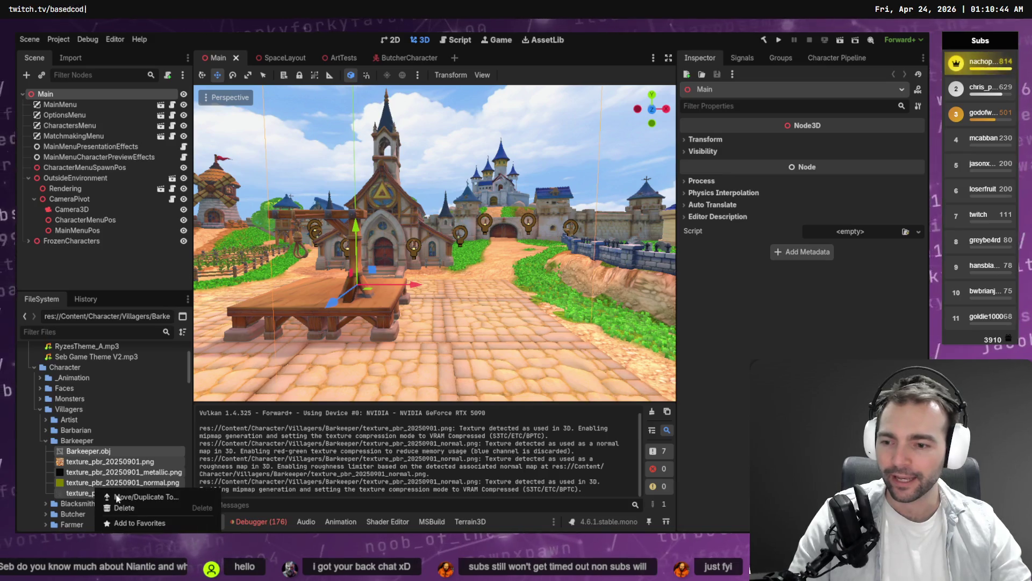
pyautogui.click(124, 507)
pyautogui.click(424, 324)
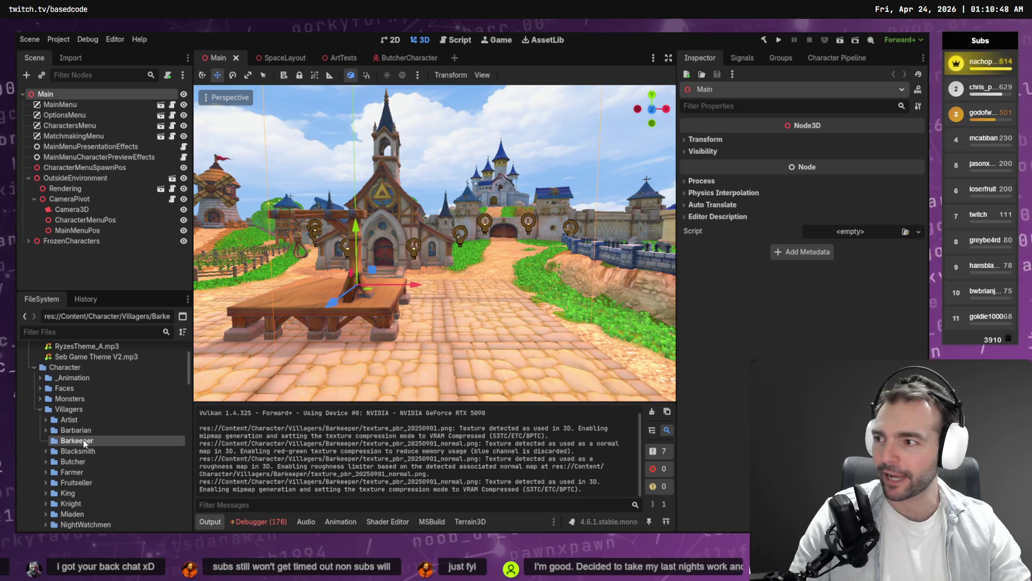
pyautogui.hotkey('alt', 'Tab')
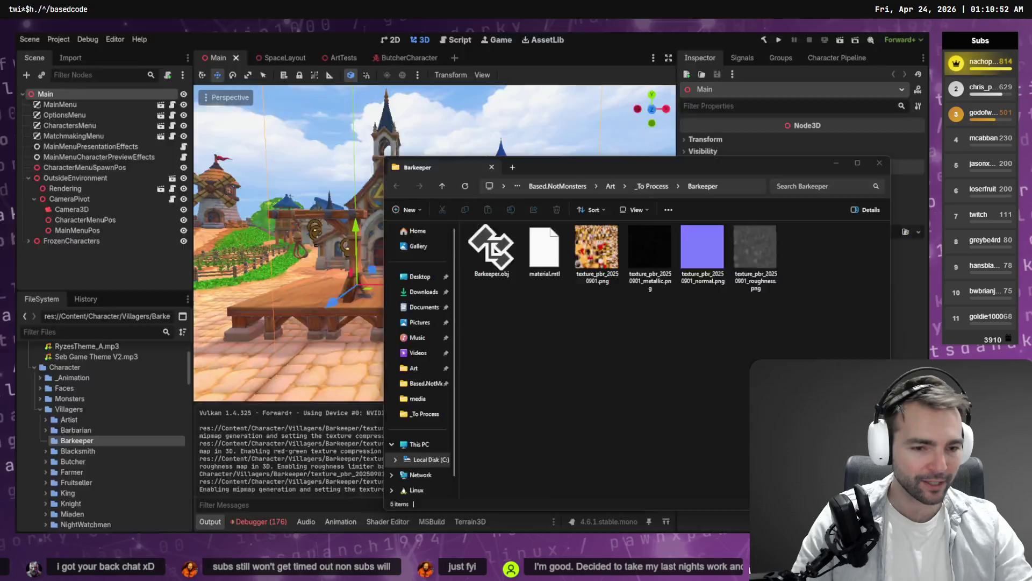
# Step: Load Barkeeper.obj into AccuRIG as the character and run Rig Body to place joints
pyautogui.hotkey('alt', 'Tab')
pyautogui.hotkey('alt', 'Tab')
pyautogui.click(504, 281)
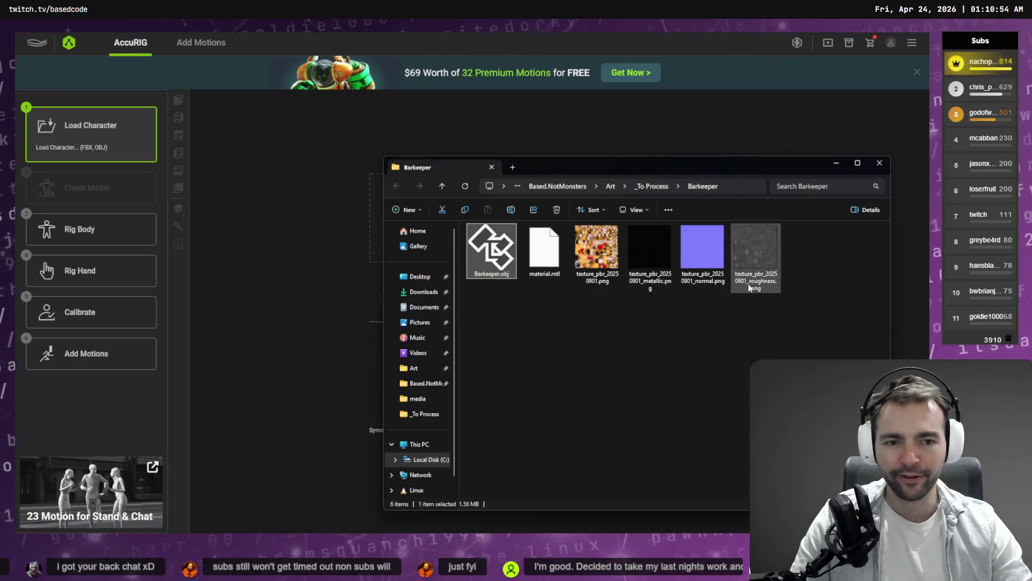
pyautogui.moveTo(505, 281)
pyautogui.mouseDown()
pyautogui.moveTo(472, 248)
pyautogui.moveTo(372, 221)
pyautogui.mouseUp()
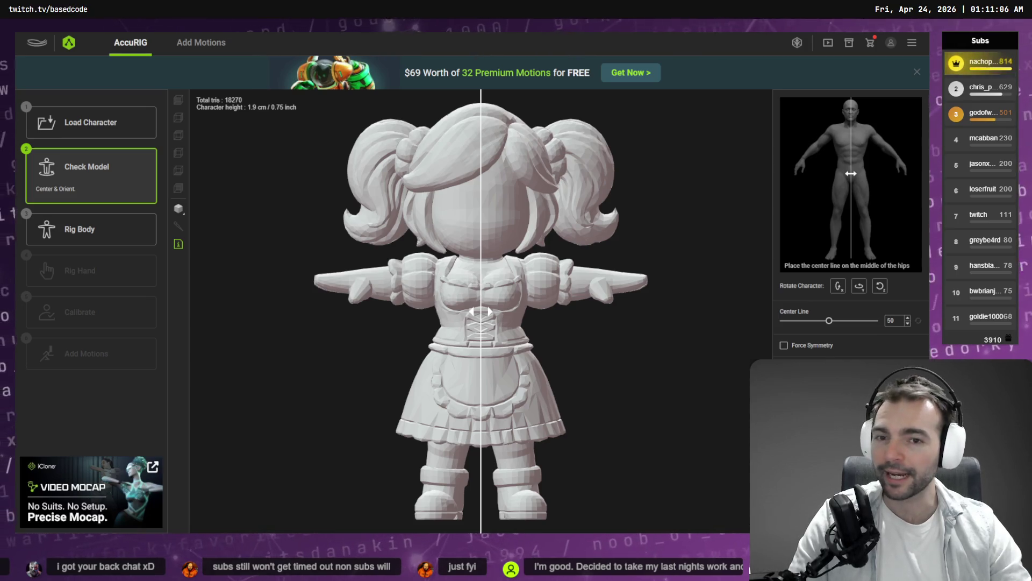
pyautogui.click(131, 228)
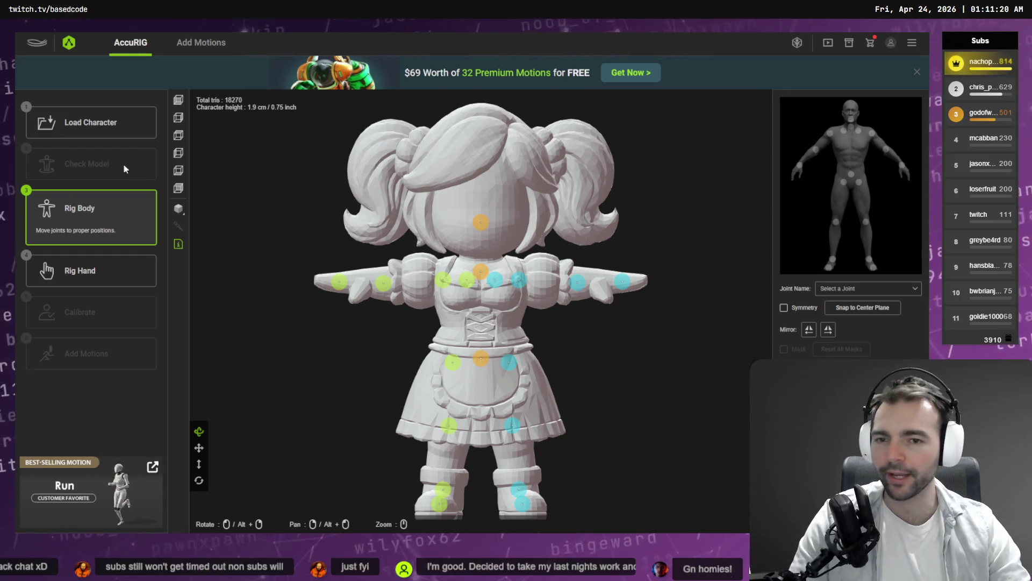
# Step: Move the arm joint onto the elbow and check the joints from the side
pyautogui.moveTo(484, 222)
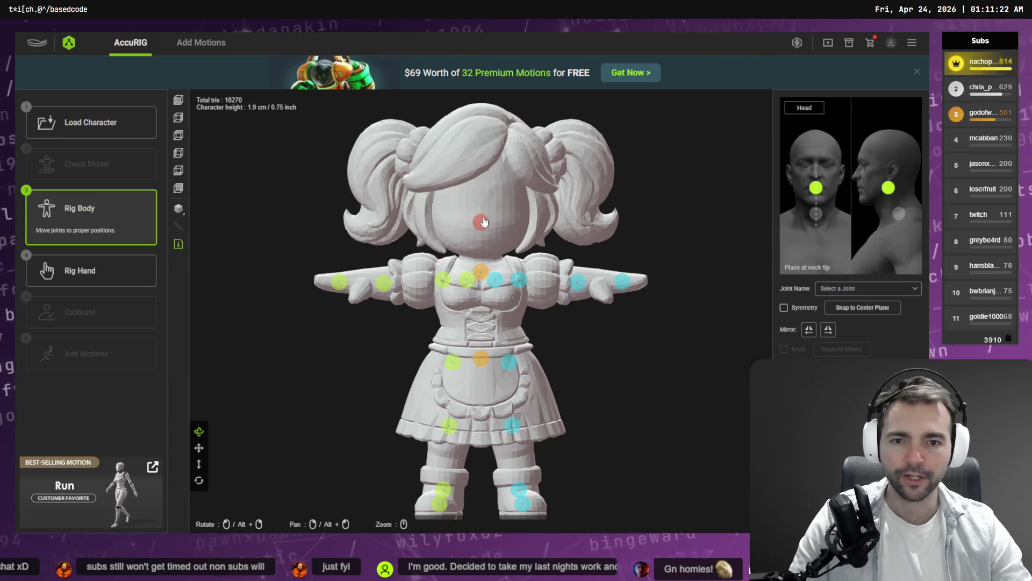
pyautogui.moveTo(382, 291)
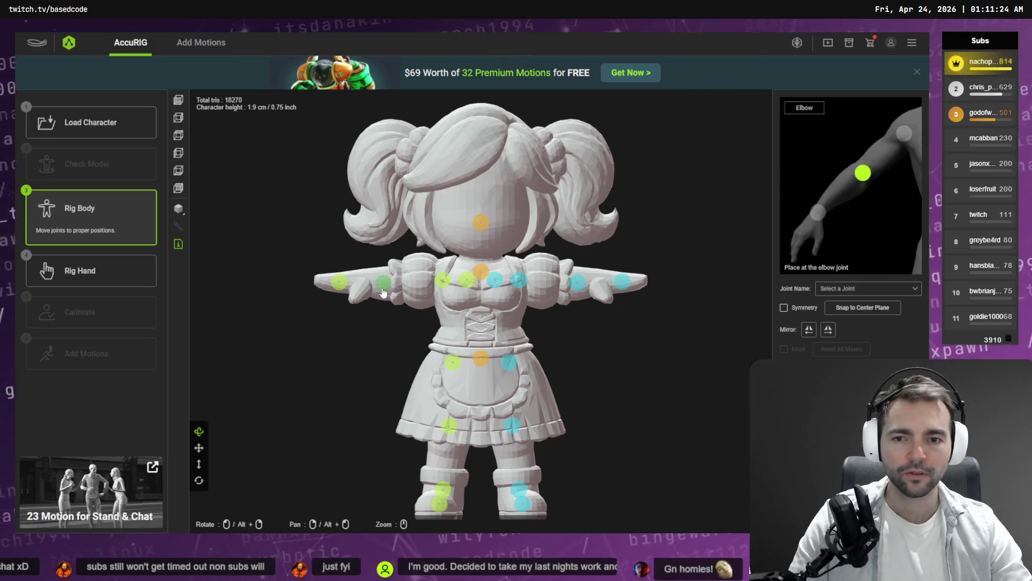
pyautogui.moveTo(383, 290)
pyautogui.mouseDown()
pyautogui.moveTo(403, 290)
pyautogui.moveTo(361, 285)
pyautogui.moveTo(371, 283)
pyautogui.mouseUp()
pyautogui.moveTo(344, 287)
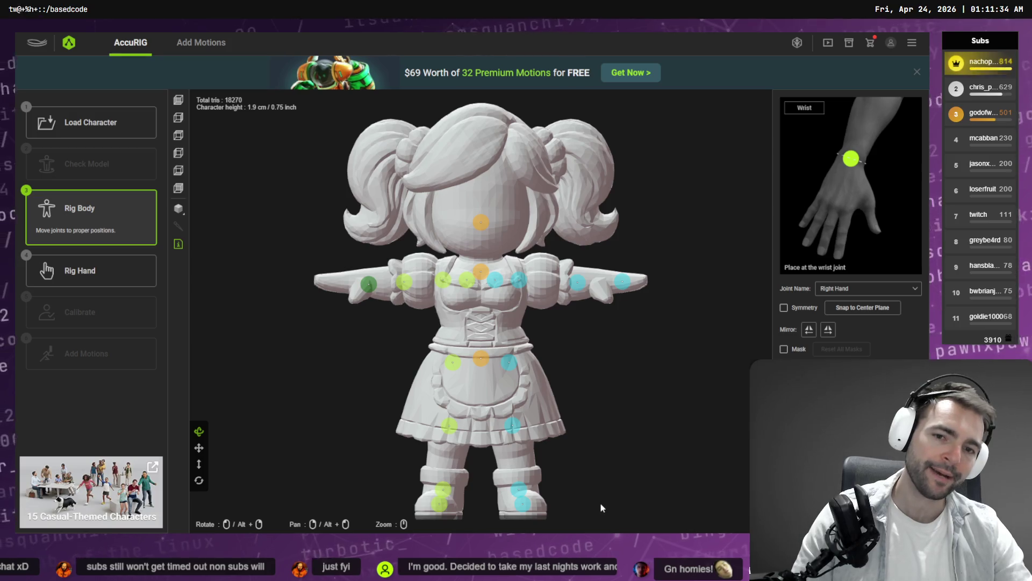
pyautogui.moveTo(500, 377)
pyautogui.mouseDown()
pyautogui.moveTo(410, 368)
pyautogui.moveTo(426, 357)
pyautogui.moveTo(532, 362)
pyautogui.moveTo(392, 357)
pyautogui.moveTo(414, 357)
pyautogui.mouseUp()
# Step: Rig the hands with the chosen finger count and proceed to calibration
pyautogui.click(80, 271)
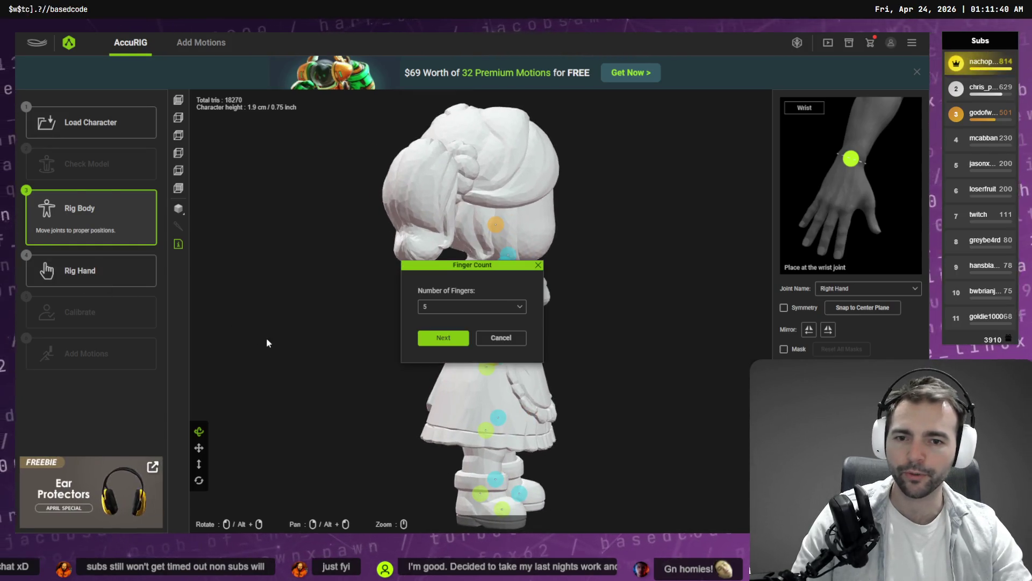
pyautogui.click(472, 306)
pyautogui.click(449, 317)
pyautogui.click(463, 340)
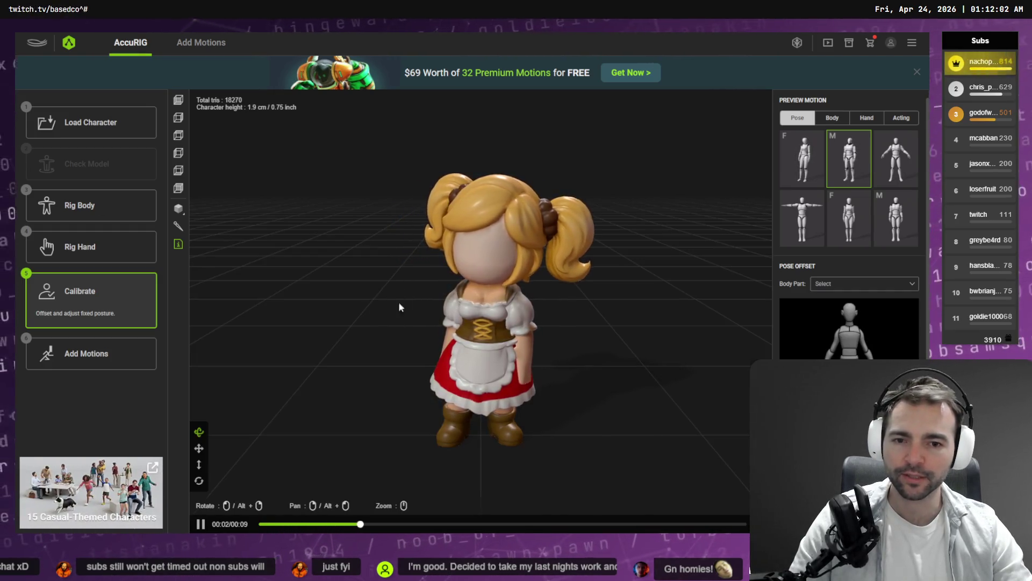
# Step: Preview the rigged Barkeeper in T-pose and A-pose, then play an Acting motion
pyautogui.moveTo(399, 305)
pyautogui.mouseDown()
pyautogui.moveTo(647, 305)
pyautogui.moveTo(340, 295)
pyautogui.mouseUp()
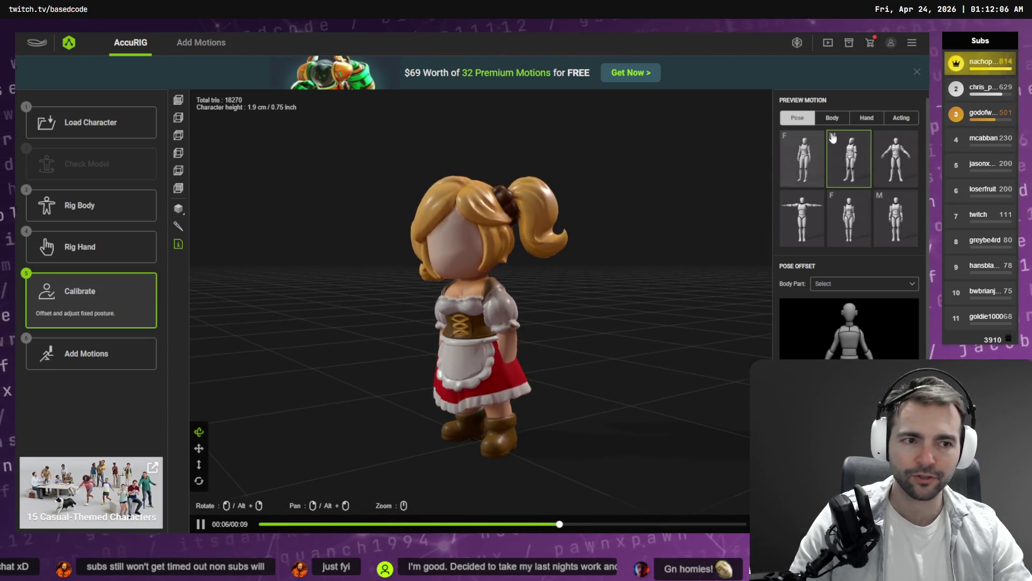
pyautogui.click(802, 217)
pyautogui.moveTo(575, 267)
pyautogui.mouseDown()
pyautogui.moveTo(510, 280)
pyautogui.moveTo(538, 277)
pyautogui.moveTo(593, 209)
pyautogui.moveTo(623, 195)
pyautogui.moveTo(648, 279)
pyautogui.mouseUp()
pyautogui.click(882, 177)
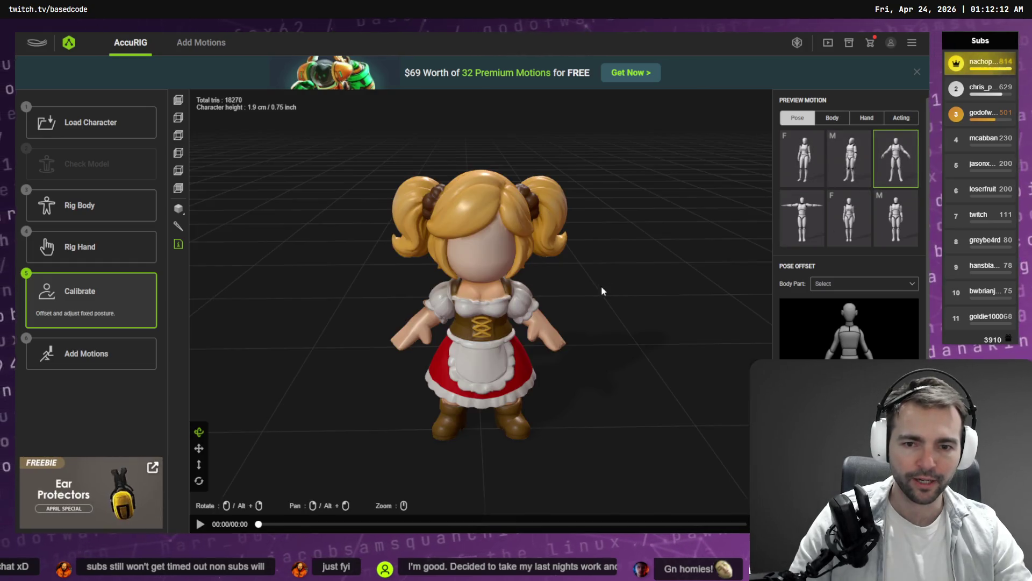
pyautogui.moveTo(548, 319)
pyautogui.mouseDown()
pyautogui.moveTo(705, 306)
pyautogui.moveTo(539, 305)
pyautogui.mouseUp()
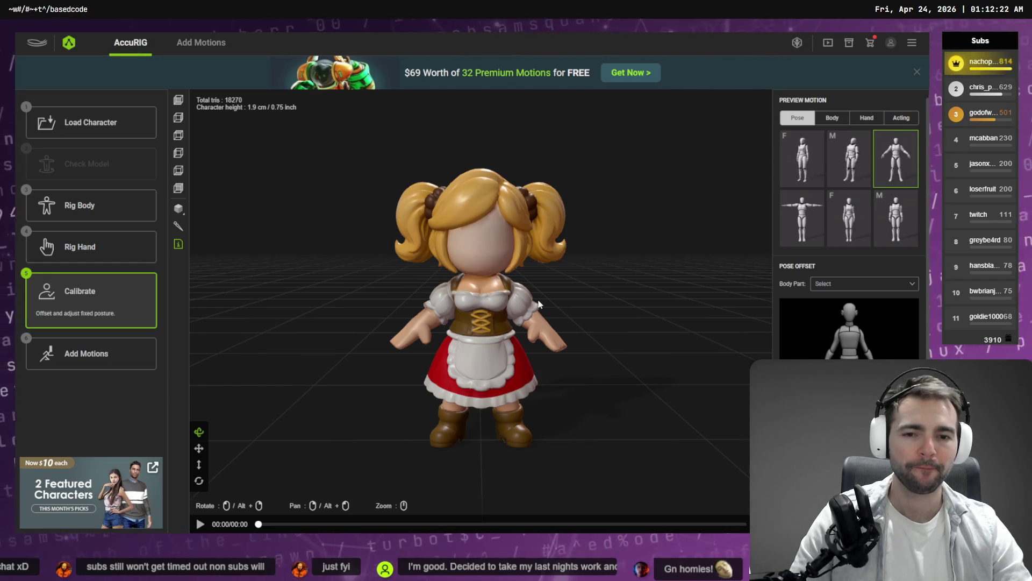
pyautogui.moveTo(540, 304)
pyautogui.mouseDown()
pyautogui.moveTo(624, 334)
pyautogui.moveTo(403, 311)
pyautogui.moveTo(636, 339)
pyautogui.moveTo(678, 322)
pyautogui.moveTo(441, 312)
pyautogui.mouseUp()
pyautogui.click(901, 117)
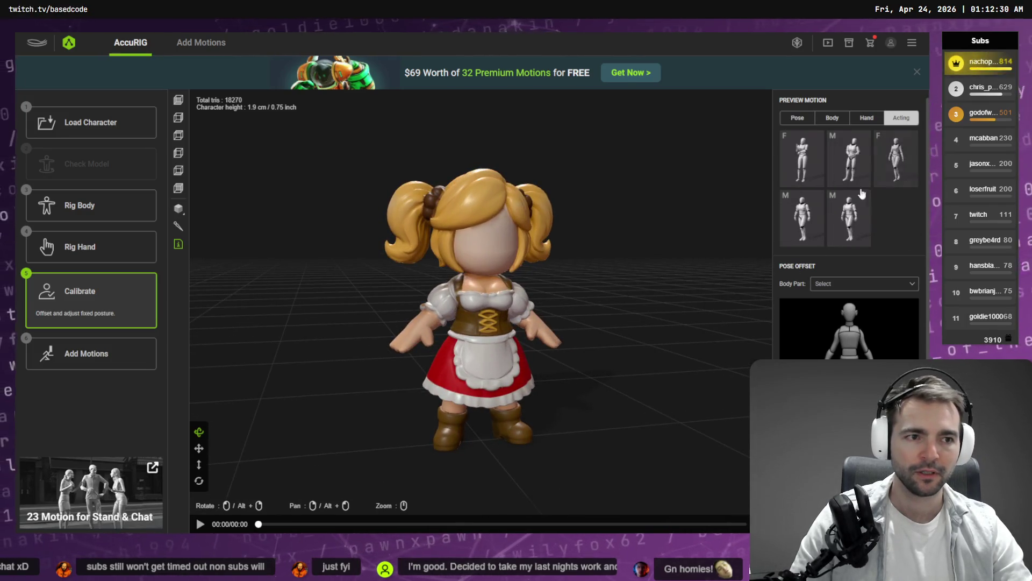
pyautogui.click(855, 207)
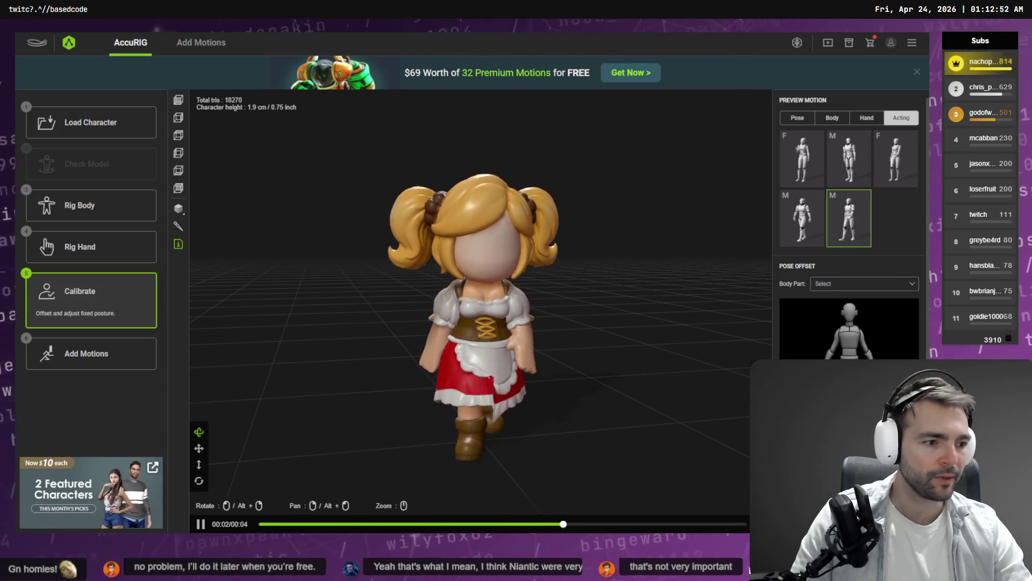
pyautogui.hotkey('alt', 'Tab')
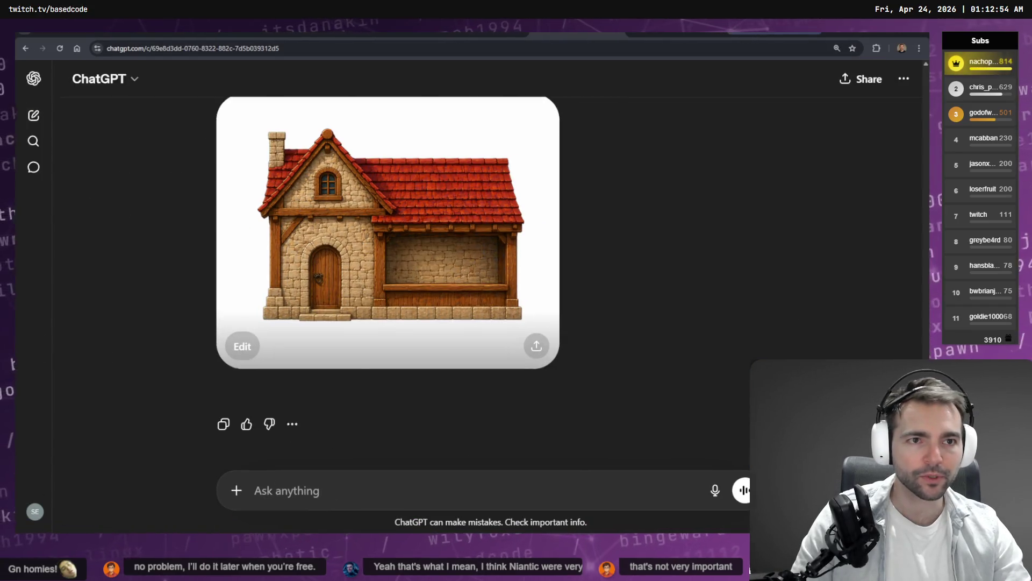
pyautogui.hotkey('ctrl', 'Tab')
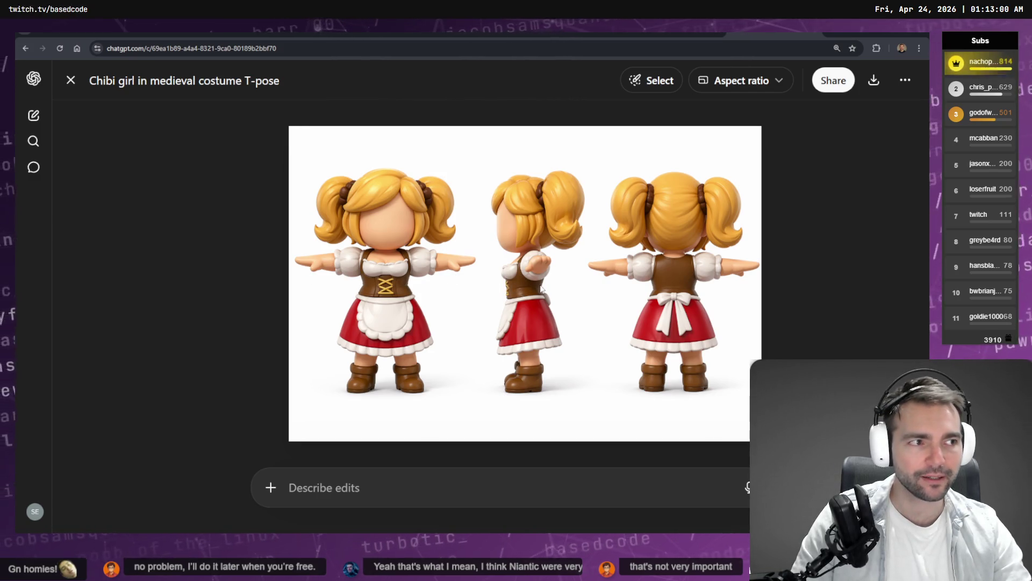
pyautogui.hotkey('alt', 'Tab')
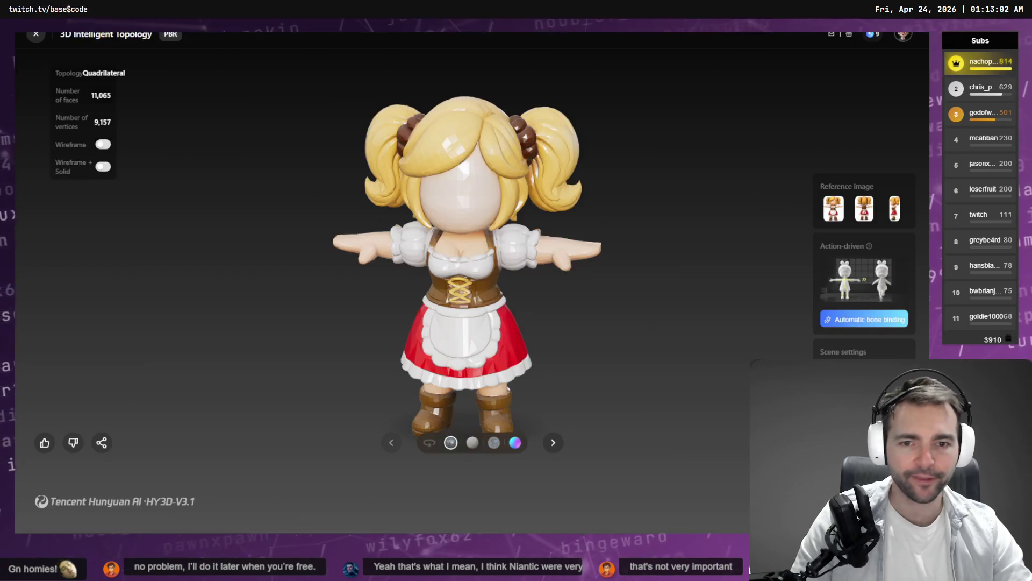
pyautogui.moveTo(643, 295)
pyautogui.mouseDown()
pyautogui.moveTo(670, 283)
pyautogui.moveTo(516, 221)
pyautogui.moveTo(518, 208)
pyautogui.moveTo(412, 297)
pyautogui.moveTo(518, 296)
pyautogui.moveTo(506, 294)
pyautogui.mouseUp()
pyautogui.hotkey('alt', 'Tab')
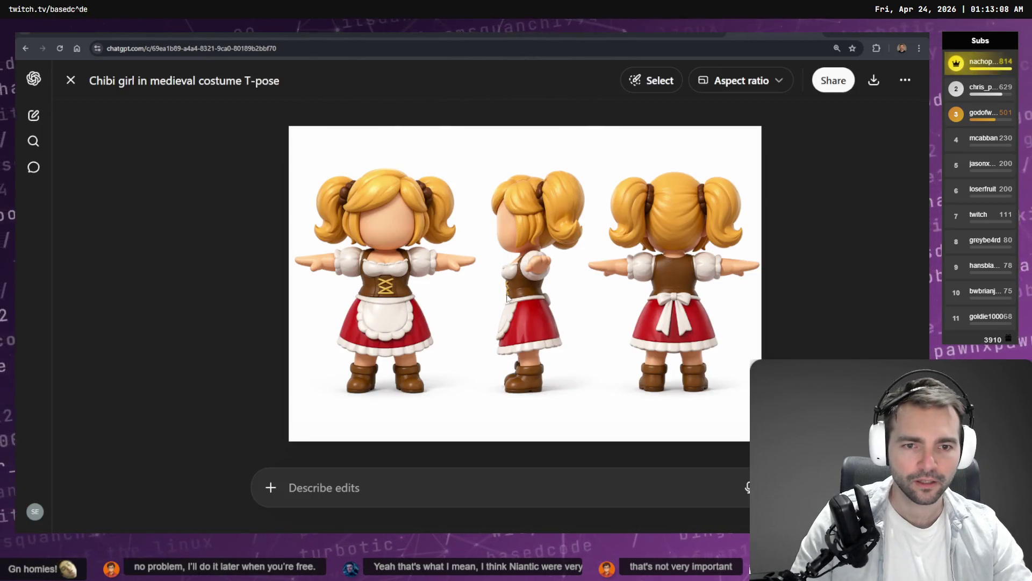
pyautogui.hotkey('alt', 'Tab')
pyautogui.hotkey('alt', 'Tab')
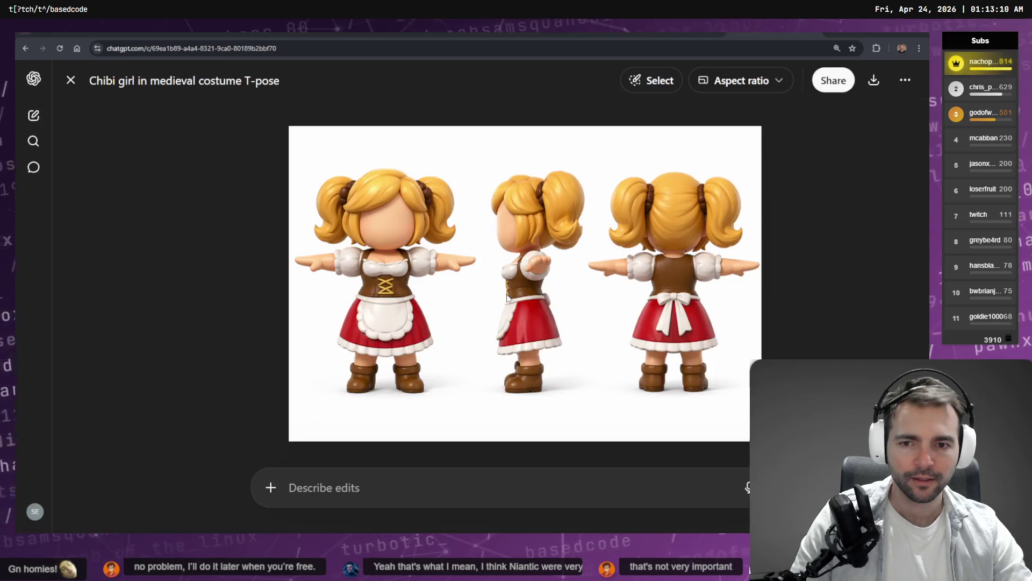
pyautogui.hotkey('alt', 'Tab')
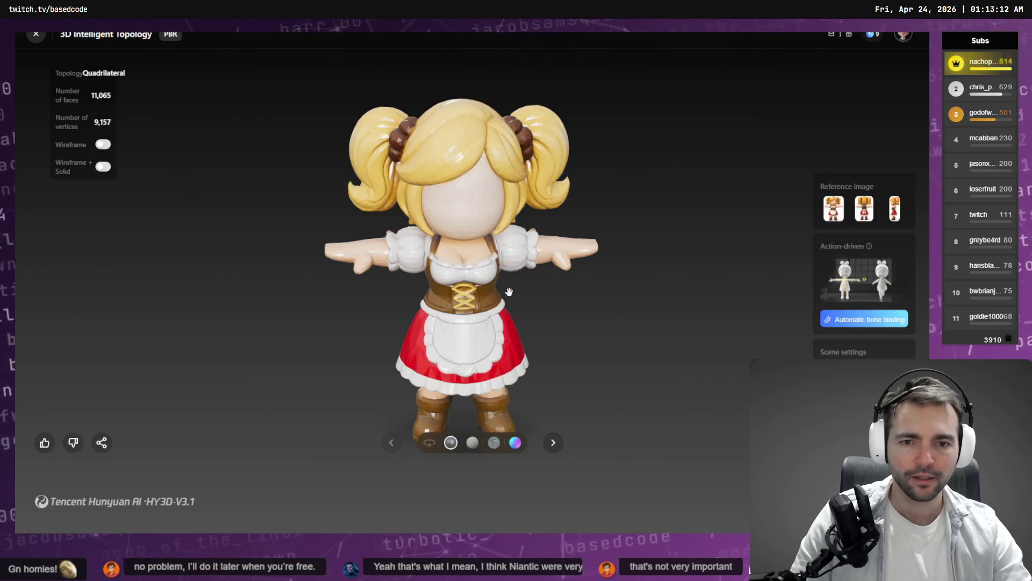
pyautogui.moveTo(509, 291); pyautogui.dragTo(513, 333)
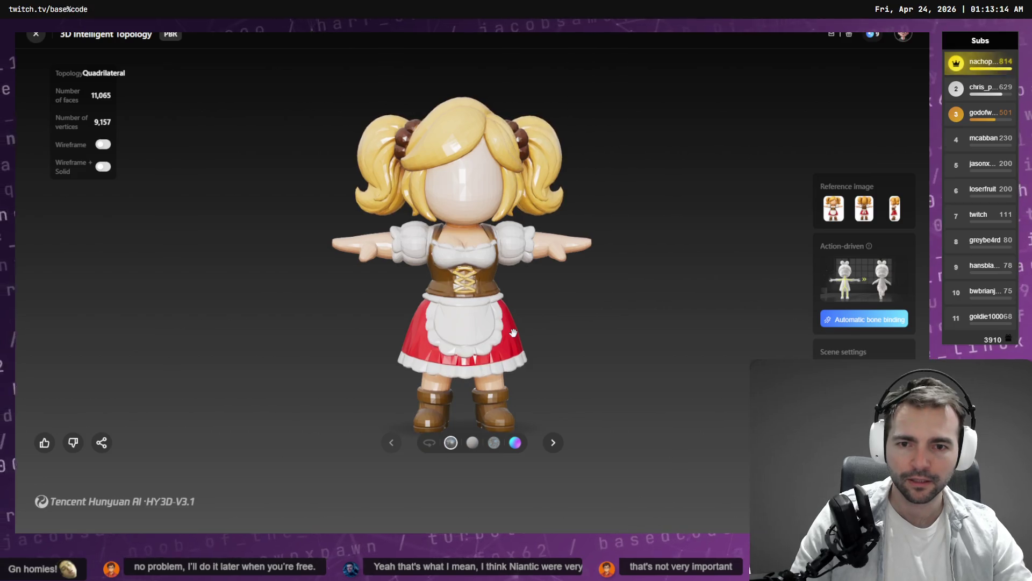
pyautogui.hotkey('alt', 'Tab')
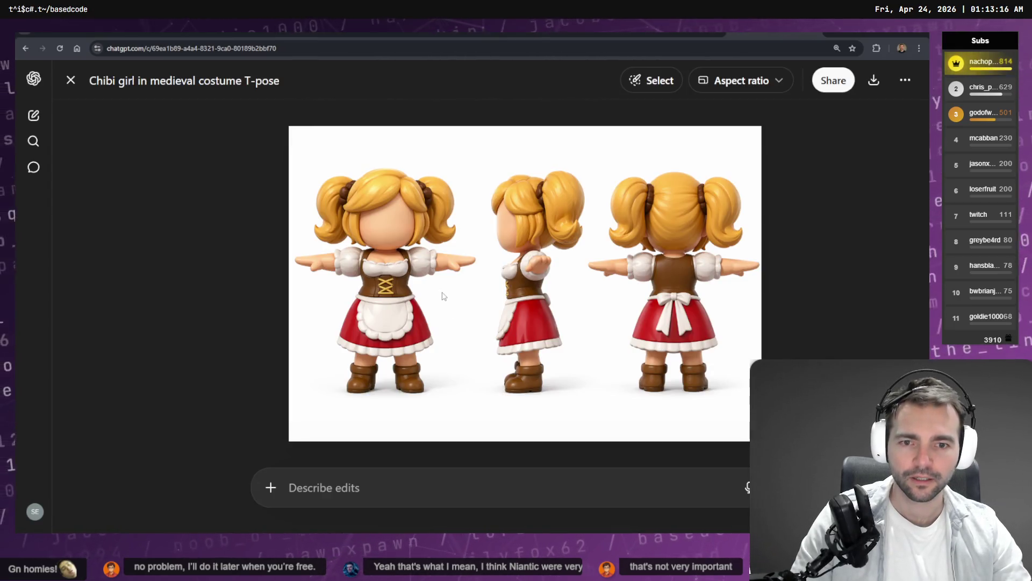
pyautogui.hotkey('alt', 'Tab')
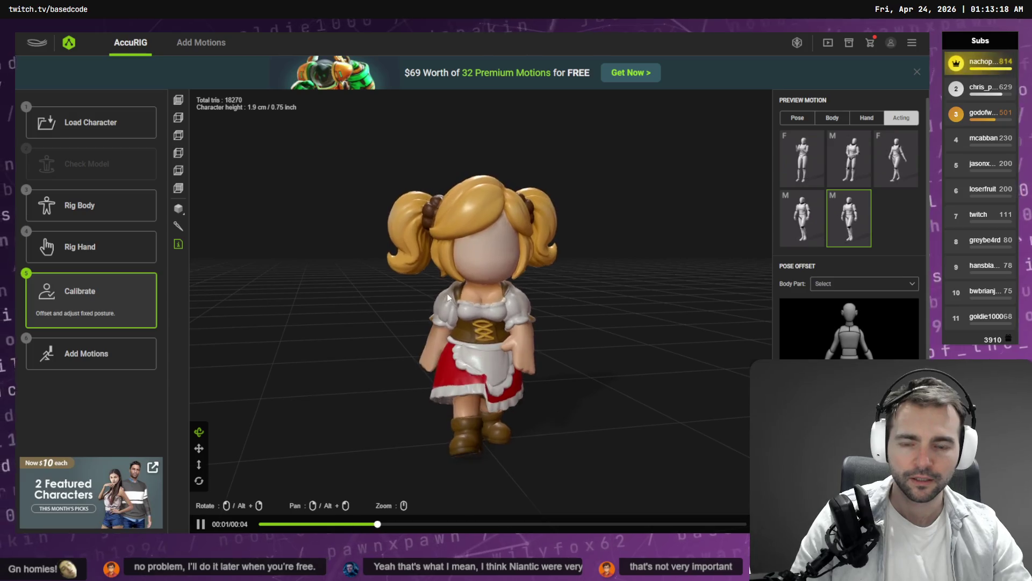
pyautogui.hotkey('alt', 'Tab')
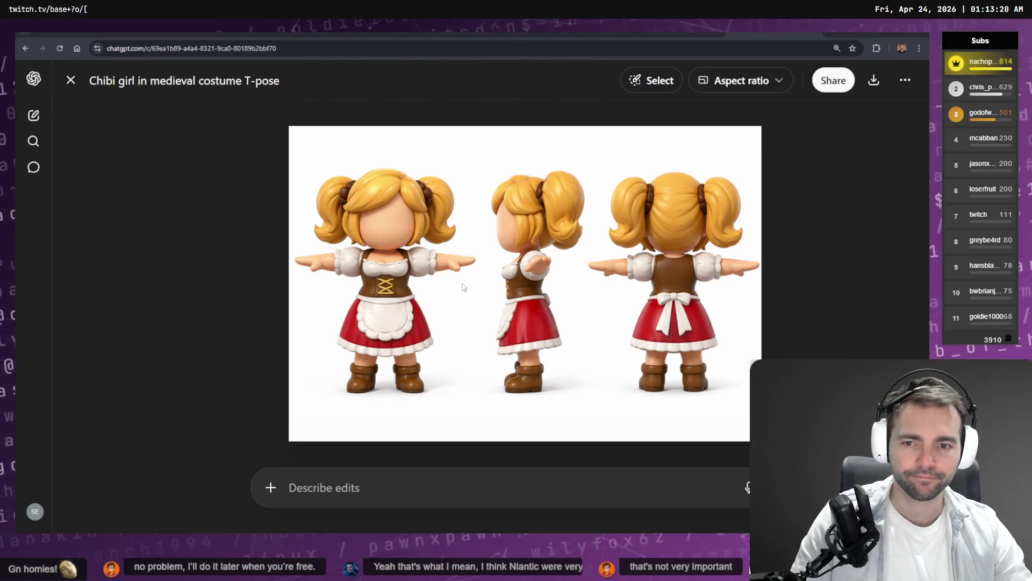
pyautogui.hotkey('alt', 'Tab')
pyautogui.hotkey('alt', 'Tab')
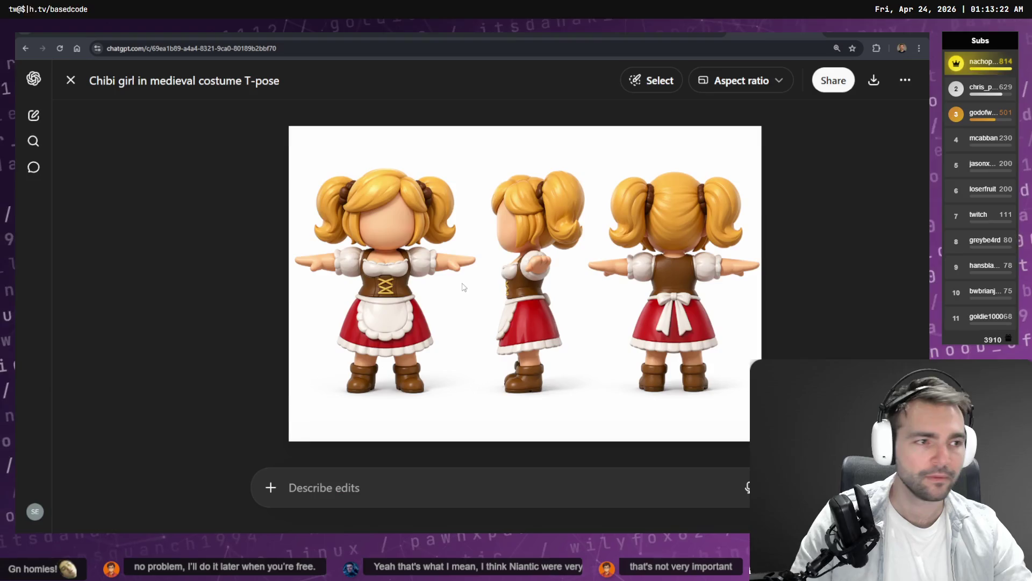
pyautogui.hotkey('alt', 'Tab')
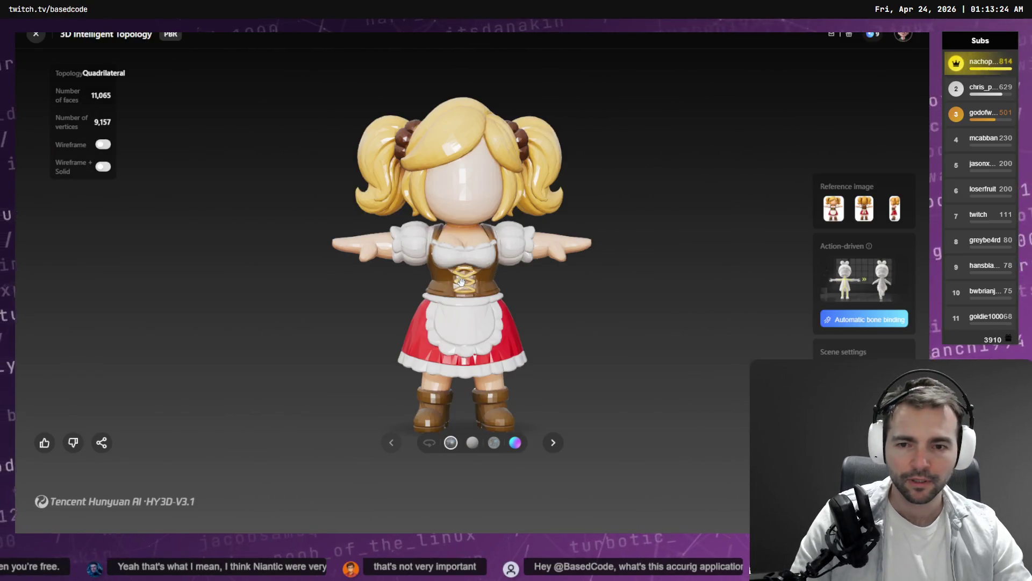
pyautogui.hotkey('alt', 'Tab')
pyautogui.hotkey('alt', 'Tab')
pyautogui.hotkey('alt', 'Tab')
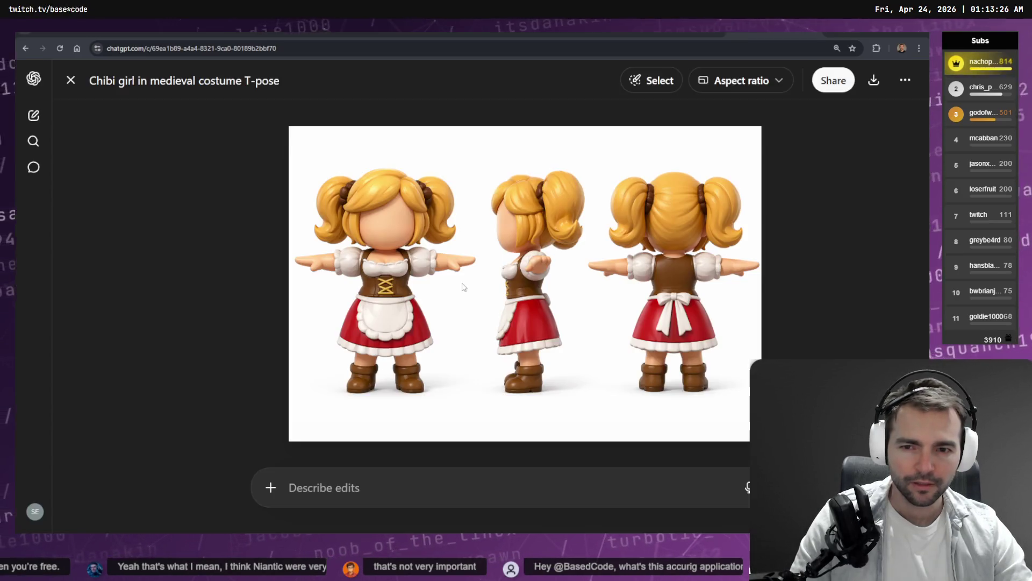
pyautogui.hotkey('alt', 'Tab')
pyautogui.hotkey('alt', 'Tab')
pyautogui.hotkey('alt', 'Tab')
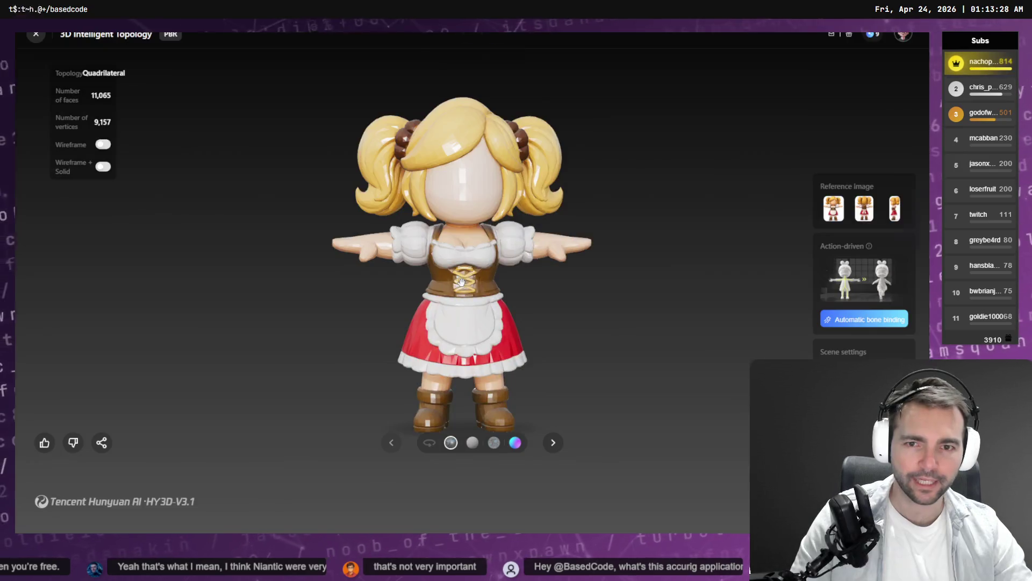
pyautogui.hotkey('alt', 'Tab')
pyautogui.hotkey('alt', 'Tab')
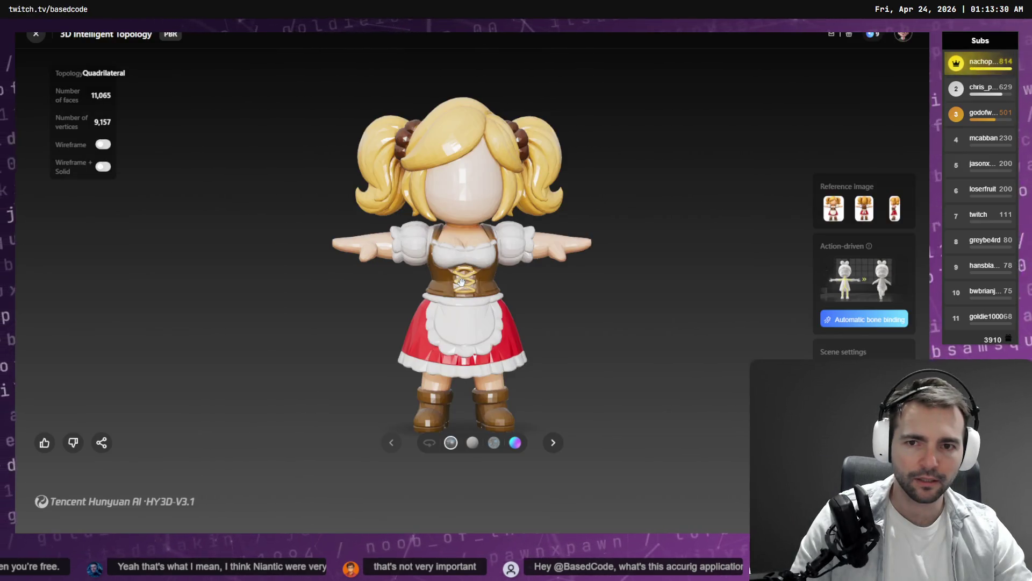
pyautogui.hotkey('alt', 'Tab')
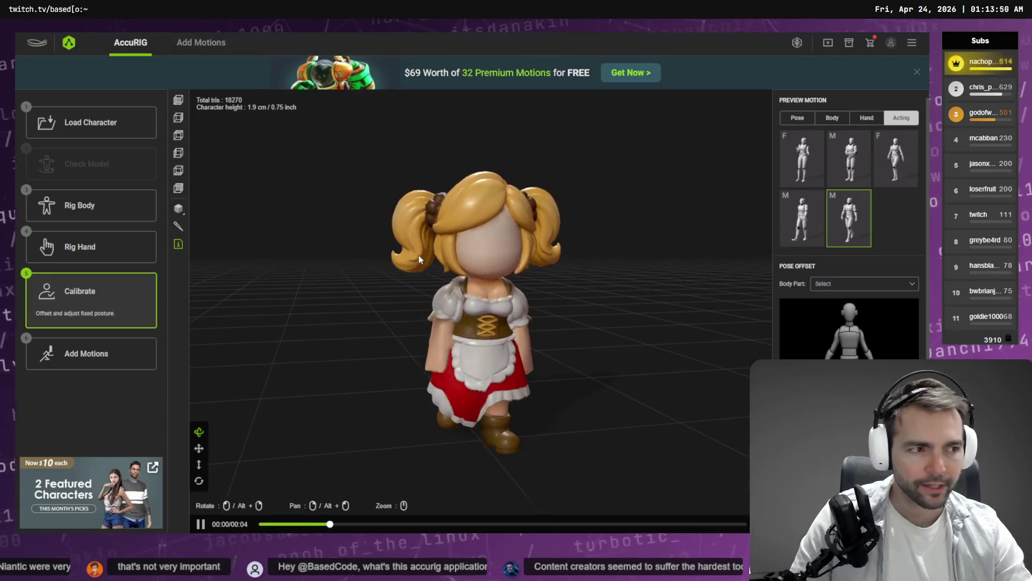
# Step: Bring AccuRIG's Acting motion preview back into view
pyautogui.hotkey('alt', 'Tab')
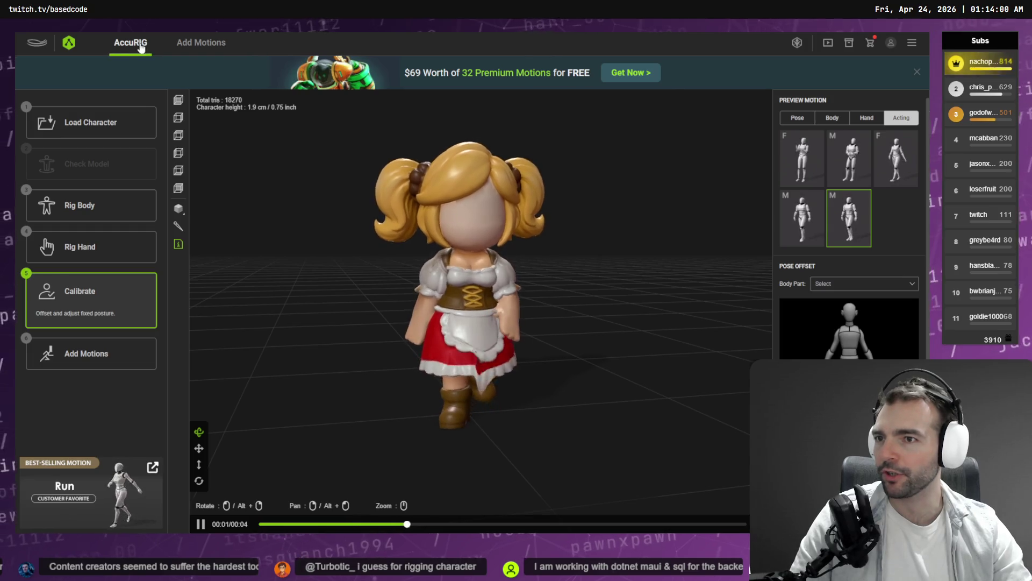
# Step: Return to Rig Body and slide the right wrist joint inward along the arm
pyautogui.click(114, 213)
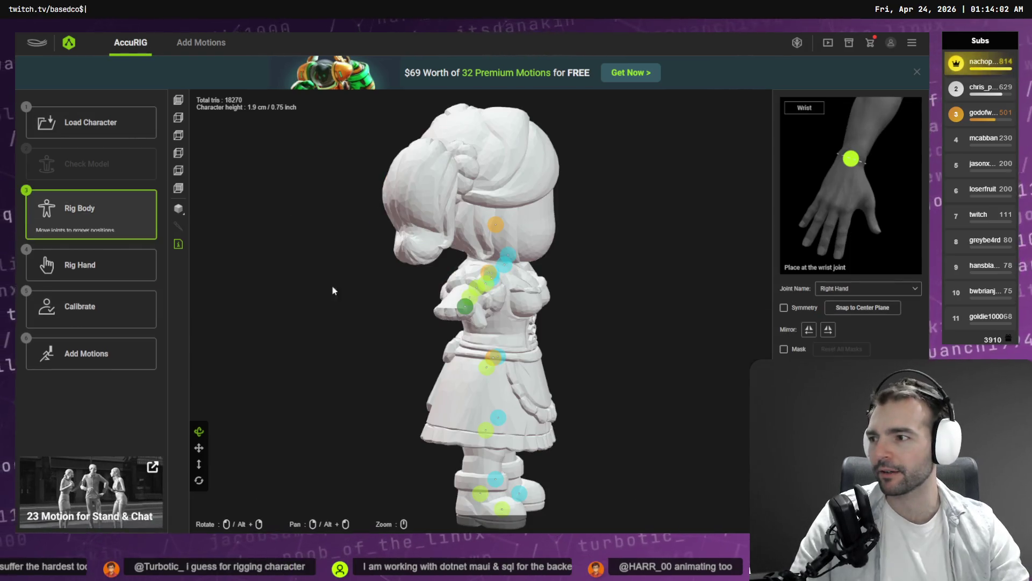
pyautogui.moveTo(540, 320)
pyautogui.mouseDown()
pyautogui.moveTo(540, 330)
pyautogui.moveTo(685, 258)
pyautogui.moveTo(719, 281)
pyautogui.moveTo(566, 311)
pyautogui.moveTo(589, 296)
pyautogui.mouseUp()
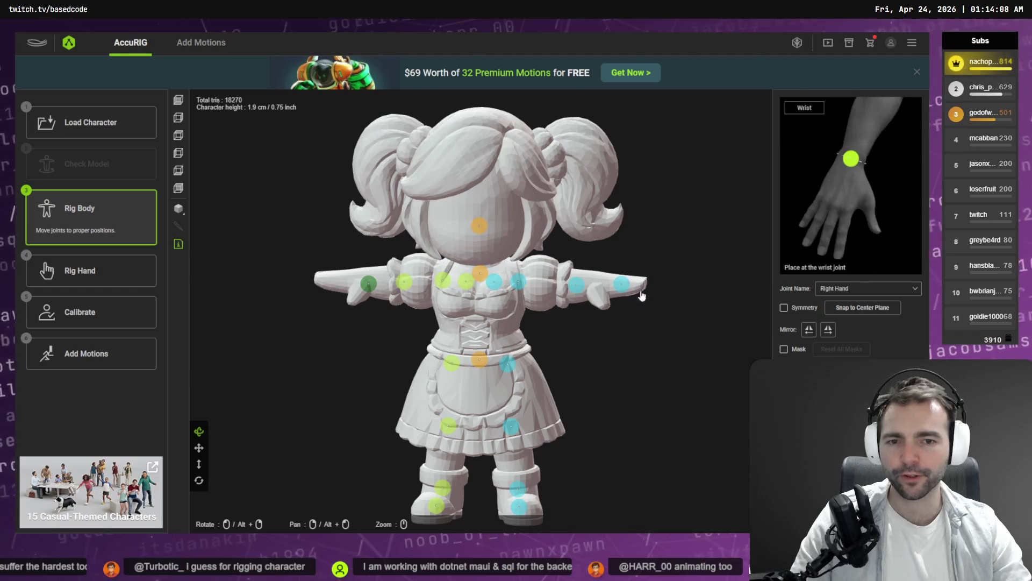
pyautogui.moveTo(624, 289)
pyautogui.mouseDown()
pyautogui.moveTo(599, 287)
pyautogui.moveTo(613, 303)
pyautogui.moveTo(546, 405)
pyautogui.moveTo(583, 387)
pyautogui.moveTo(580, 318)
pyautogui.moveTo(546, 332)
pyautogui.mouseUp()
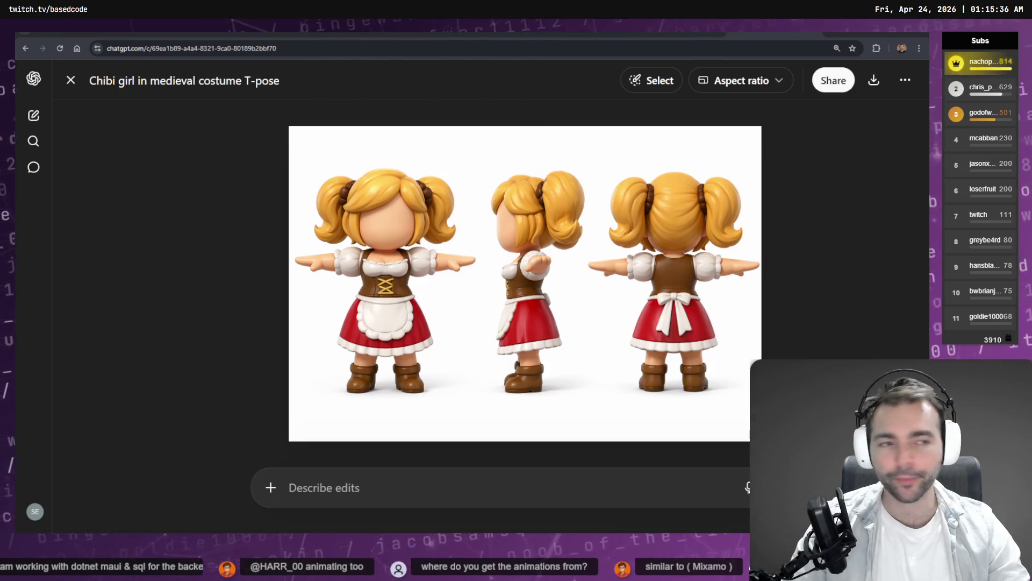
# Step: Open the Barkeeper folder at the top of the _To Process list in File Explorer
pyautogui.hotkey('alt', 'Tab')
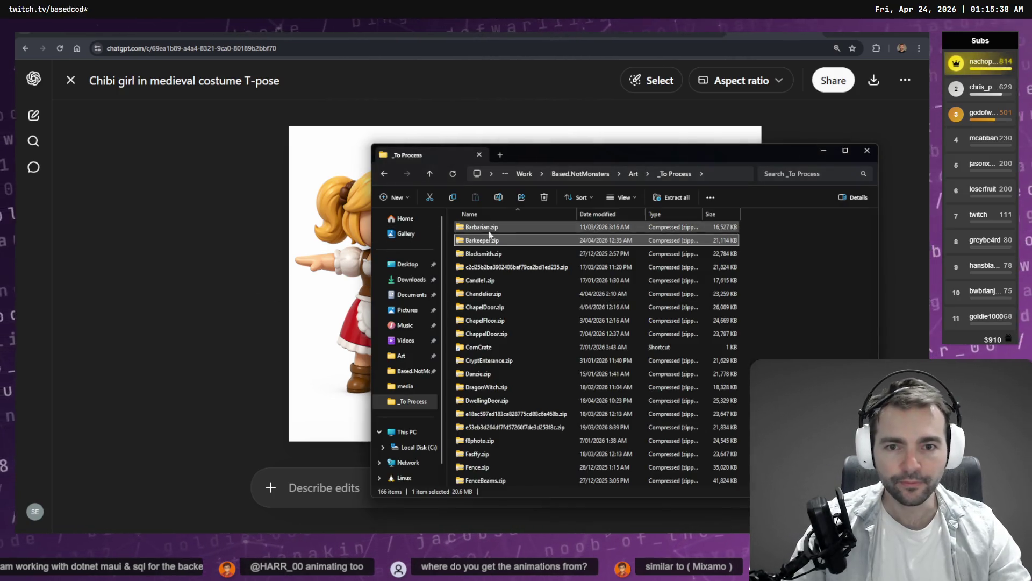
pyautogui.press('Home')
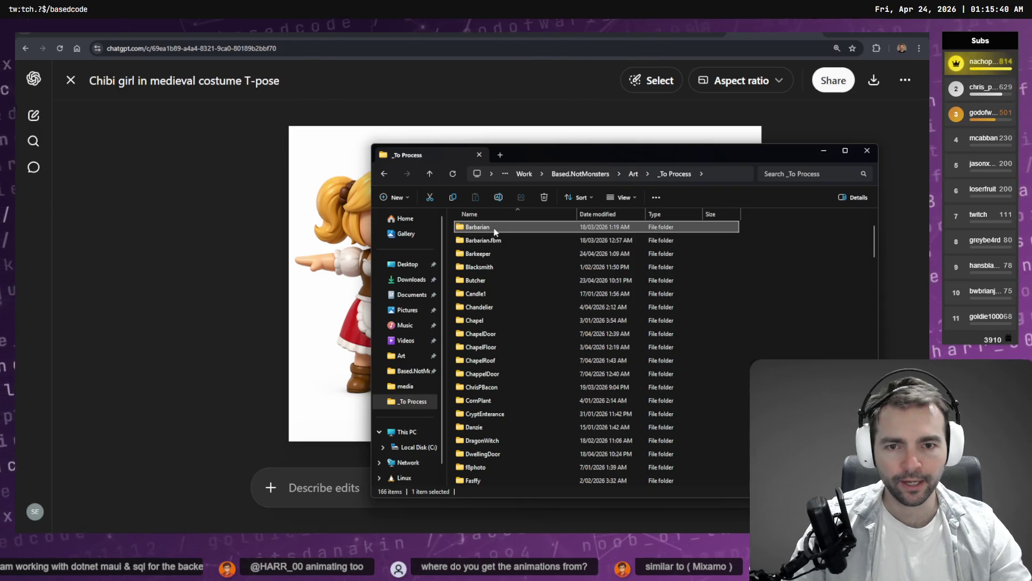
pyautogui.doubleClick(506, 255)
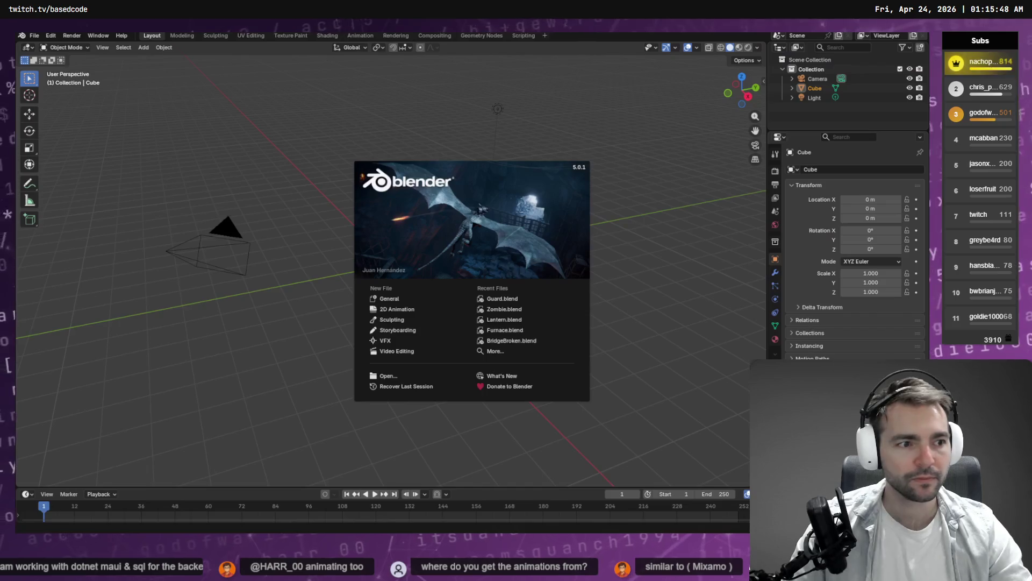
# Step: Drop Barkeeper.obj into the Blender scene and import it as a Wavefront OBJ
pyautogui.hotkey('alt', 'Tab')
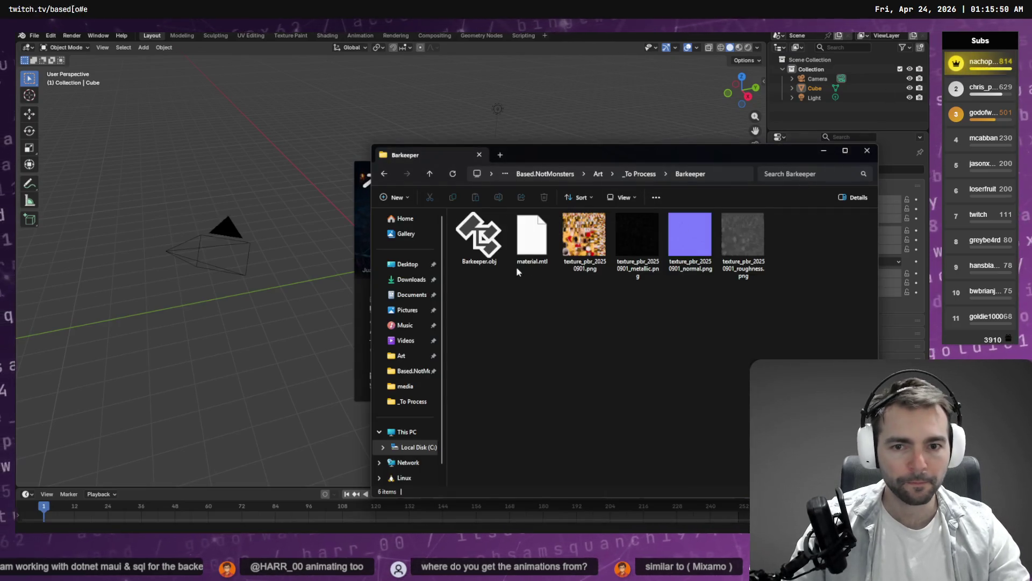
pyautogui.click(478, 256)
pyautogui.moveTo(279, 243); pyautogui.dragTo(280, 243)
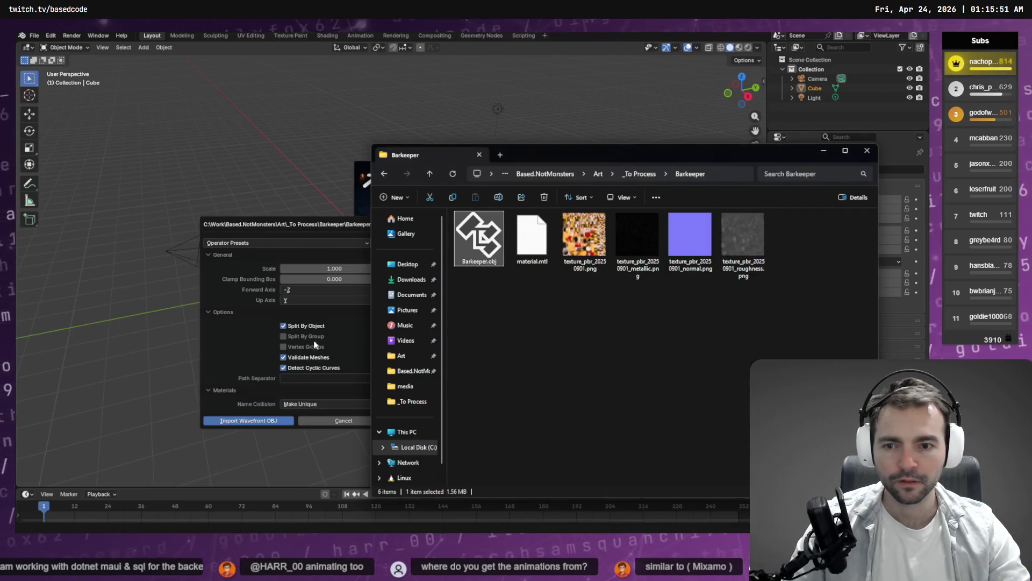
pyautogui.click(243, 424)
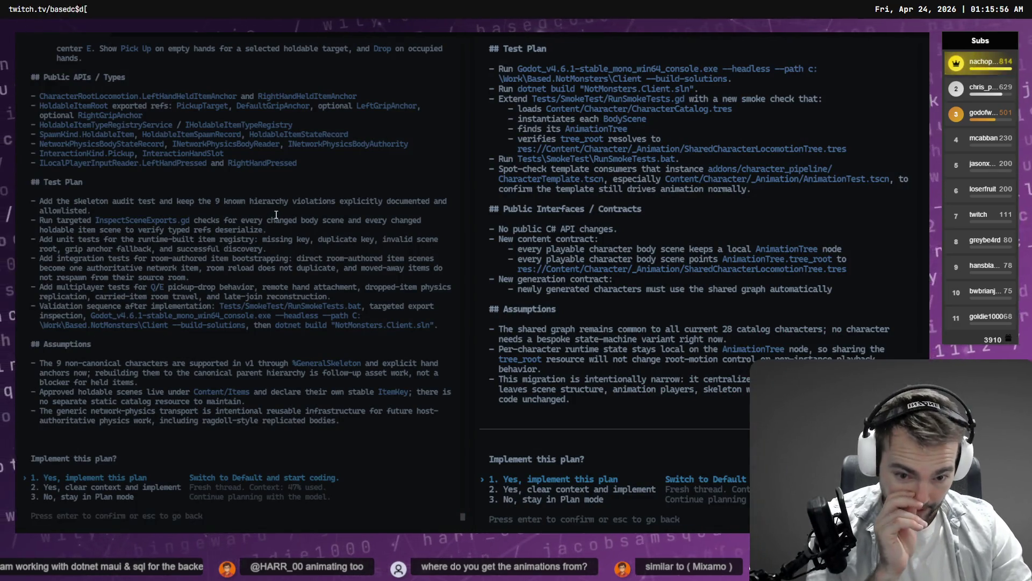
pyautogui.scroll(15, 274, 237)
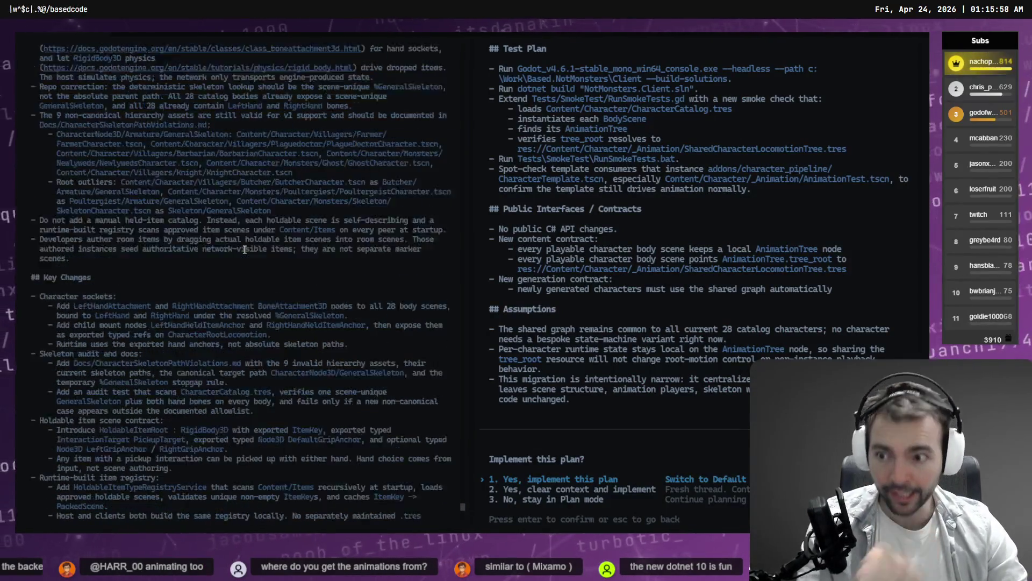
pyautogui.scroll(-2, 248, 250)
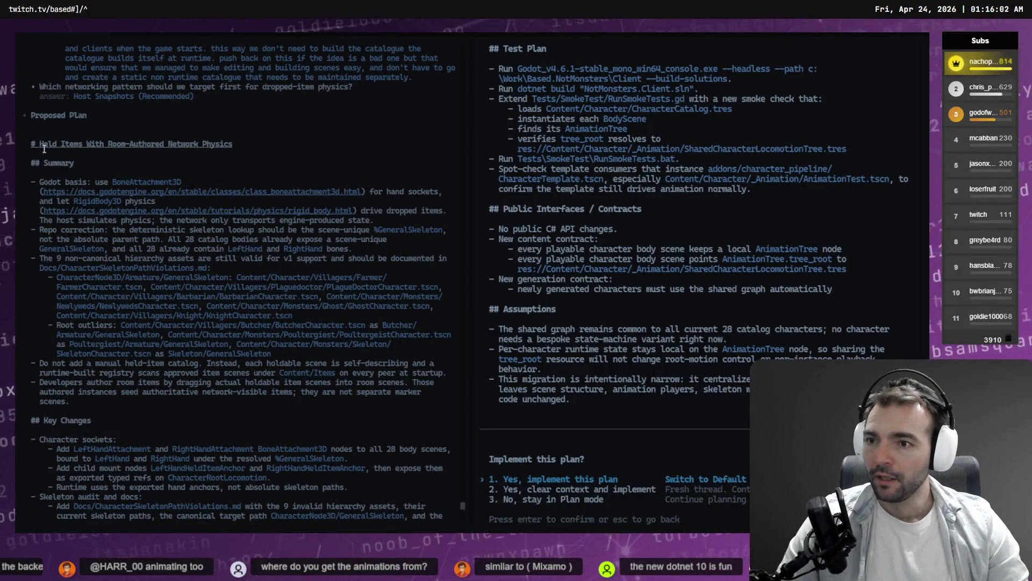
pyautogui.scroll(8, 70, 156)
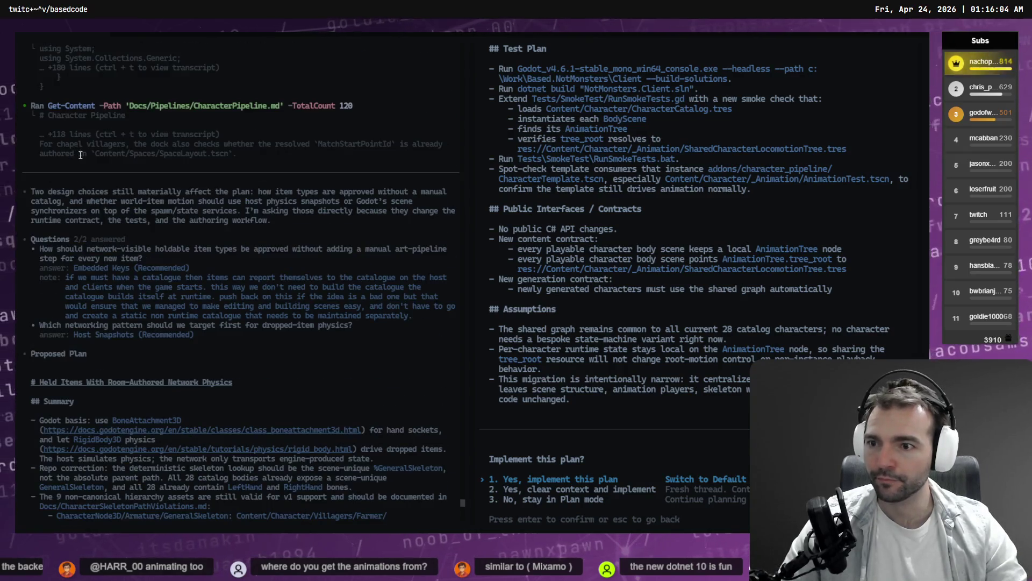
pyautogui.scroll(-7, 72, 161)
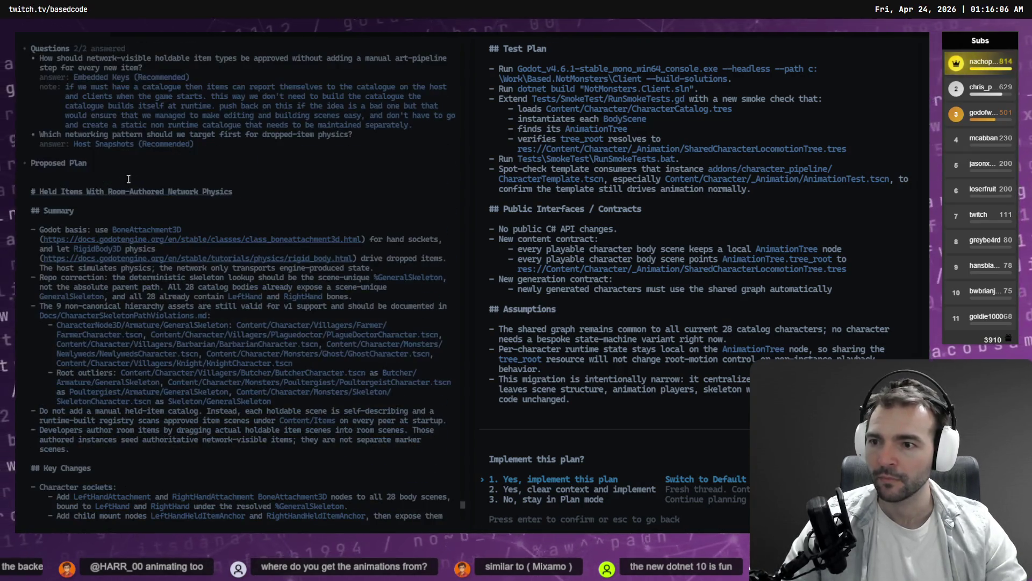
pyautogui.scroll(-3, 74, 158)
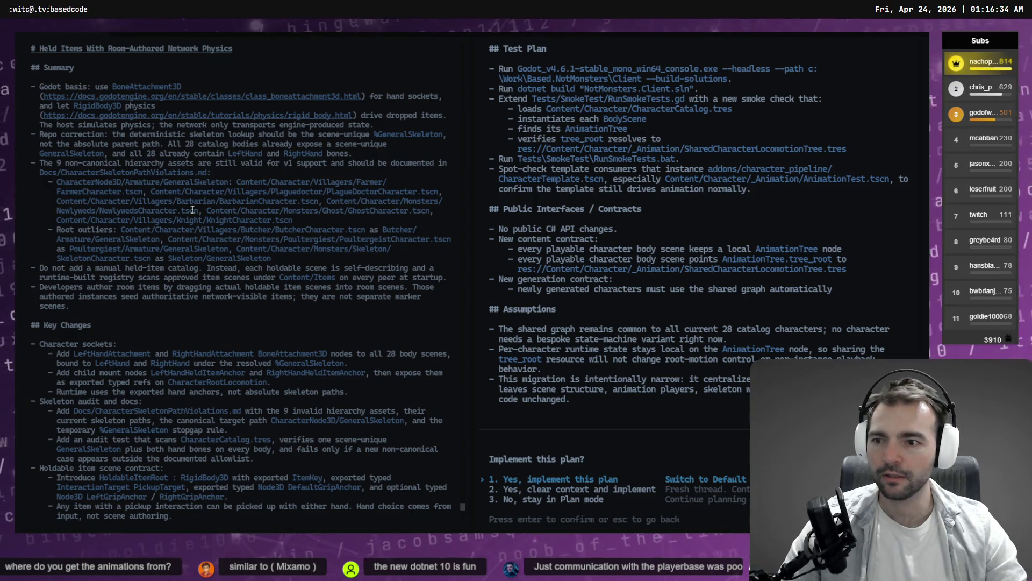
pyautogui.scroll(-2, 410, 161)
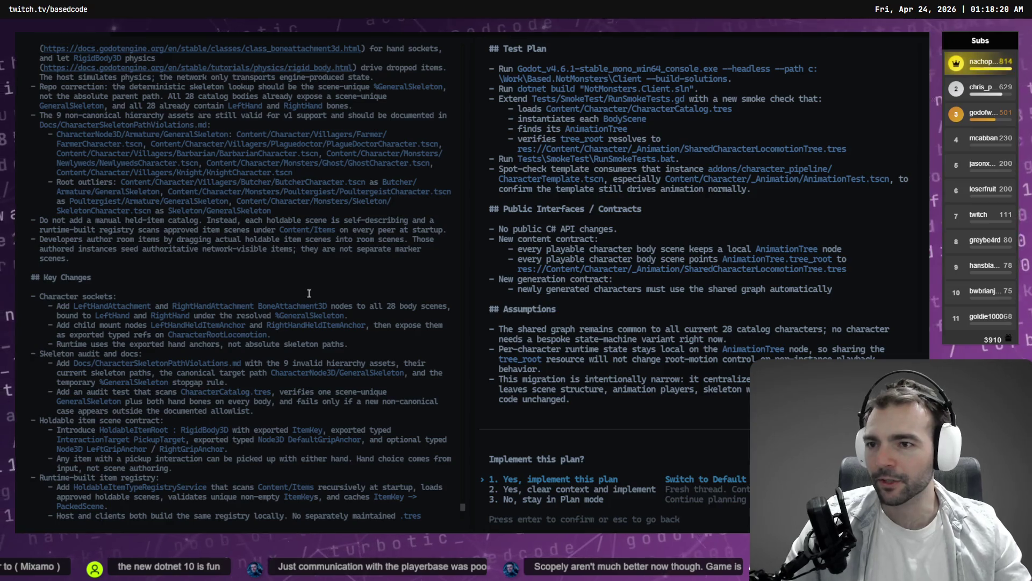
pyautogui.scroll(-5, 257, 291)
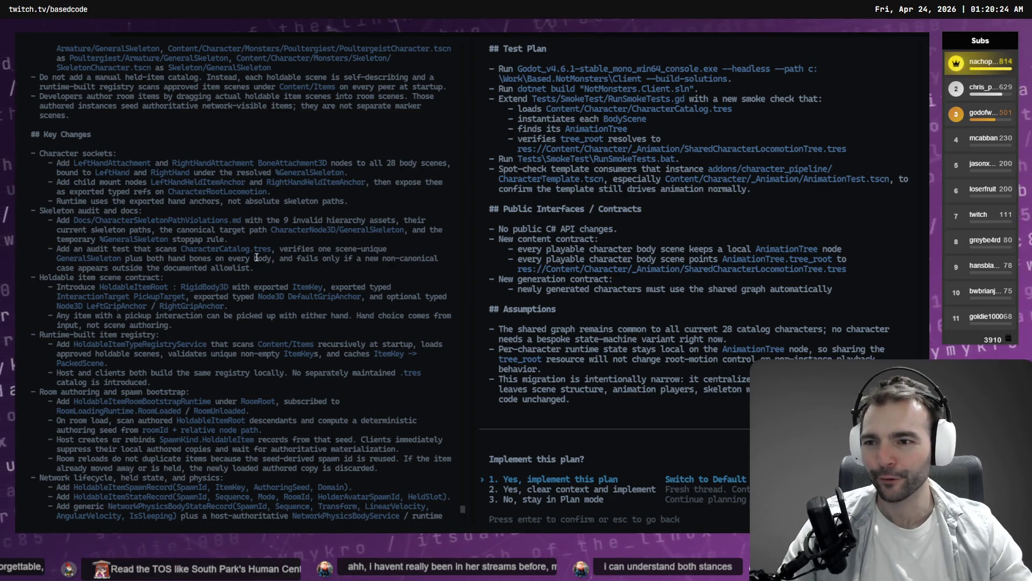
pyautogui.scroll(-4, 257, 258)
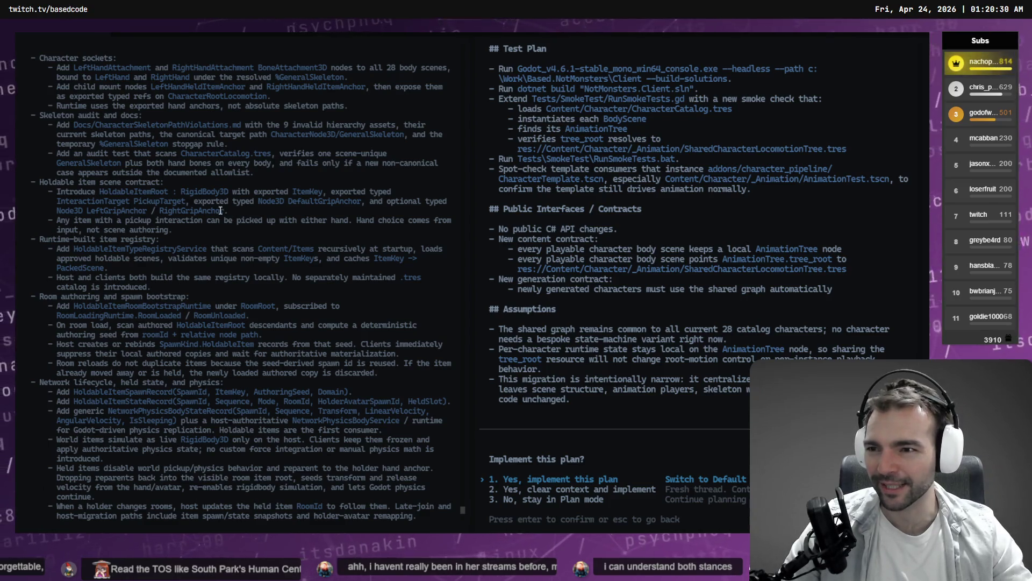
pyautogui.scroll(7, 220, 210)
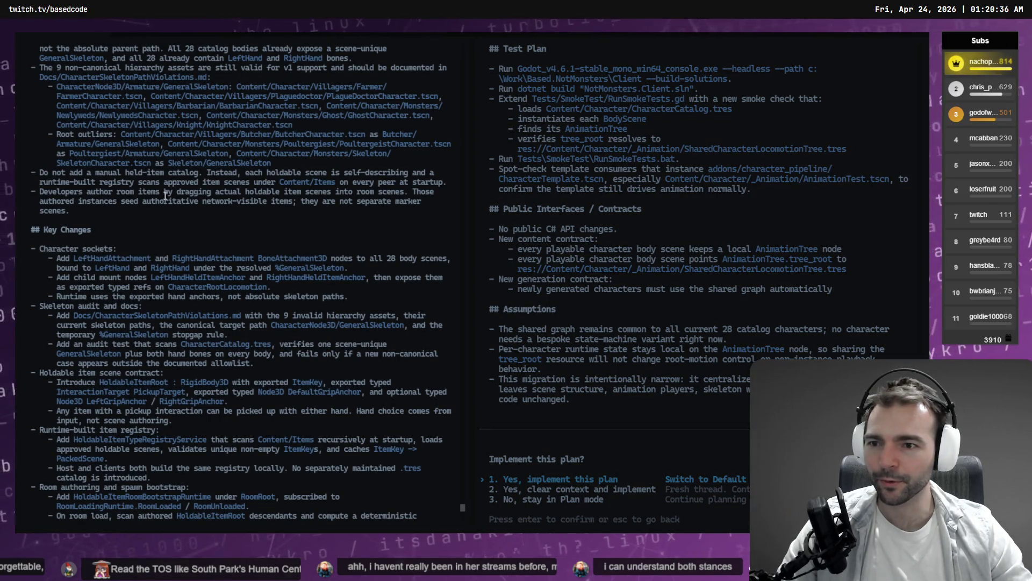
pyautogui.scroll(-2, 59, 197)
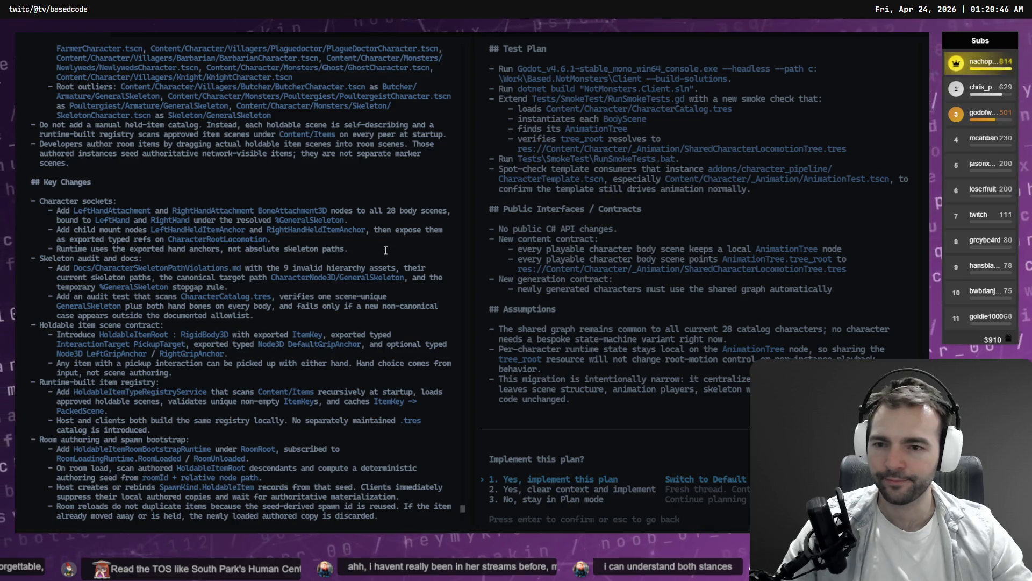
pyautogui.scroll(-2, 313, 250)
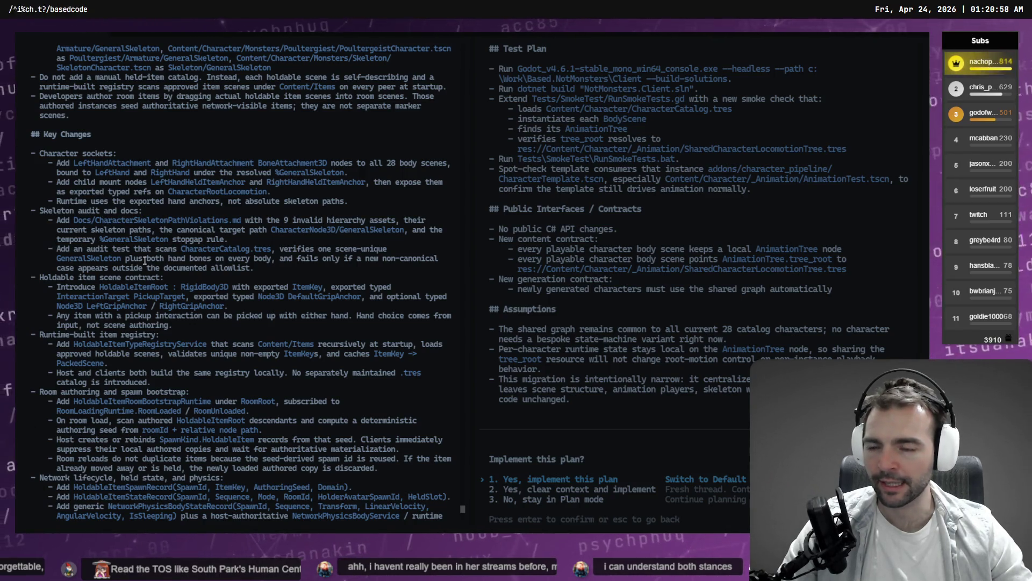
pyautogui.scroll(-2, 76, 263)
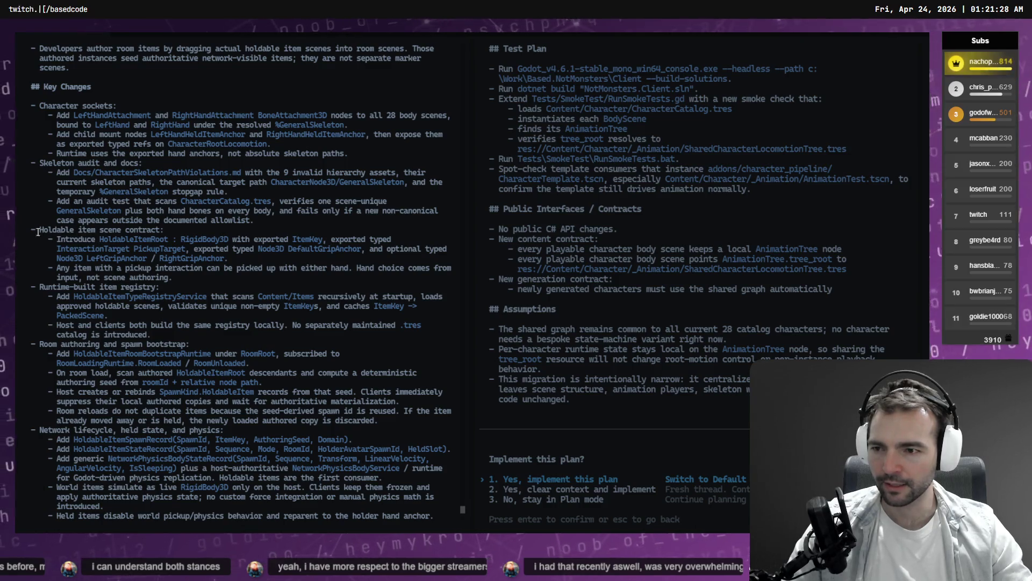
# Step: Highlight the HoldableItemRoot class name in the Codex plan output
pyautogui.moveTo(100, 240); pyautogui.dragTo(168, 240)
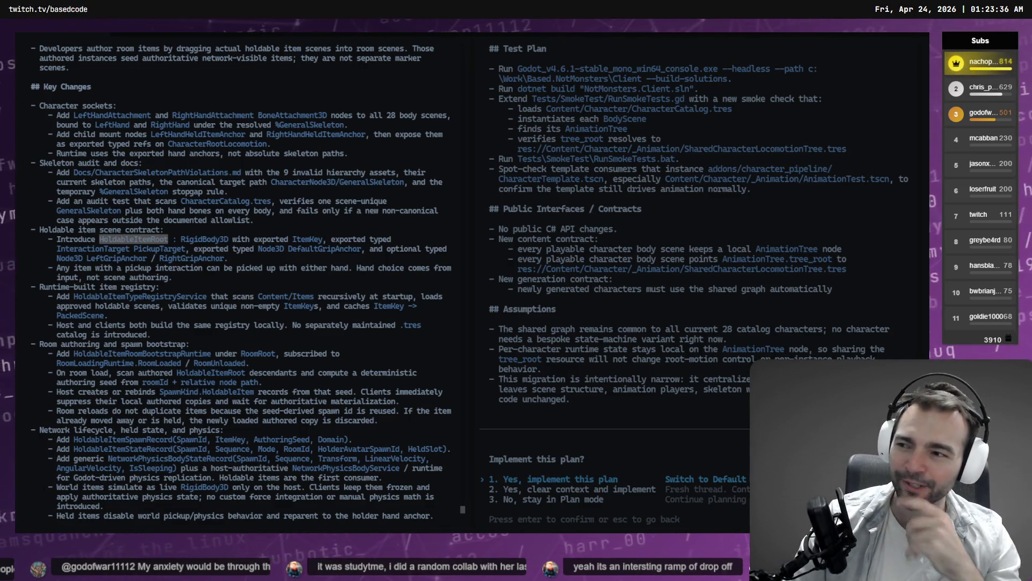
# Step: Clear the old highlight and select the full 'Introduce HoldableItemRoot…' bullet in the plan
pyautogui.click(206, 284)
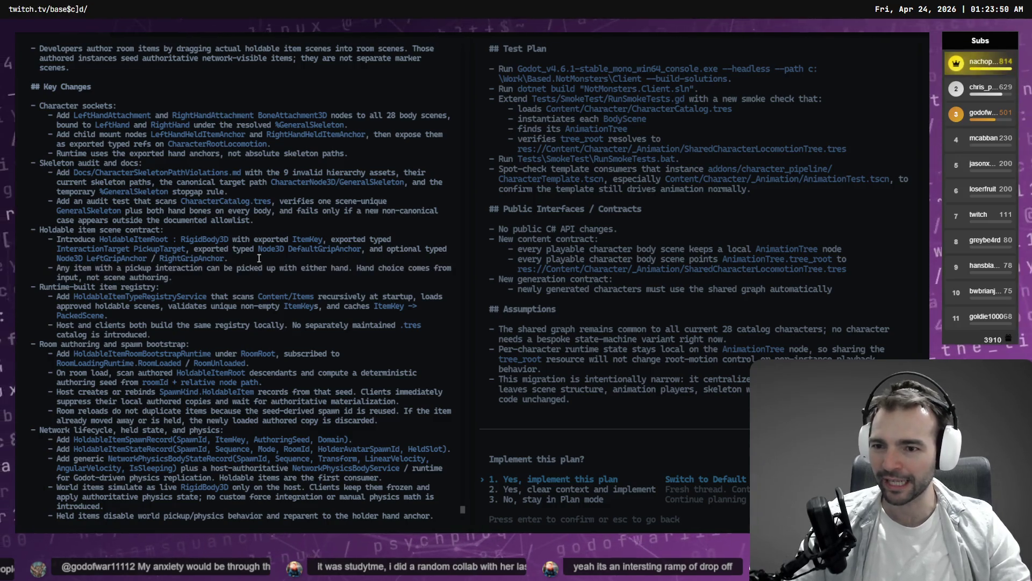
pyautogui.moveTo(241, 258)
pyautogui.mouseDown()
pyautogui.moveTo(219, 267)
pyautogui.moveTo(161, 248)
pyautogui.moveTo(58, 243)
pyautogui.mouseUp()
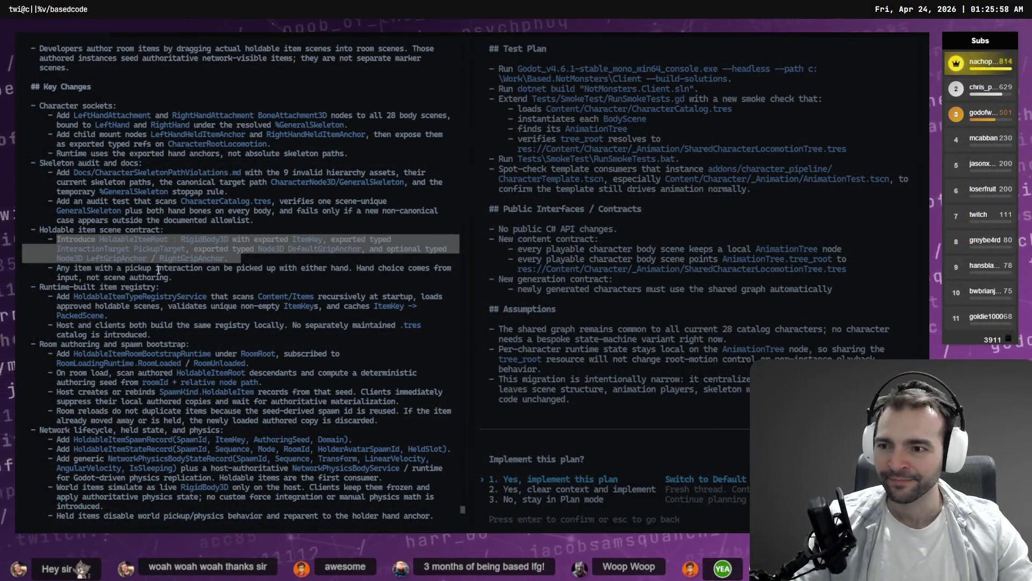
pyautogui.moveTo(179, 281); pyautogui.dragTo(20, 241)
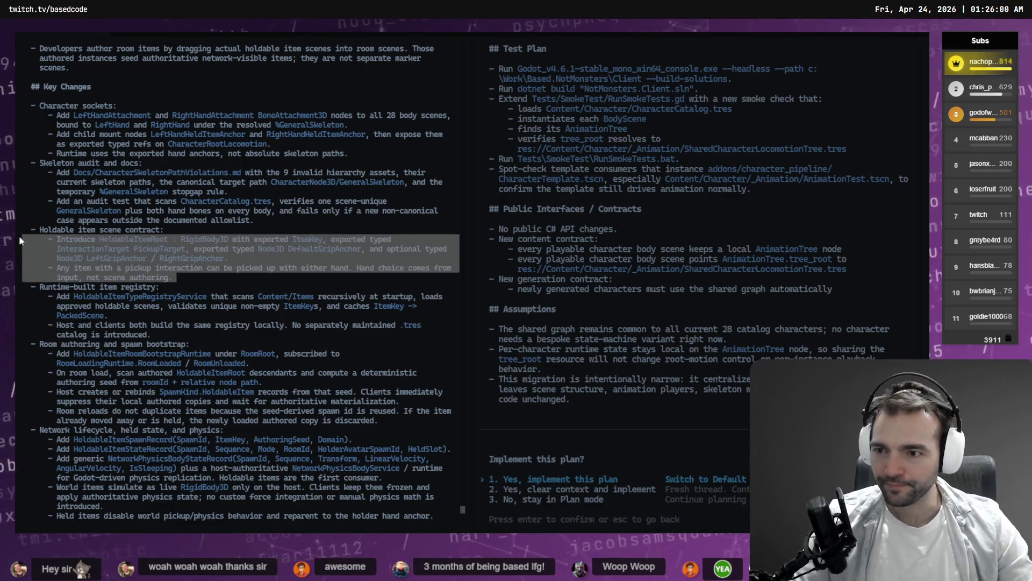
pyautogui.click(50, 232)
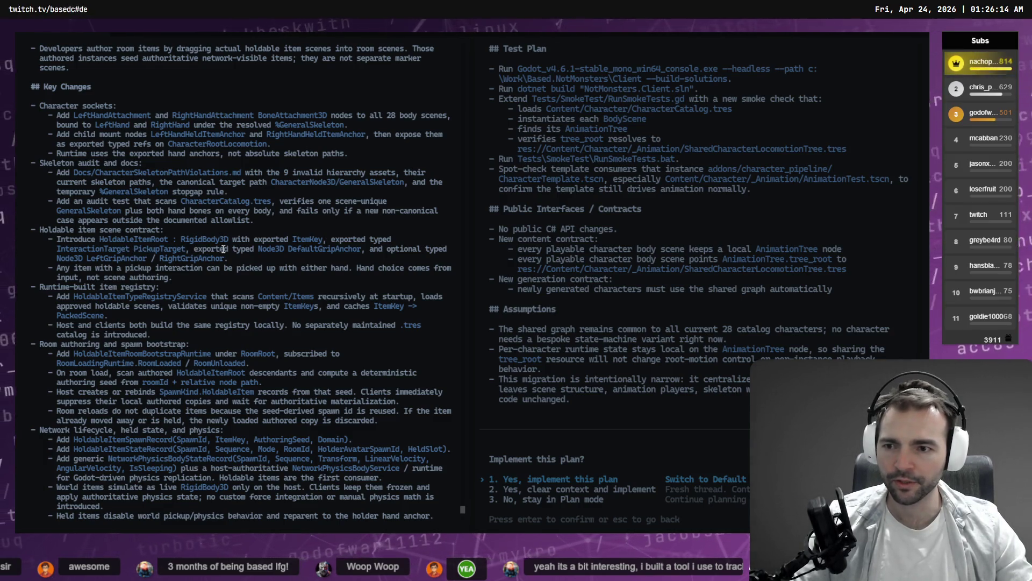
pyautogui.moveTo(135, 251); pyautogui.dragTo(186, 250)
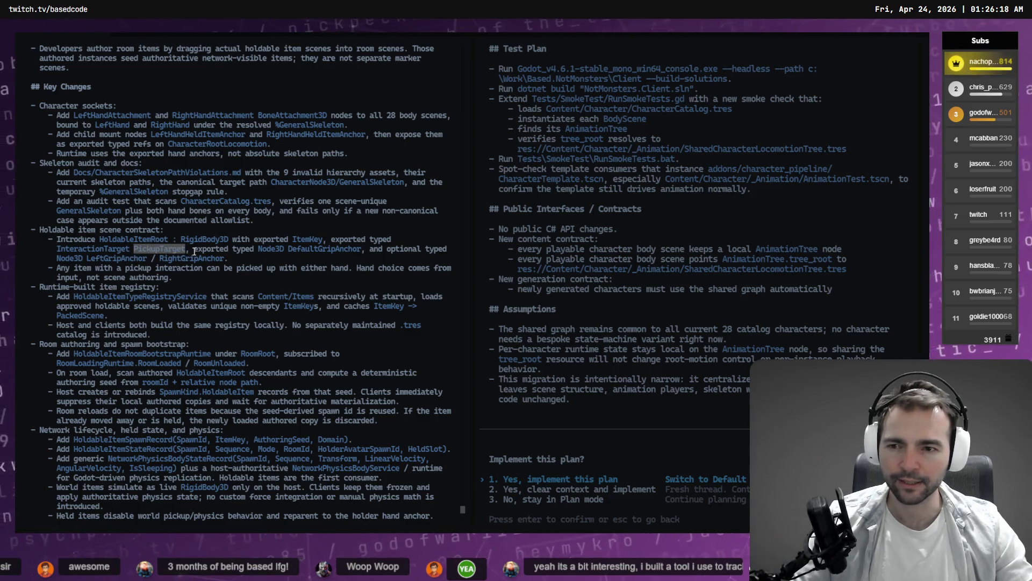
pyautogui.click(196, 251)
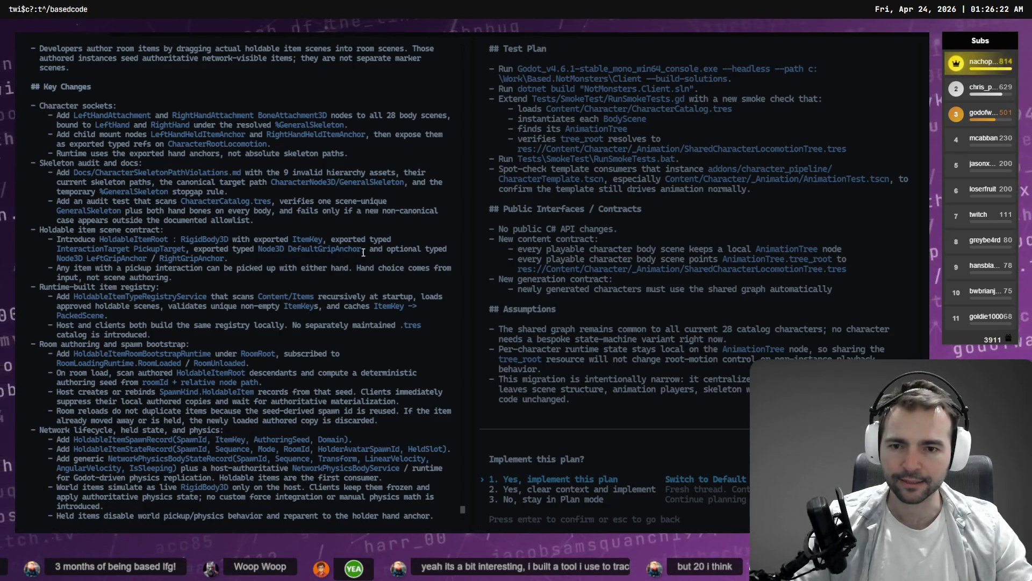
pyautogui.moveTo(370, 251); pyautogui.dragTo(439, 250)
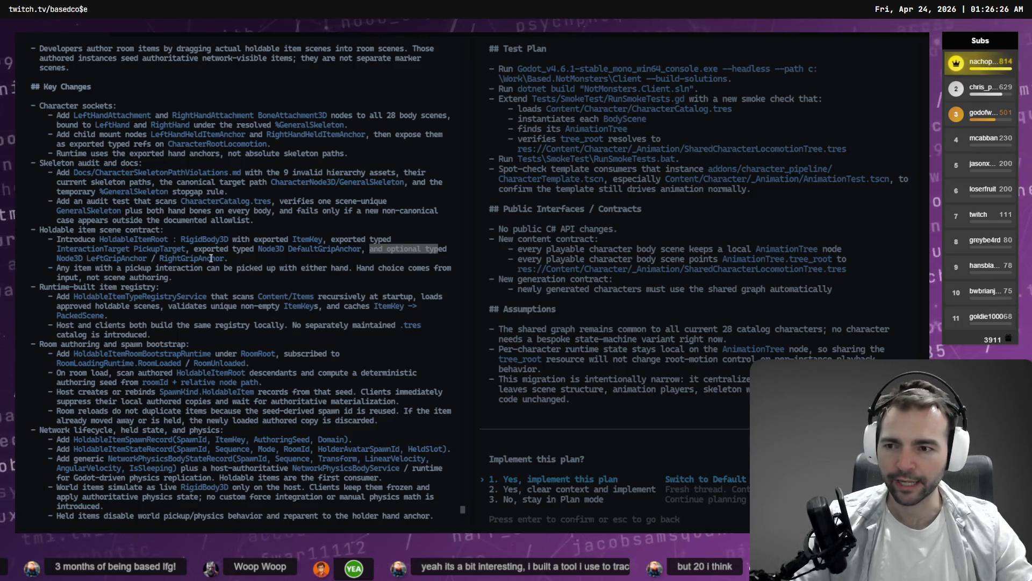
pyautogui.click(60, 276)
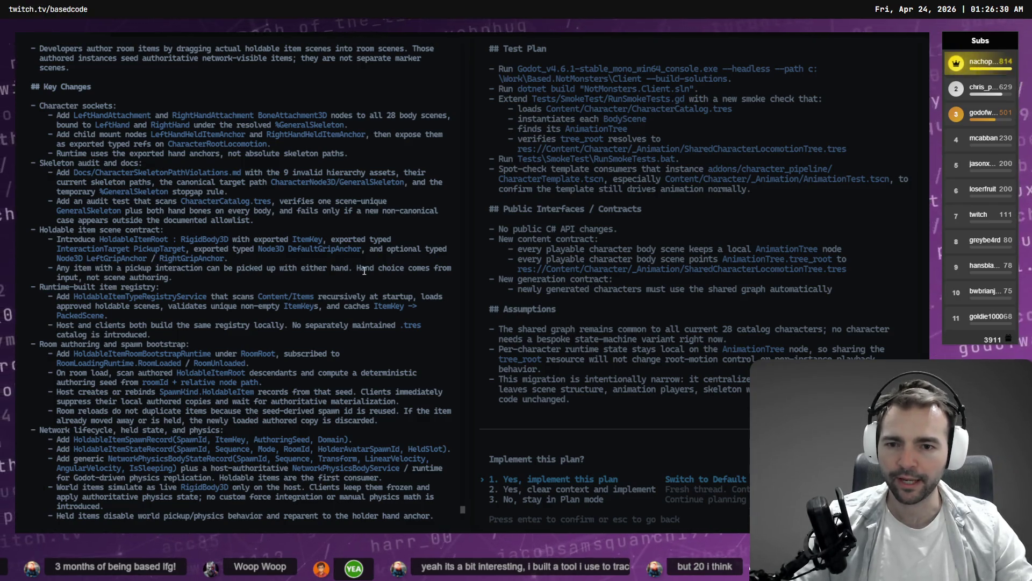
pyautogui.moveTo(364, 271)
pyautogui.mouseDown()
pyautogui.moveTo(396, 269)
pyautogui.moveTo(121, 267)
pyautogui.mouseUp()
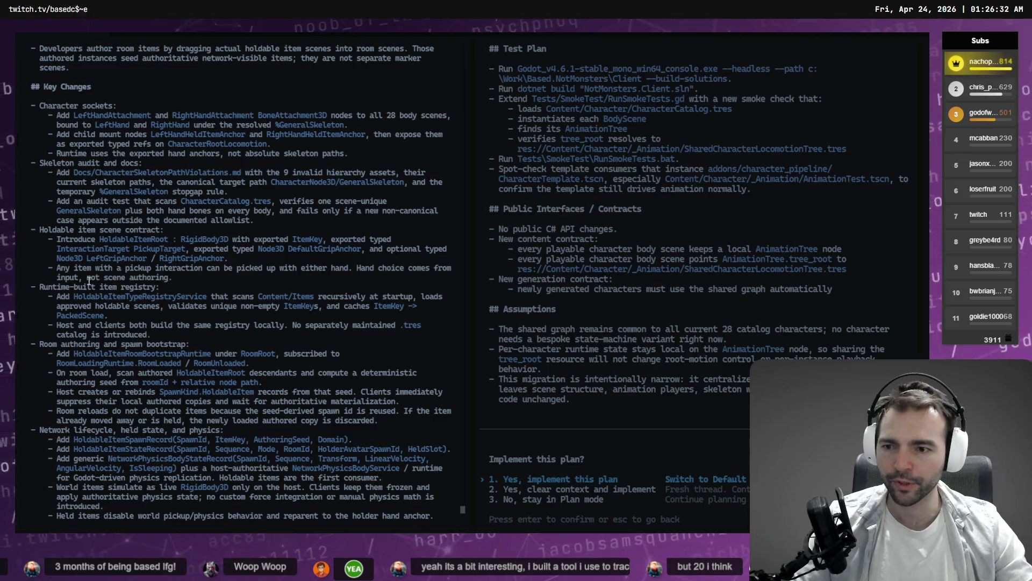
pyautogui.scroll(-2, 42, 287)
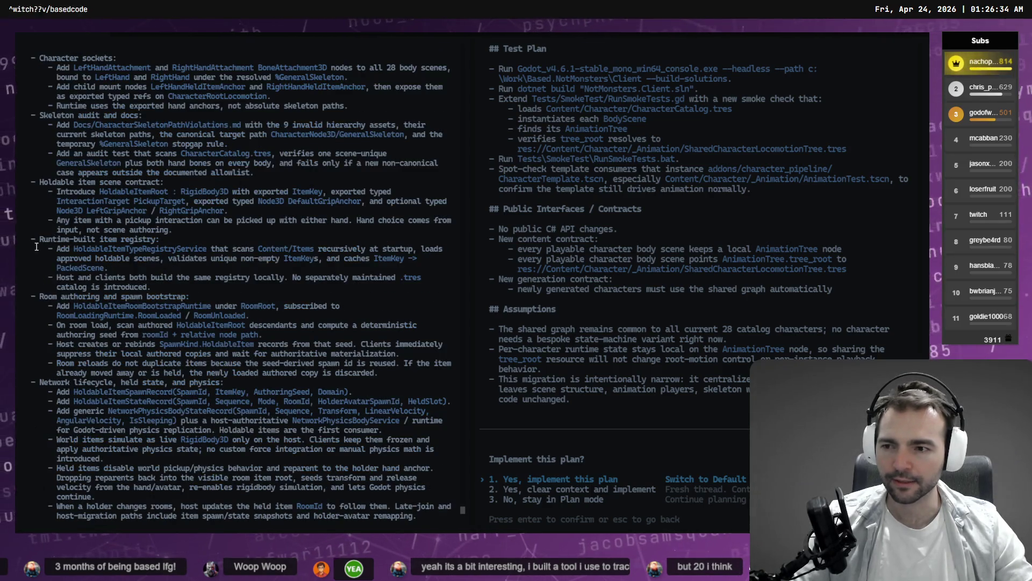
pyautogui.moveTo(35, 239); pyautogui.dragTo(147, 248)
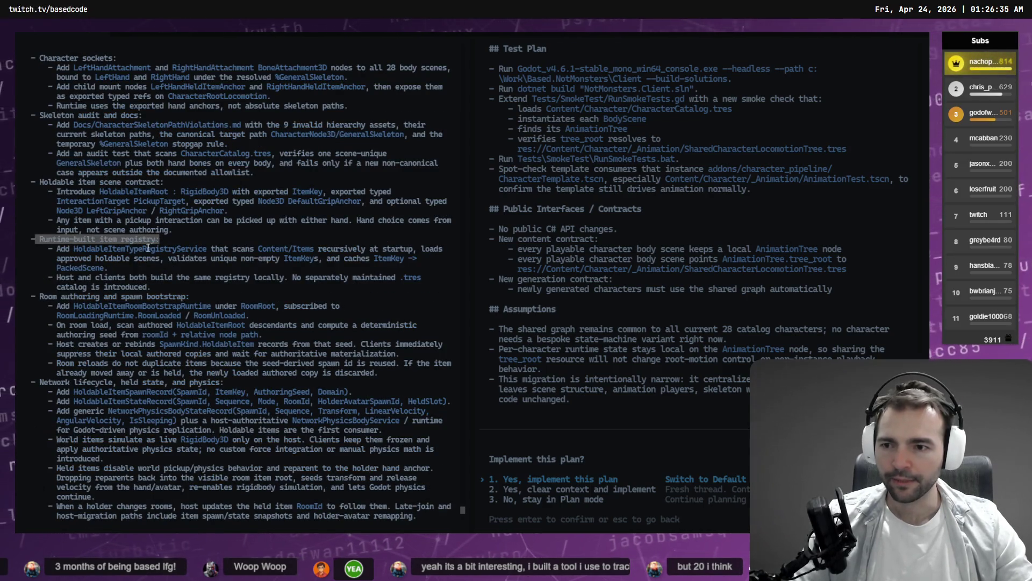
pyautogui.click(64, 264)
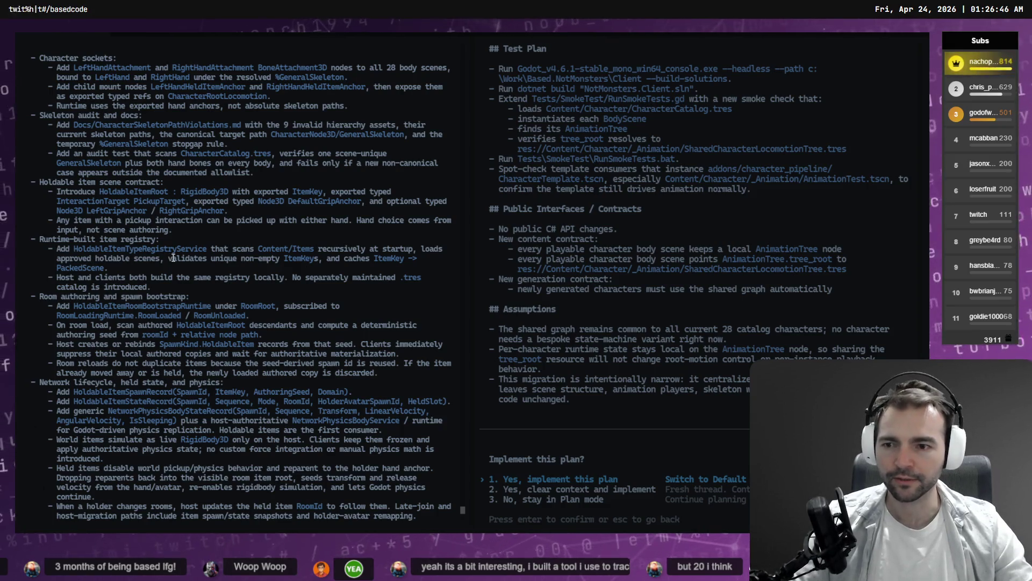
pyautogui.moveTo(168, 258); pyautogui.dragTo(263, 268)
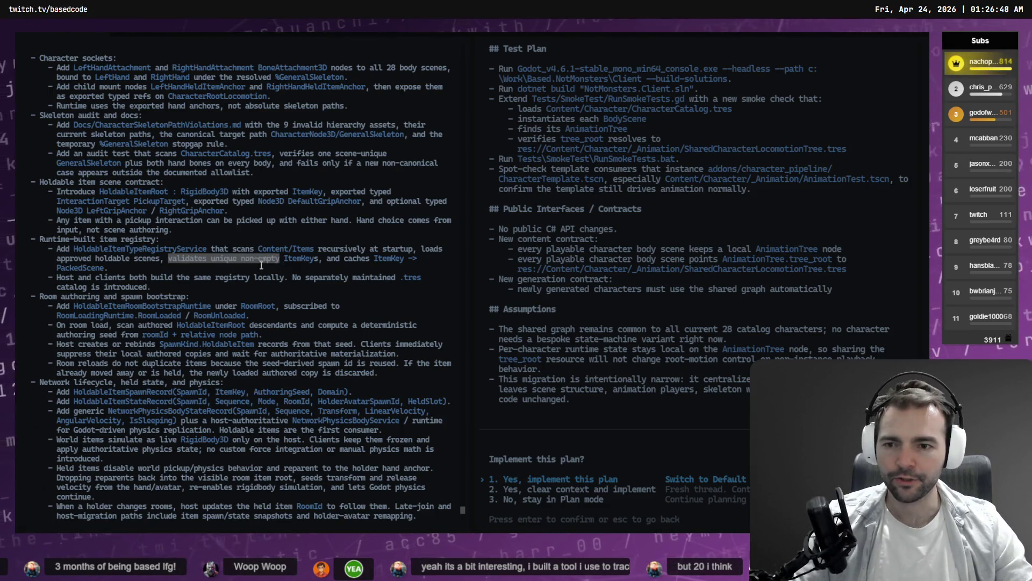
pyautogui.hotkey('ctrl', 'c')
pyautogui.moveTo(326, 259); pyautogui.dragTo(412, 258)
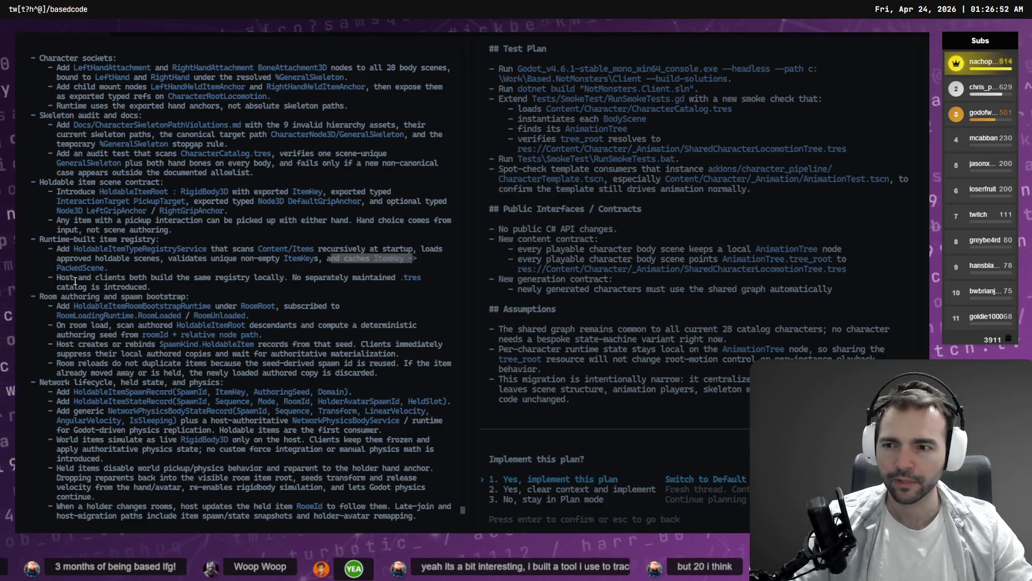
pyautogui.hotkey('ctrl', 'c')
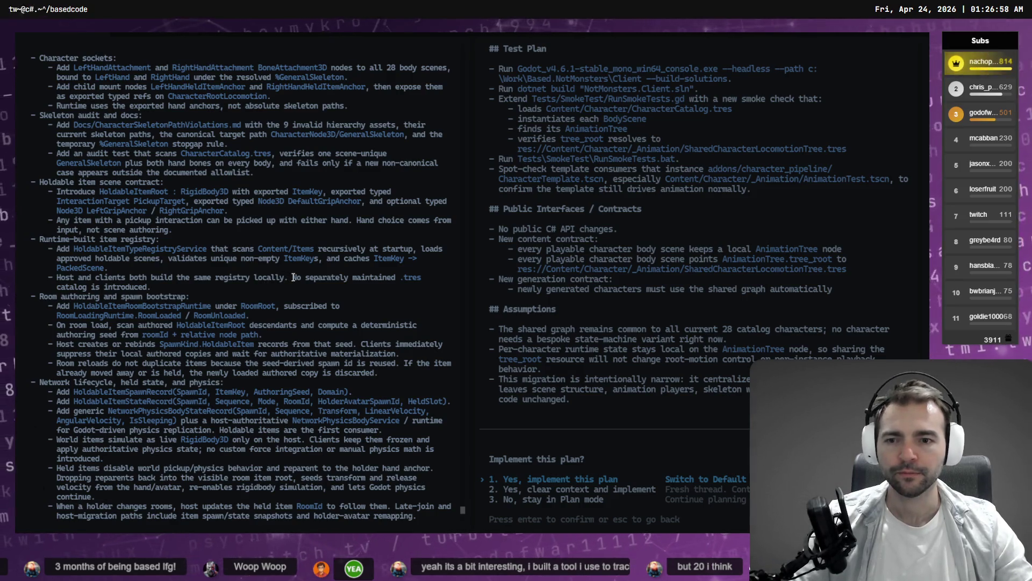
pyautogui.moveTo(292, 278); pyautogui.dragTo(402, 282)
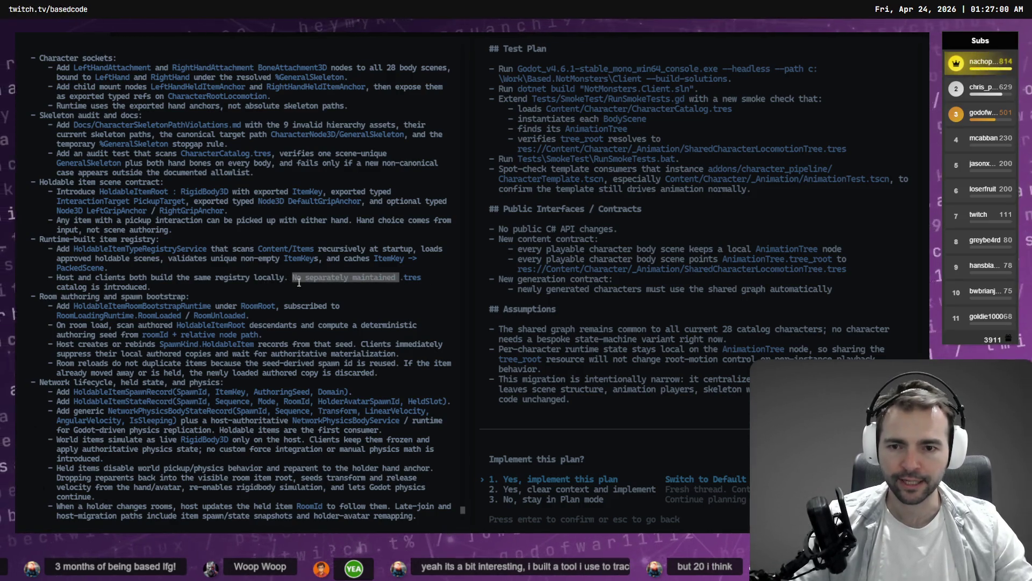
pyautogui.tripleClick(65, 279)
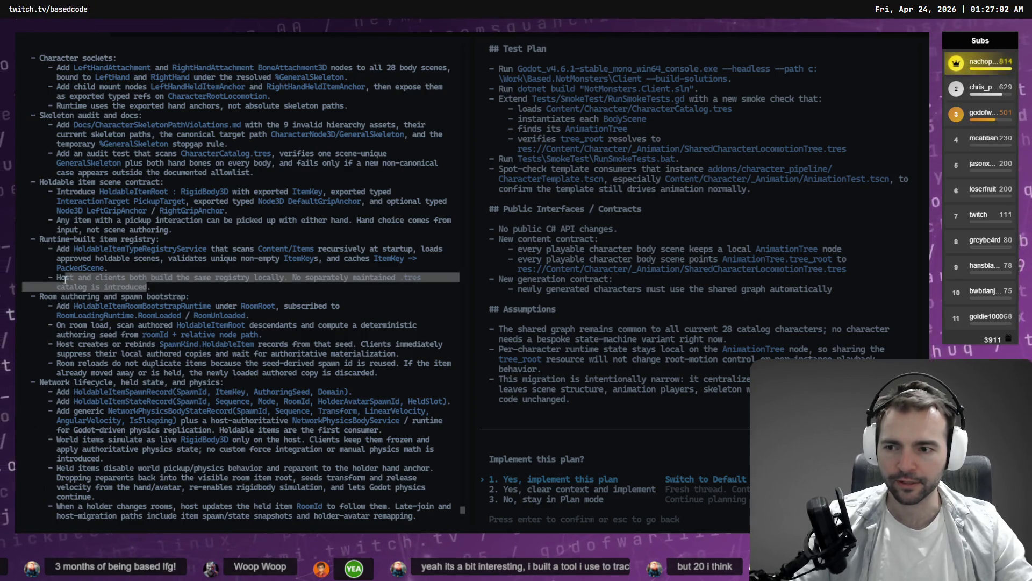
# Step: Highlight the 'Host and clients' registry bullet, then the HoldableItemTypeRegistryService bullet
pyautogui.scroll(-2, 52, 300)
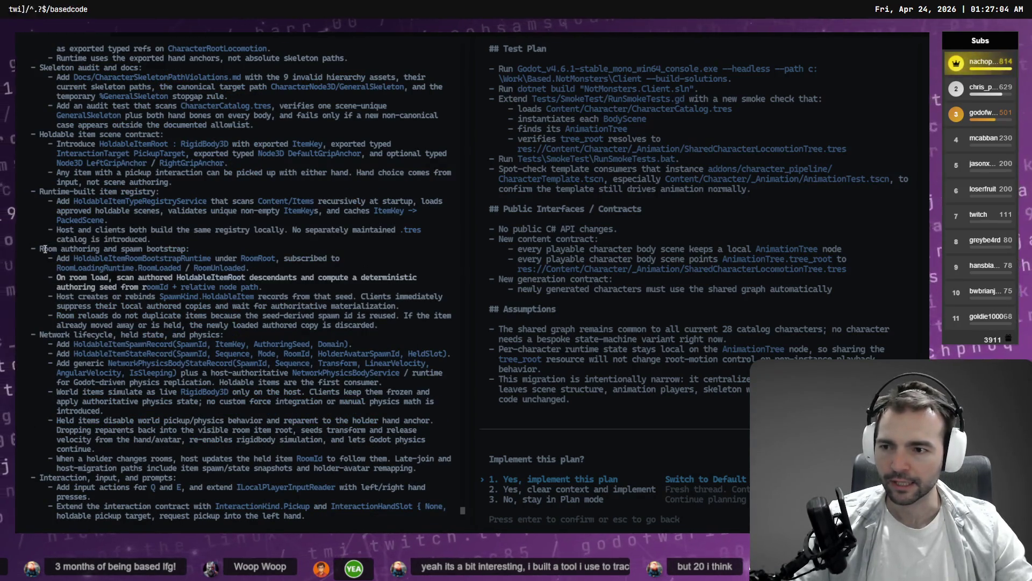
pyautogui.moveTo(57, 230); pyautogui.dragTo(154, 238)
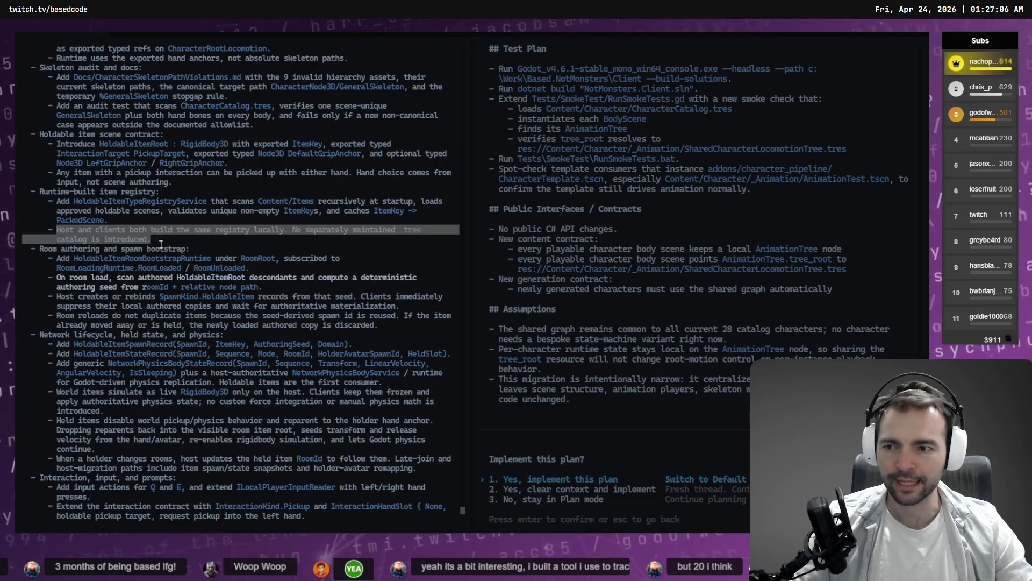
pyautogui.scroll(-2, 44, 274)
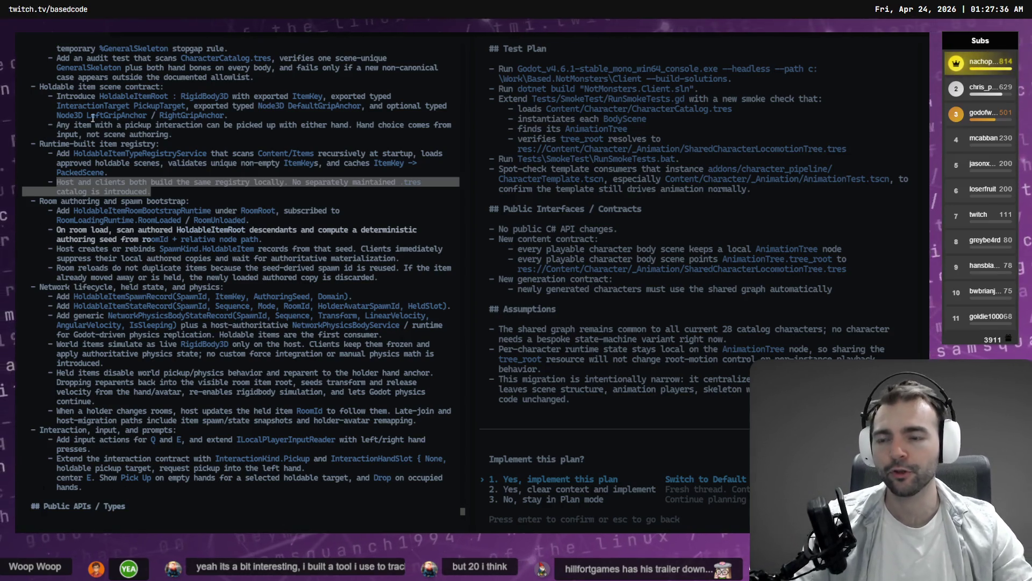
pyautogui.click(57, 154)
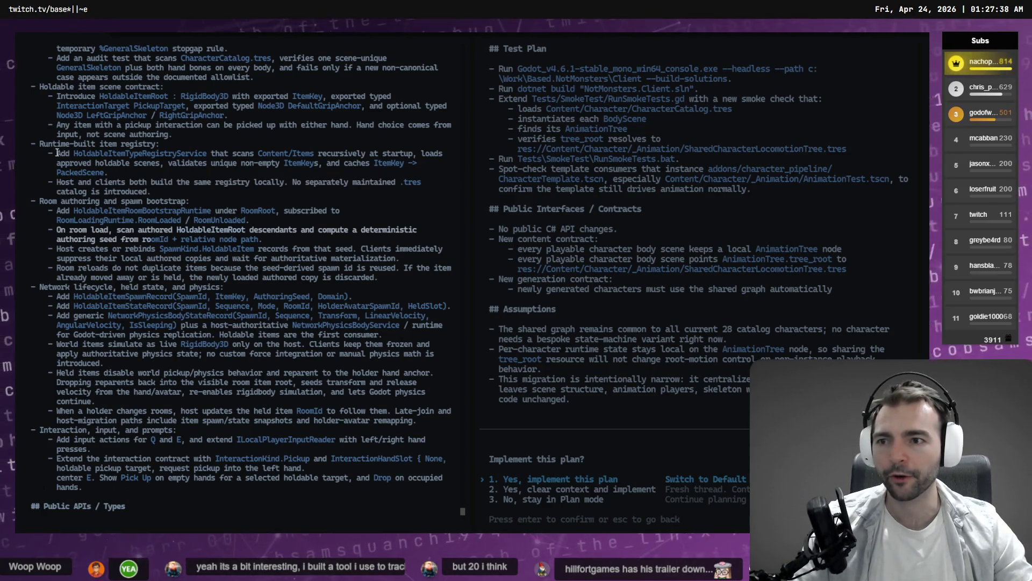
pyautogui.moveTo(57, 153); pyautogui.dragTo(108, 172)
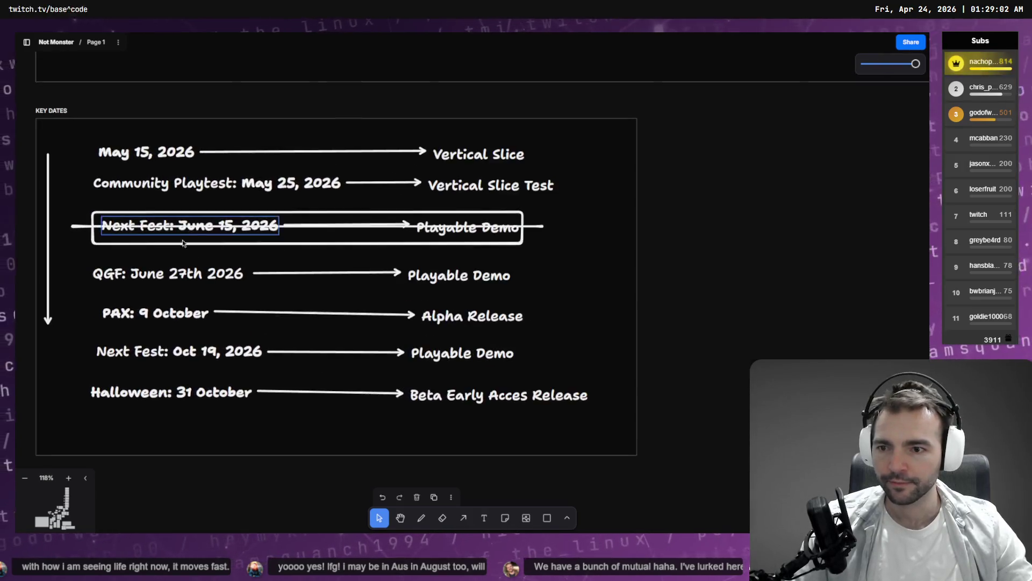
# Step: Select the QGF and PAX: 9 October labels, zooming in on PAX and back out
pyautogui.click(146, 277)
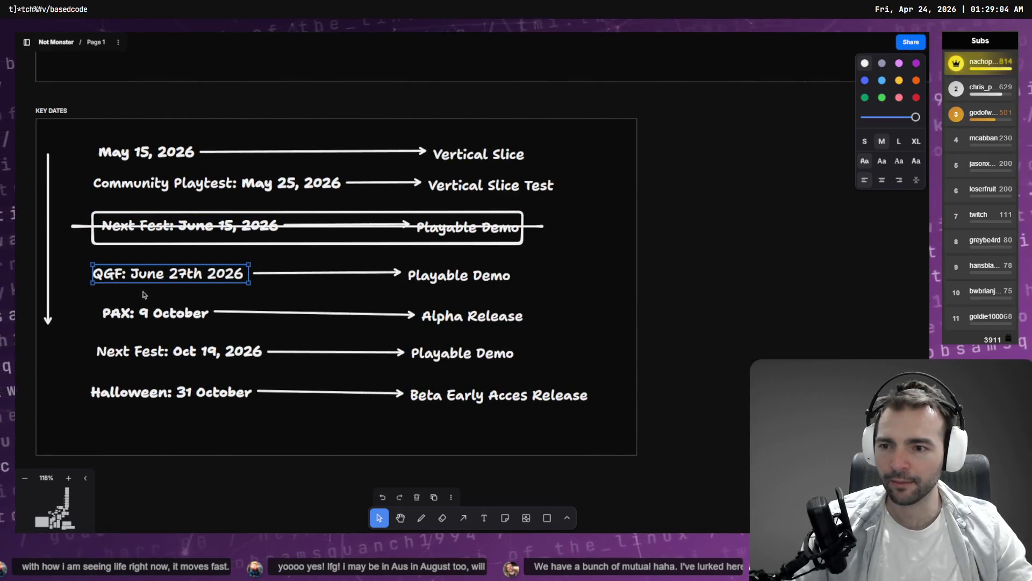
pyautogui.click(131, 305)
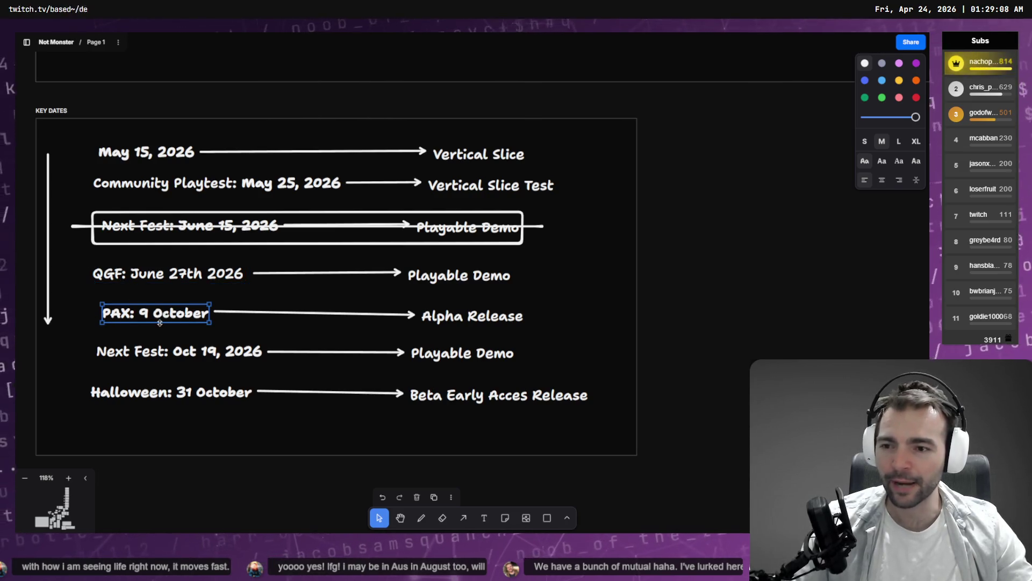
pyautogui.hotkey('shift', '2')
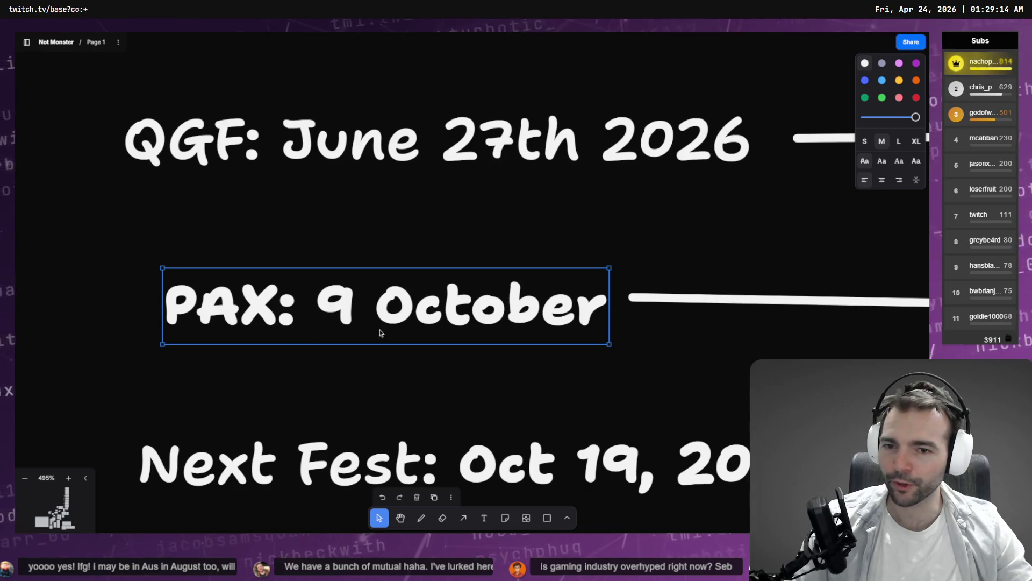
pyautogui.hotkey('shift', '1')
pyautogui.hscroll(5, 548, 335)
pyautogui.scroll(-1, 484, 338)
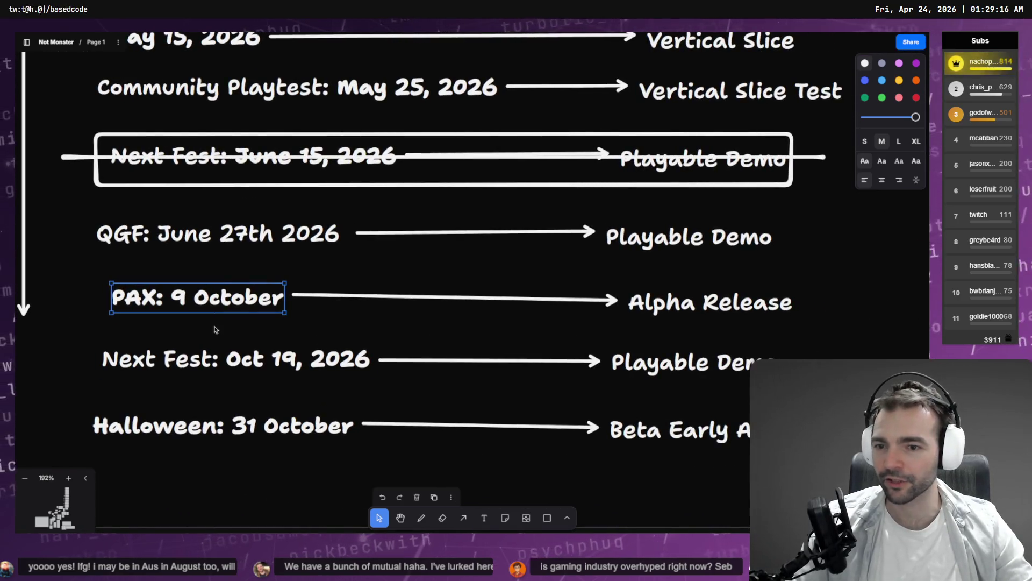
# Step: Select the whole PAX row with its milestone, then deselect and zoom out to show the full Key Dates frame
pyautogui.click(214, 276)
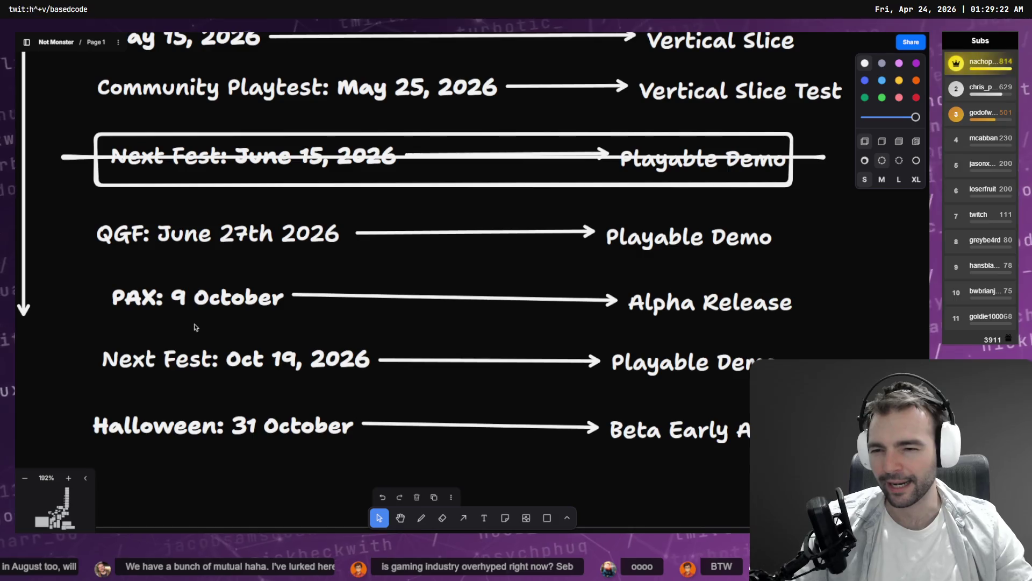
pyautogui.click(205, 307)
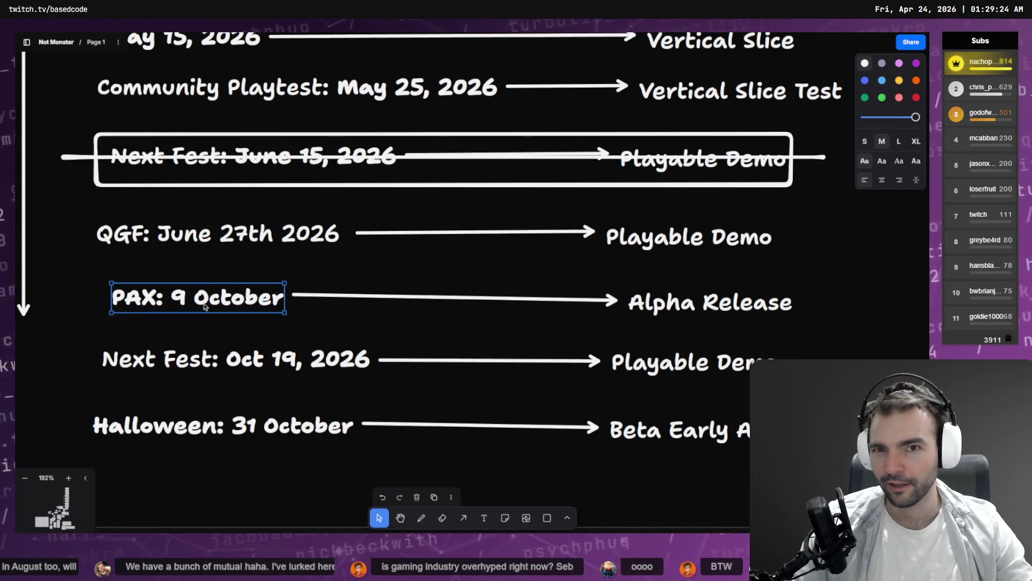
pyautogui.click(192, 264)
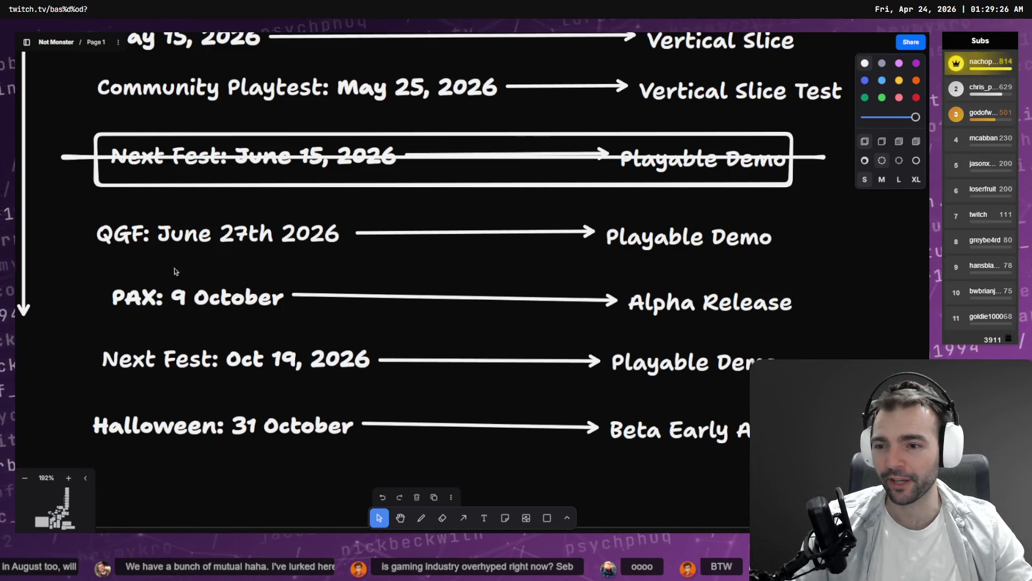
pyautogui.moveTo(768, 331); pyautogui.dragTo(118, 293)
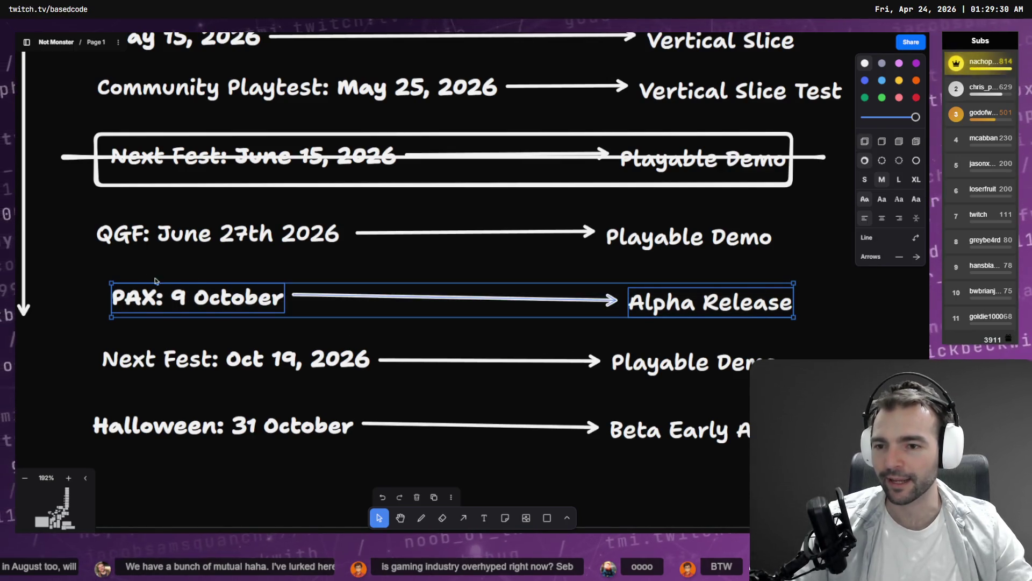
pyautogui.click(203, 275)
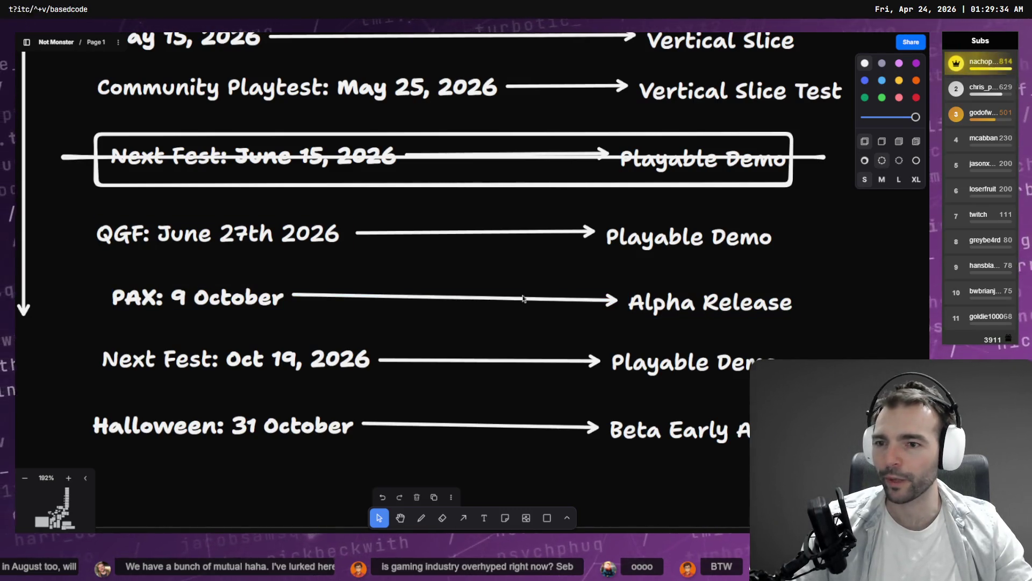
pyautogui.scroll(-5, 219, 274)
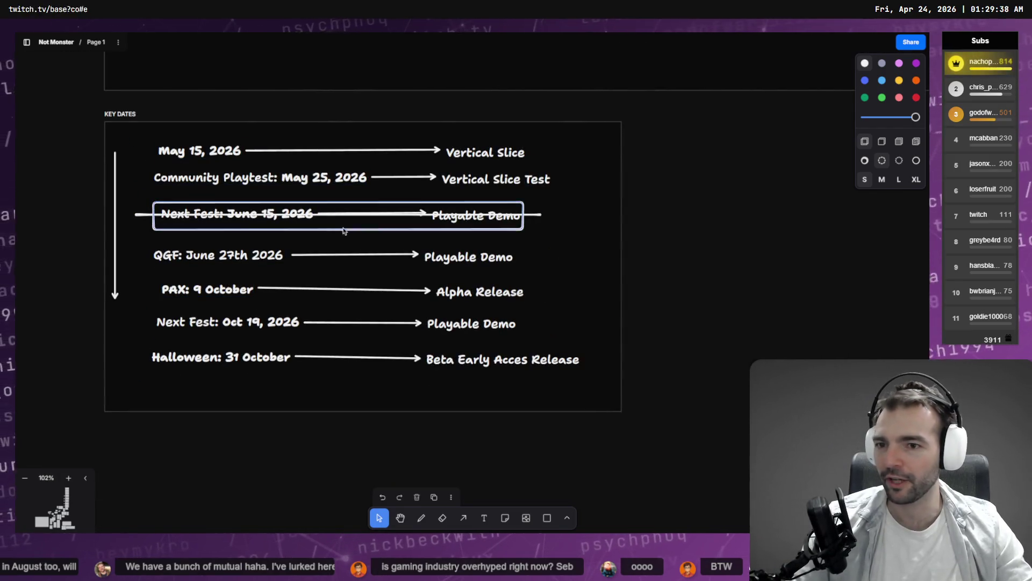
# Step: Select the PAX: 9 October label, then switch back to the Codex terminal
pyautogui.click(209, 287)
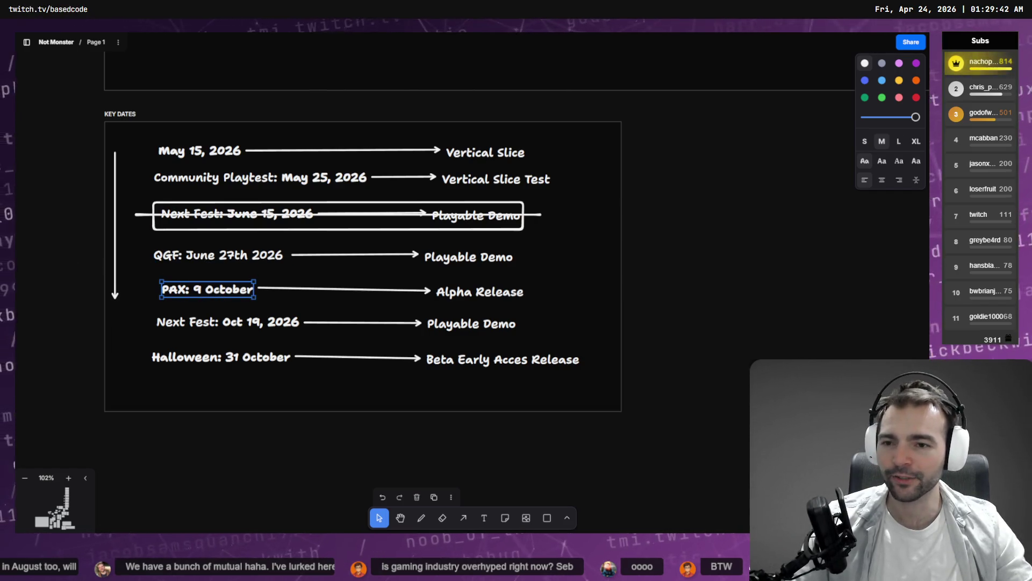
pyautogui.hotkey('alt', 'Tab')
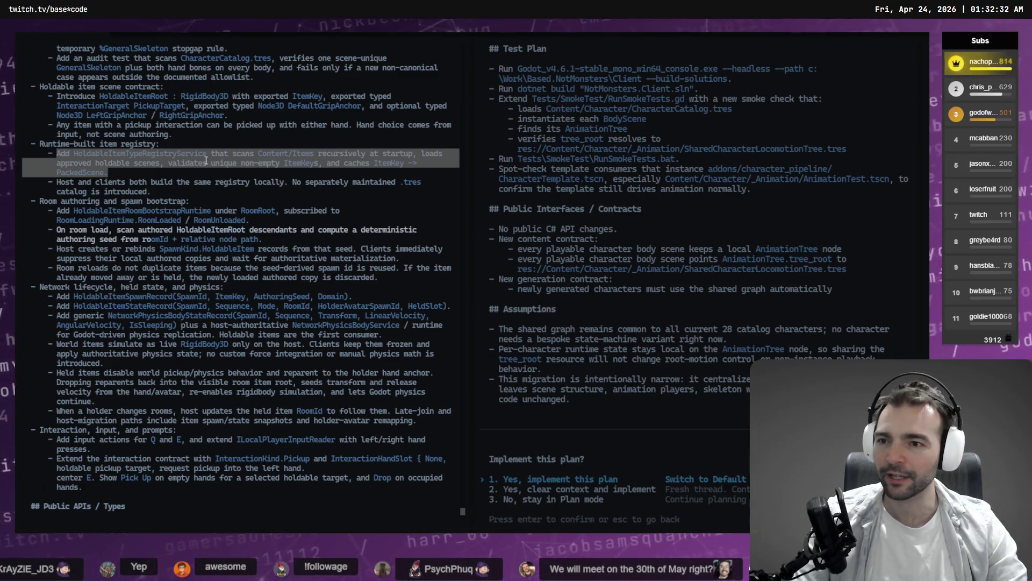
# Step: Clear the highlighted registry lines, scroll the plan around Key Changes, and return to tldraw
pyautogui.click(115, 176)
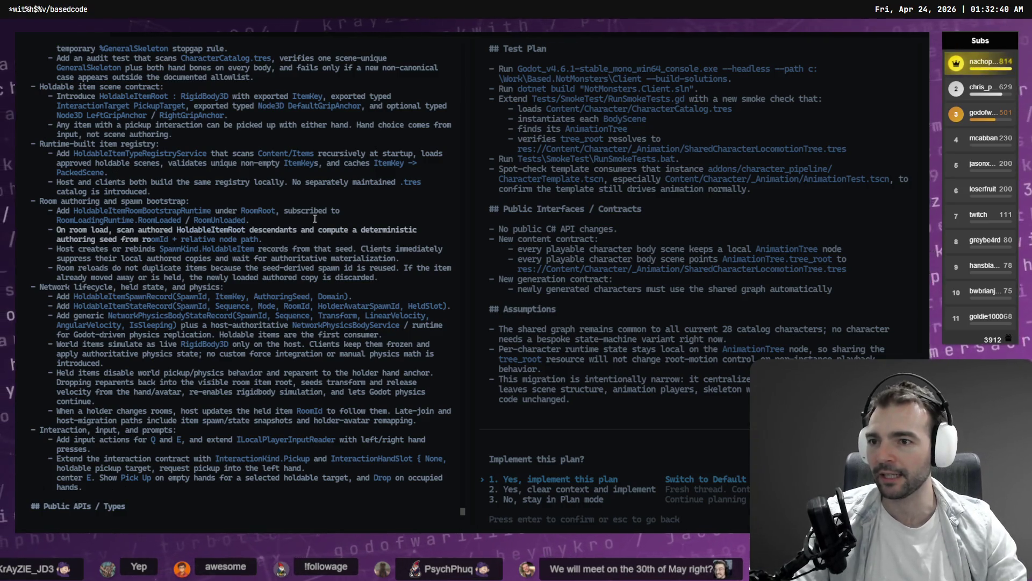
pyautogui.scroll(6, 318, 215)
pyautogui.scroll(-2, 320, 215)
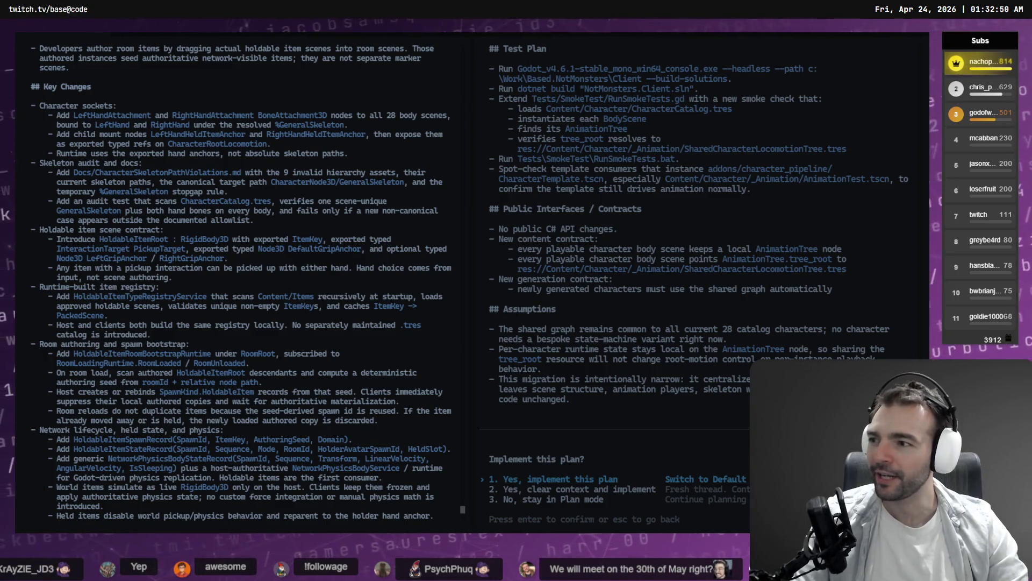
pyautogui.hotkey('alt', 'Tab')
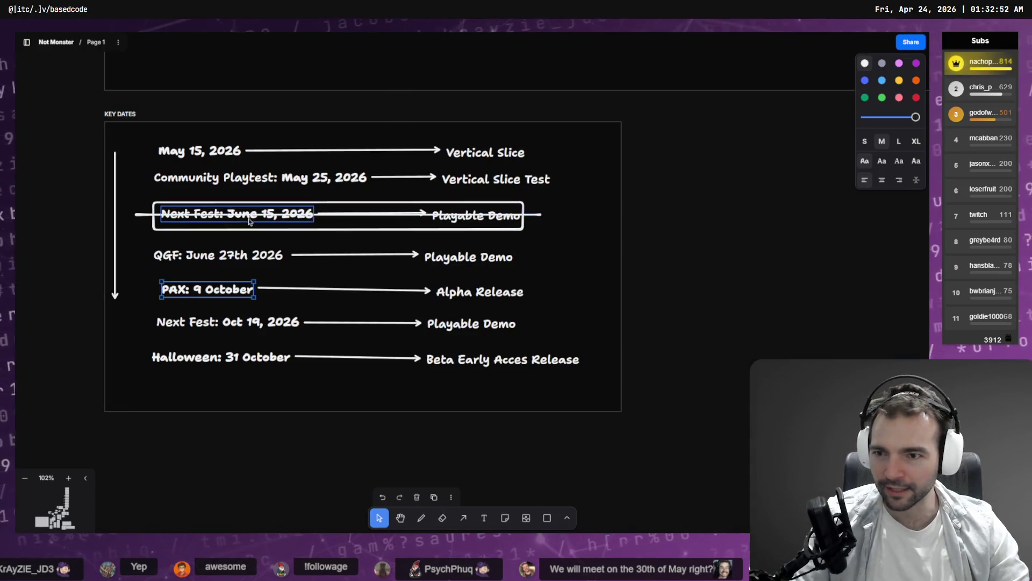
# Step: Inspect the May 15, Community Playtest, QGF labels and the June Next Fest strikethrough, then return to Codex
pyautogui.click(199, 151)
pyautogui.click(209, 185)
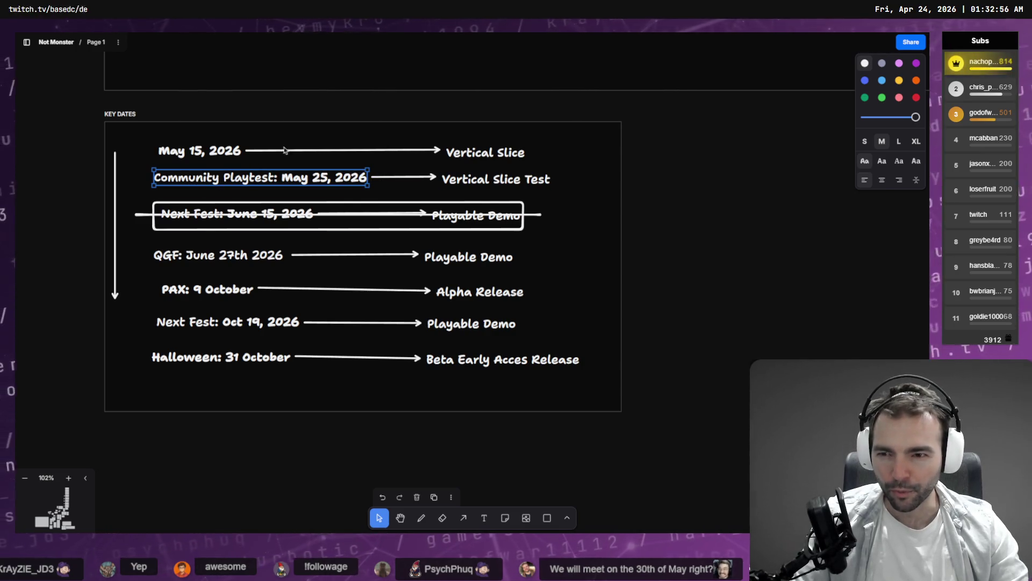
pyautogui.click(221, 255)
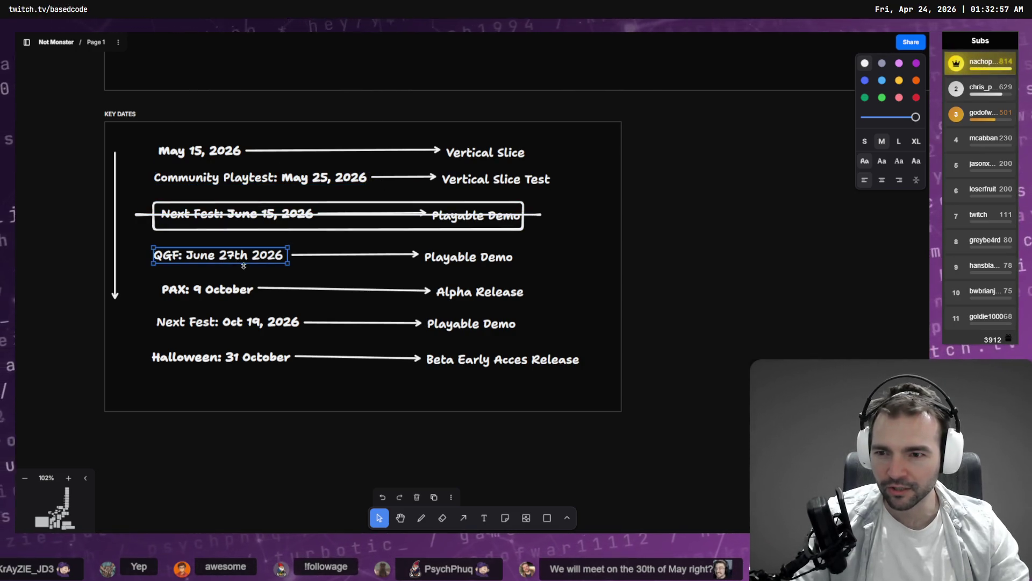
pyautogui.click(237, 214)
pyautogui.click(259, 180)
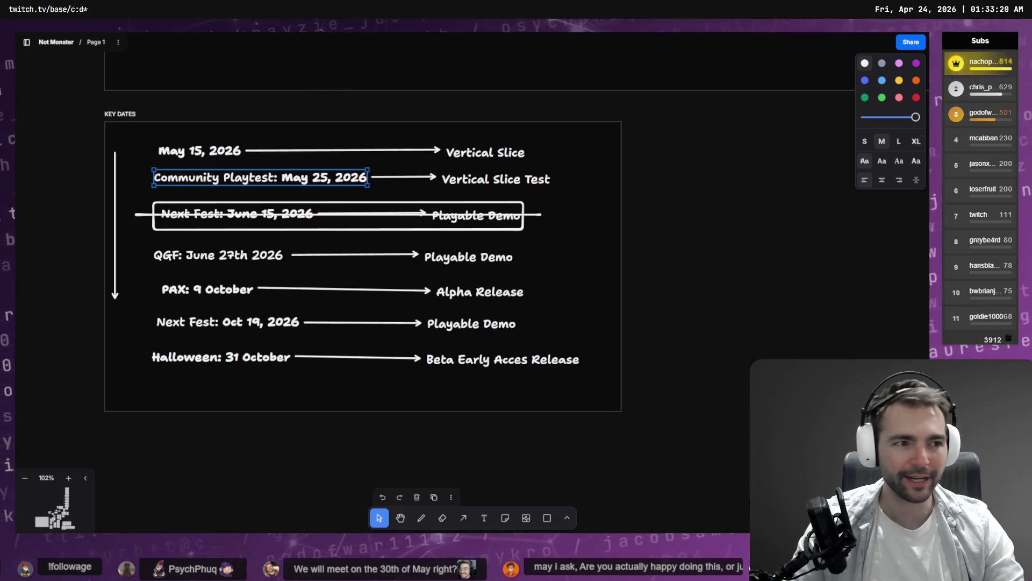
pyautogui.hotkey('alt', 'Tab')
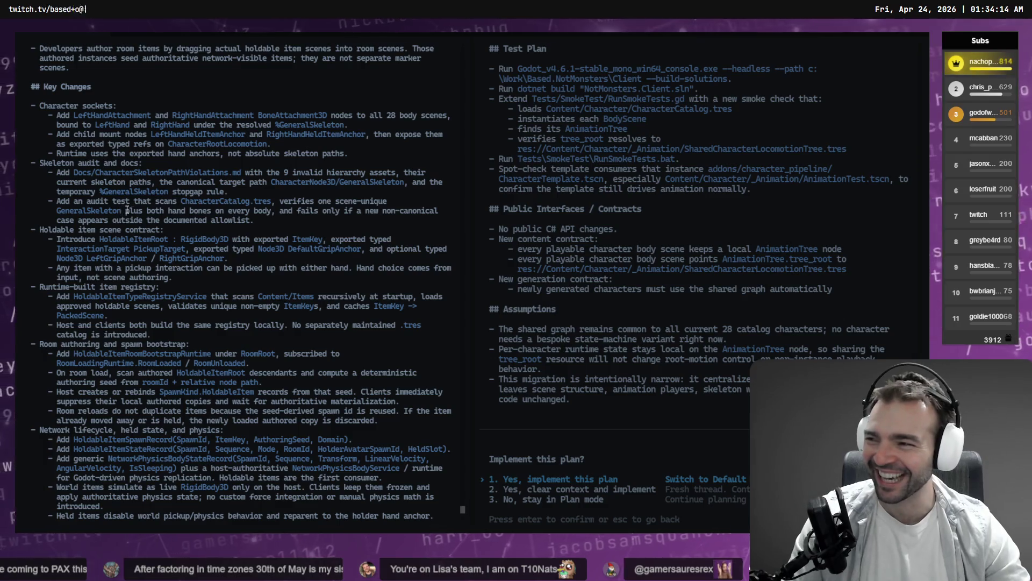
pyautogui.moveTo(249, 261); pyautogui.dragTo(63, 240)
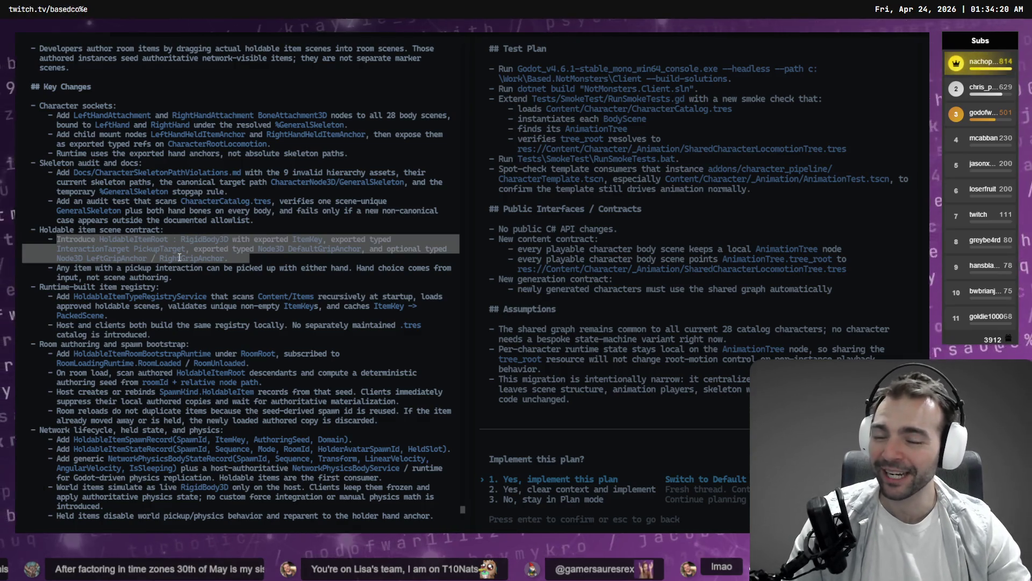
pyautogui.scroll(2, 162, 263)
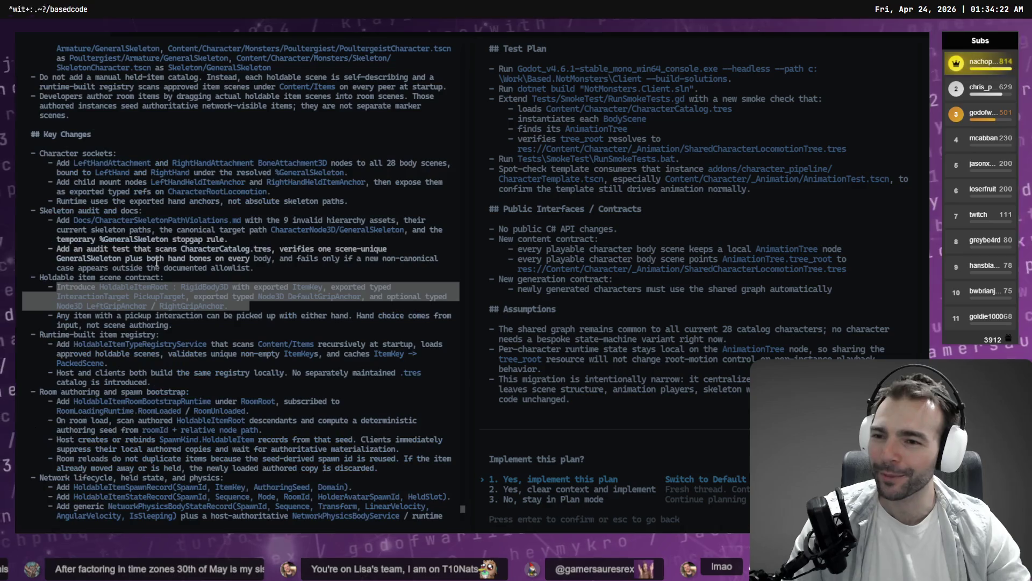
pyautogui.scroll(-2, 85, 218)
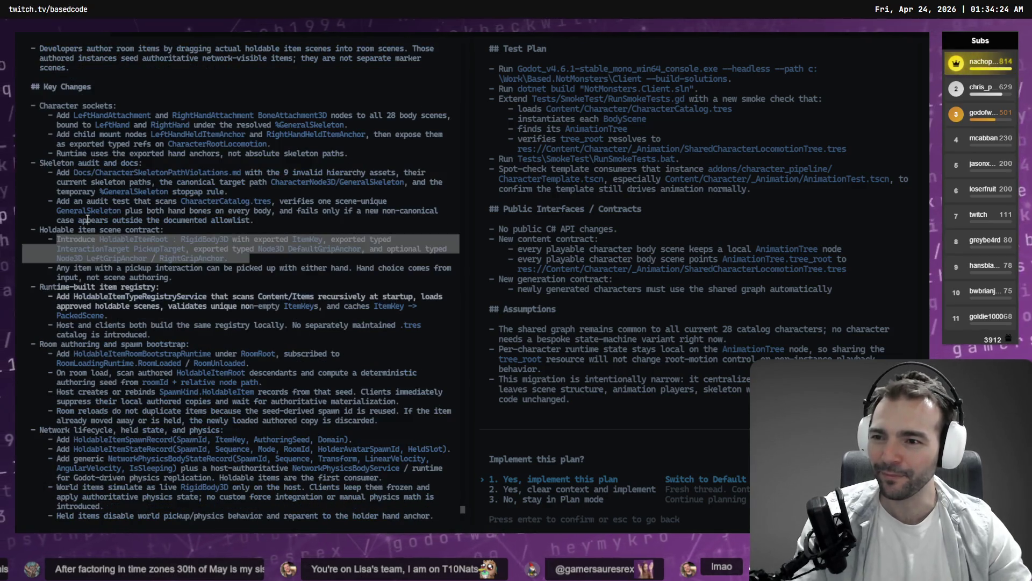
pyautogui.scroll(-2, 199, 267)
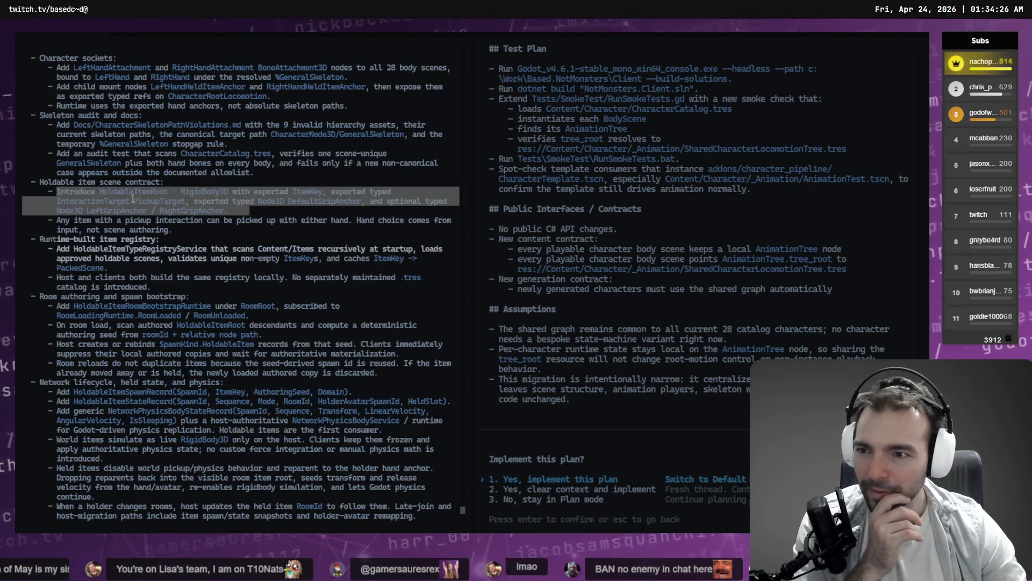
pyautogui.moveTo(56, 183); pyautogui.dragTo(124, 189)
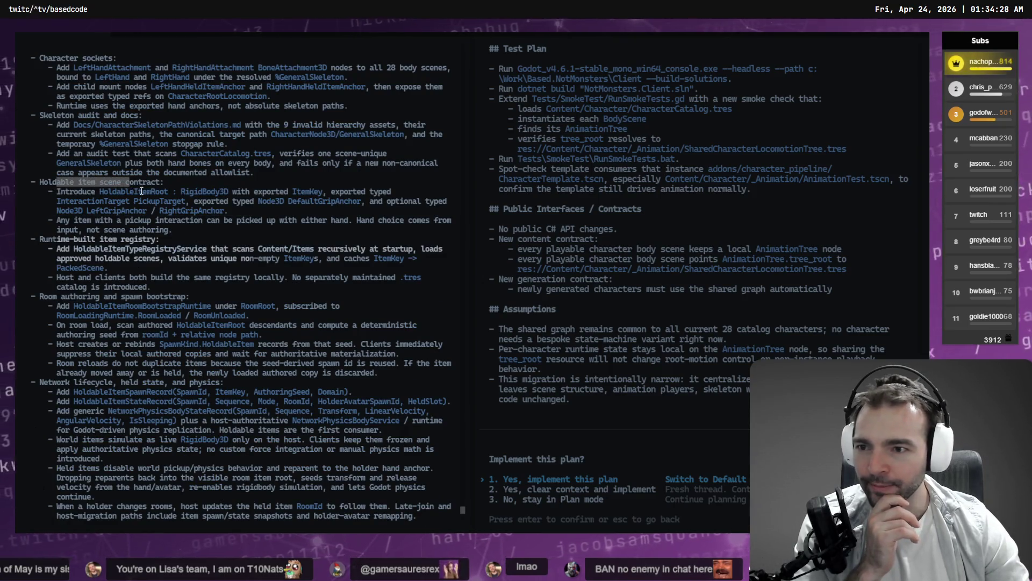
pyautogui.click(68, 190)
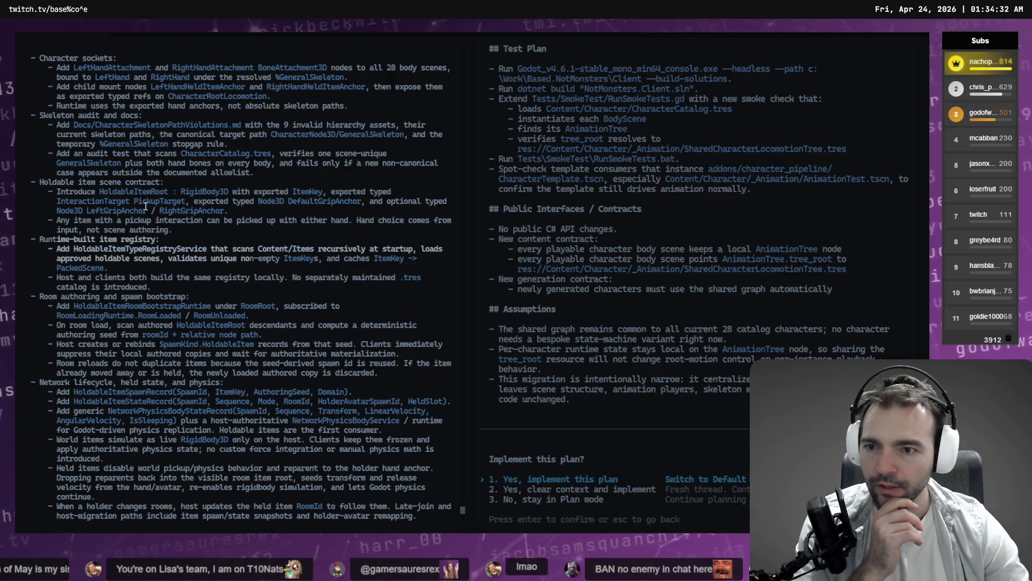
pyautogui.scroll(-3, 205, 226)
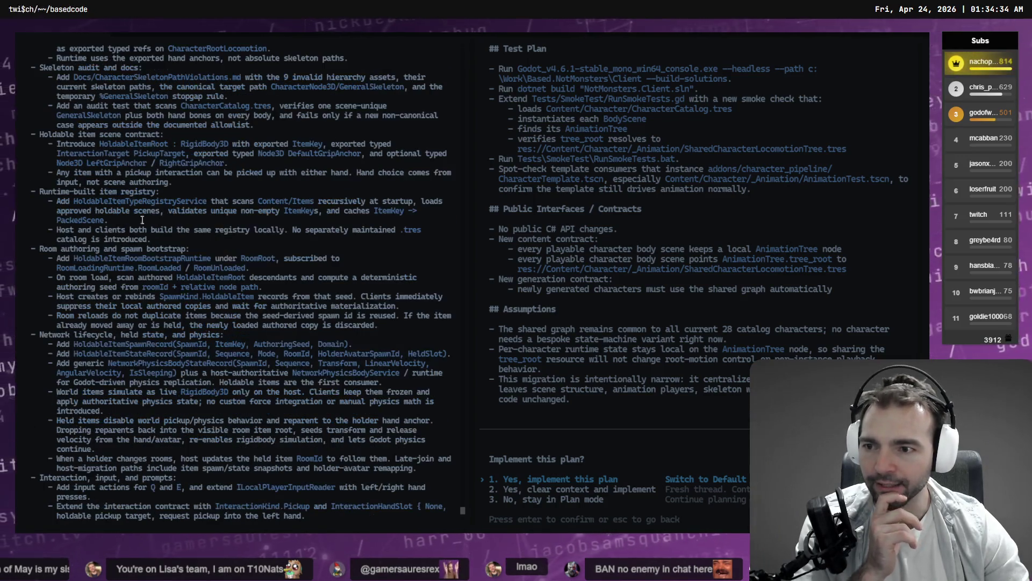
pyautogui.moveTo(55, 191); pyautogui.dragTo(187, 230)
pyautogui.rightClick(174, 227)
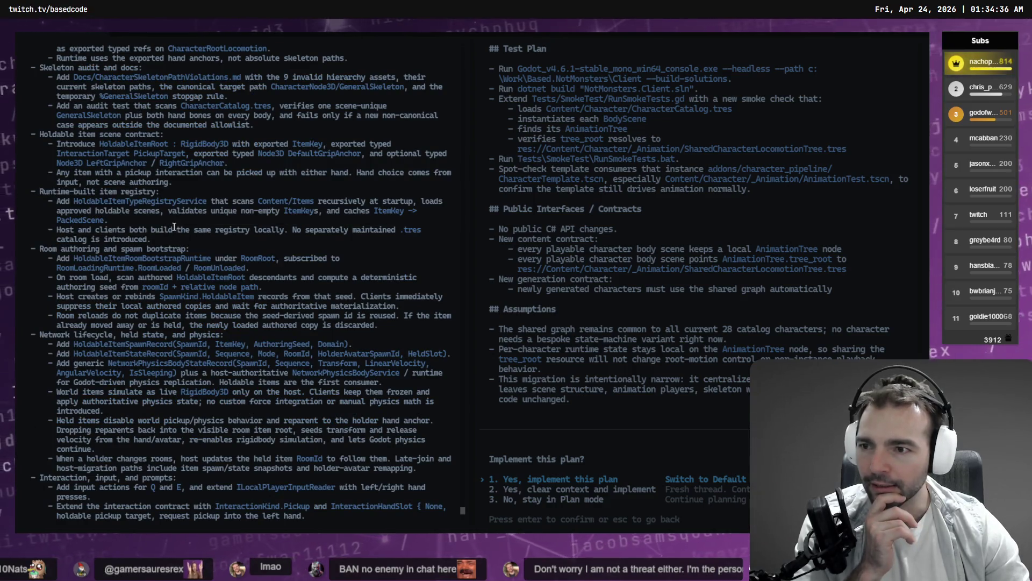
pyautogui.tripleClick(119, 200)
pyautogui.rightClick(182, 229)
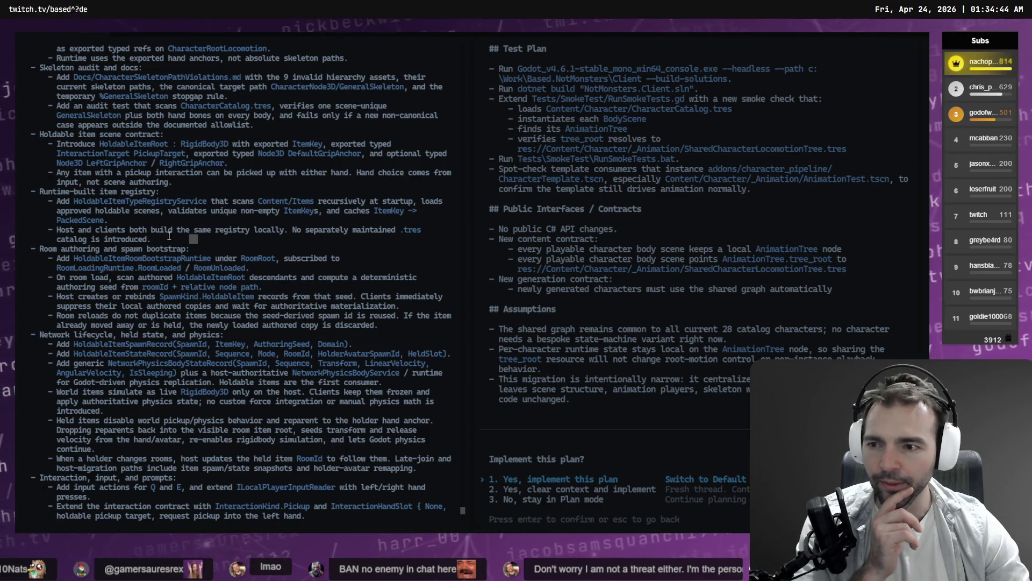
pyautogui.moveTo(60, 211); pyautogui.dragTo(164, 243)
pyautogui.scroll(-2, 112, 203)
pyautogui.click(46, 202)
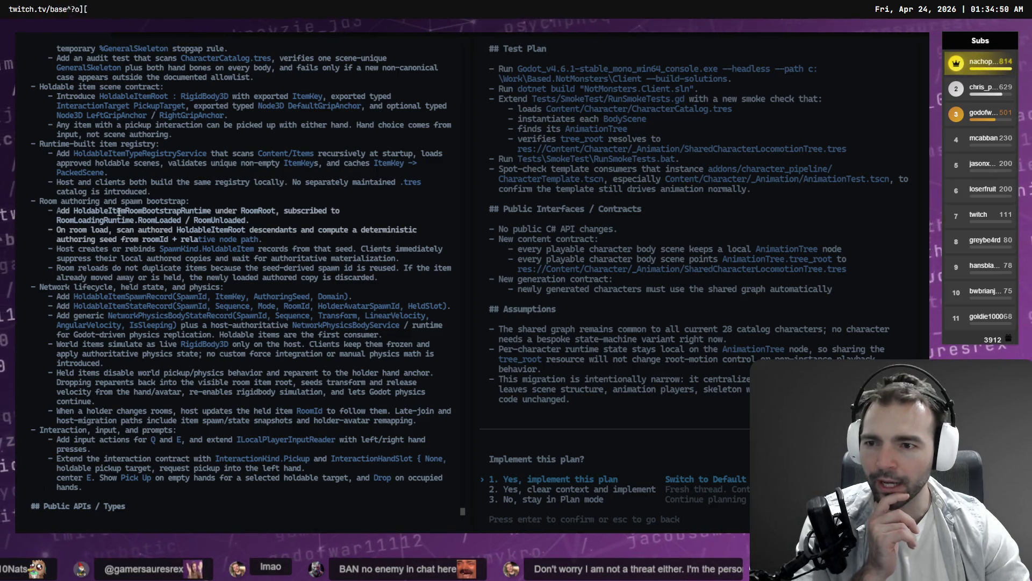
pyautogui.doubleClick(258, 210)
pyautogui.moveTo(73, 210); pyautogui.dragTo(203, 211)
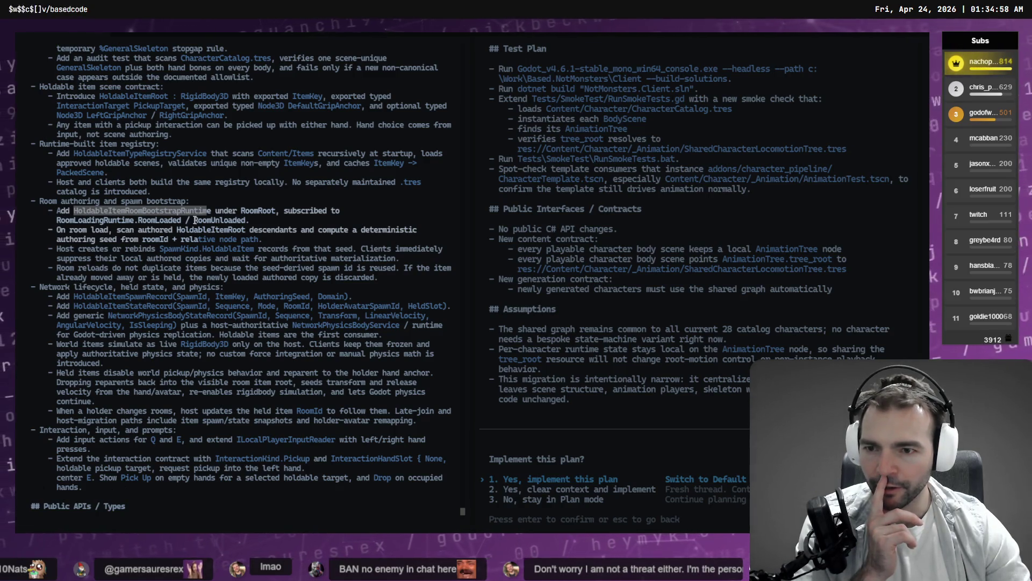
pyautogui.click(58, 229)
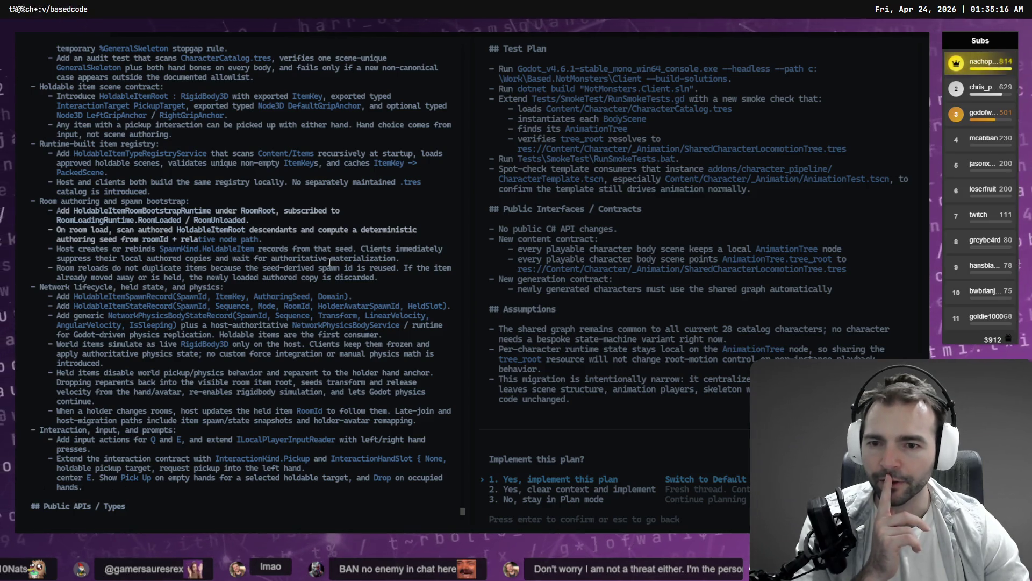
pyautogui.moveTo(401, 259); pyautogui.dragTo(57, 249)
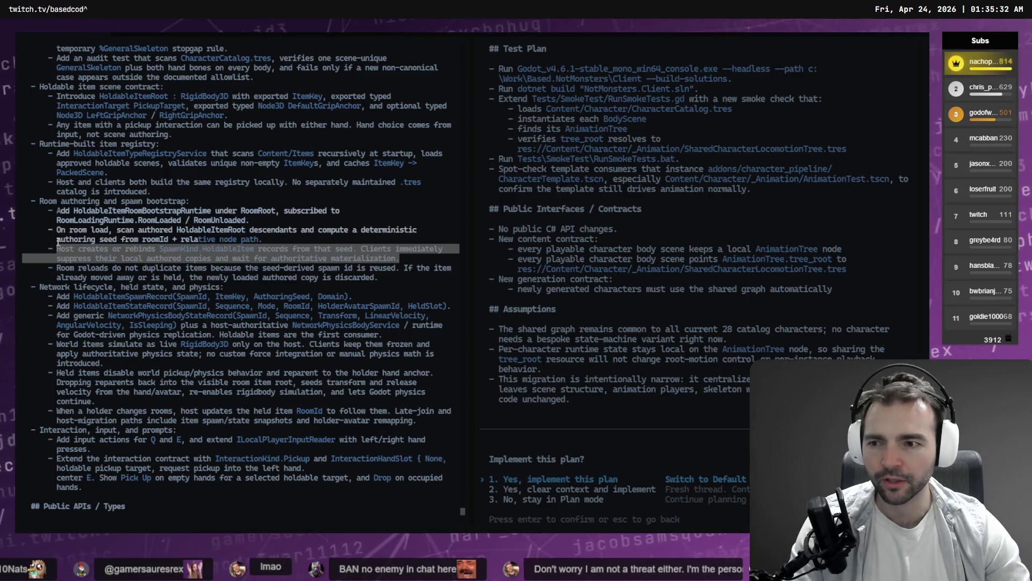
pyautogui.moveTo(56, 241); pyautogui.dragTo(258, 241)
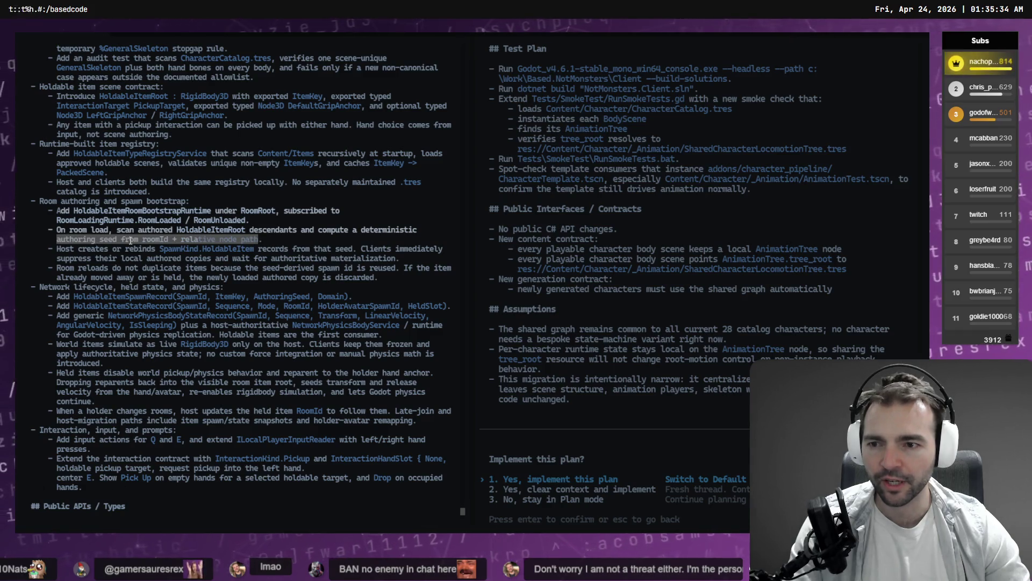
pyautogui.moveTo(115, 249); pyautogui.dragTo(265, 254)
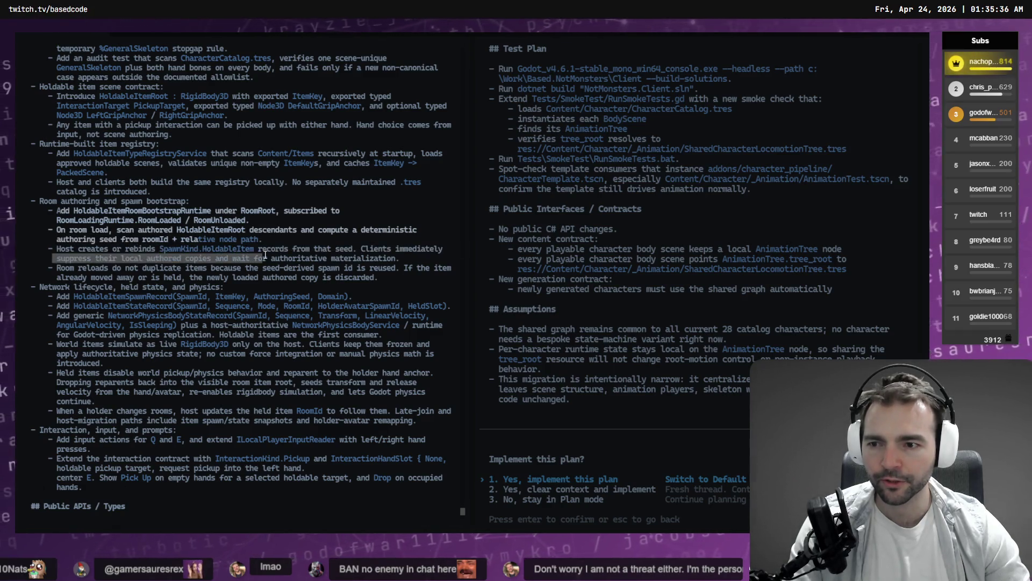
pyautogui.moveTo(137, 249); pyautogui.dragTo(260, 249)
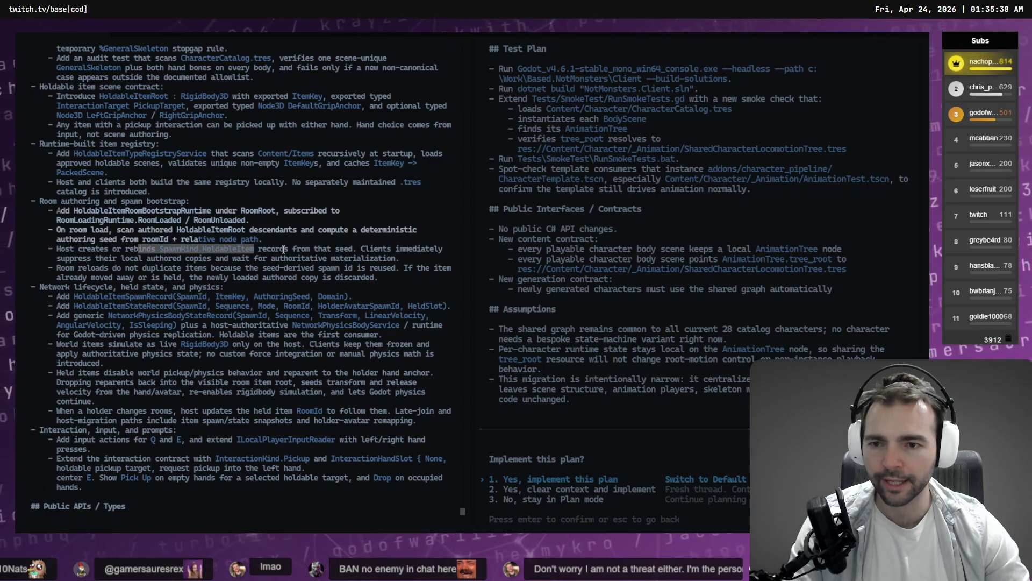
pyautogui.click(258, 249)
pyautogui.moveTo(356, 249); pyautogui.dragTo(59, 249)
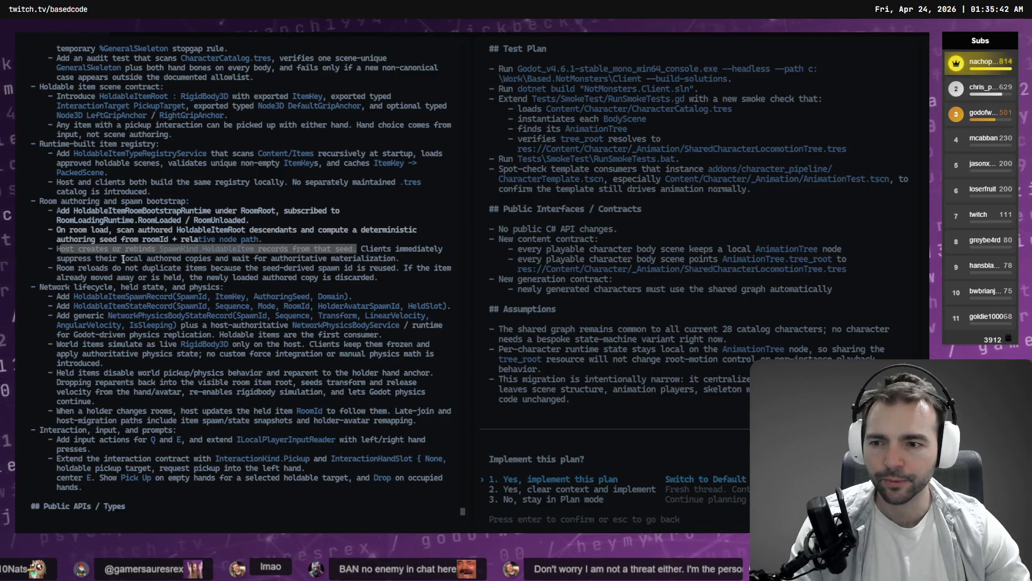
pyautogui.moveTo(144, 259); pyautogui.dragTo(399, 259)
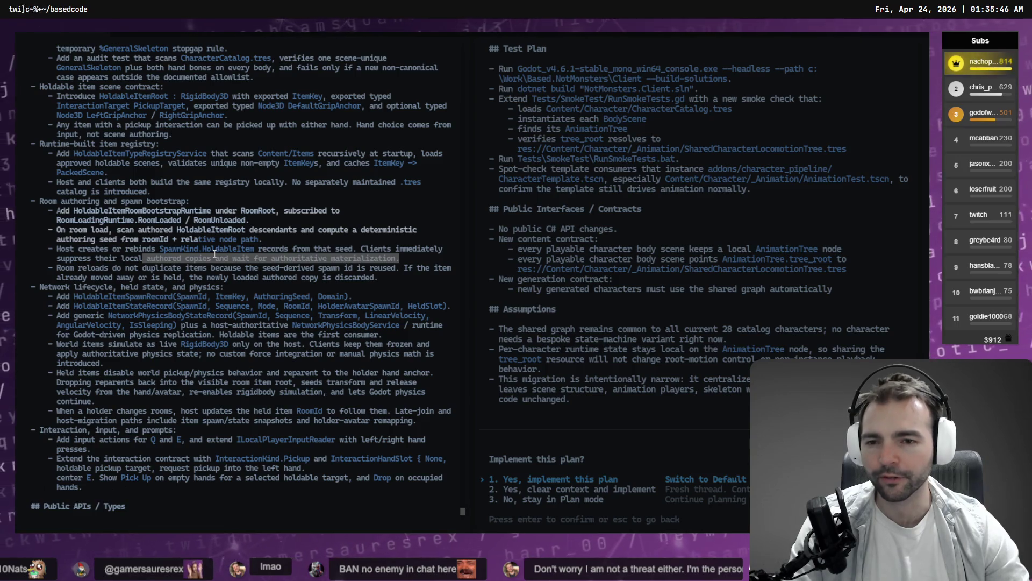
pyautogui.moveTo(413, 259); pyautogui.dragTo(57, 250)
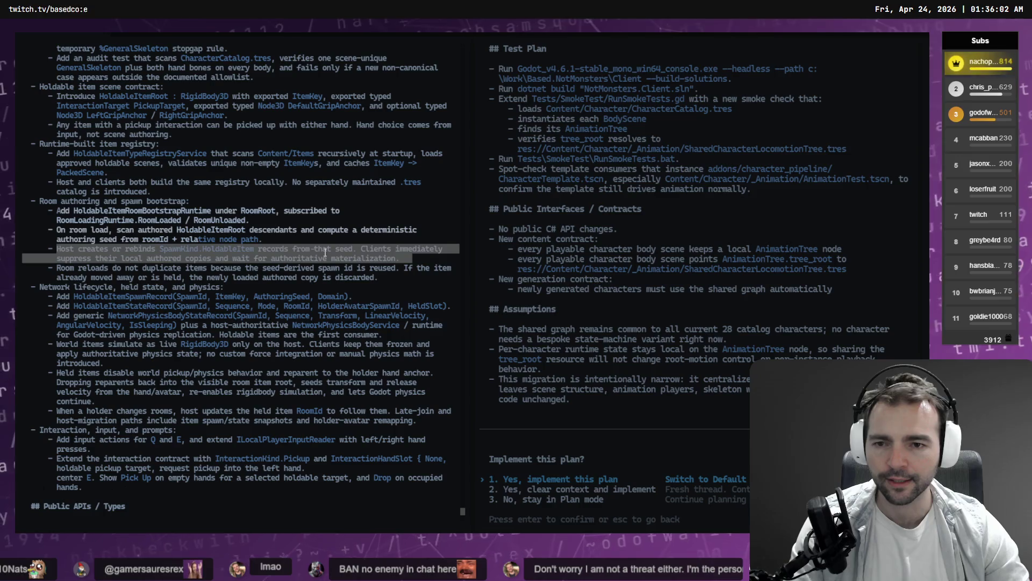
pyautogui.moveTo(408, 259); pyautogui.dragTo(59, 249)
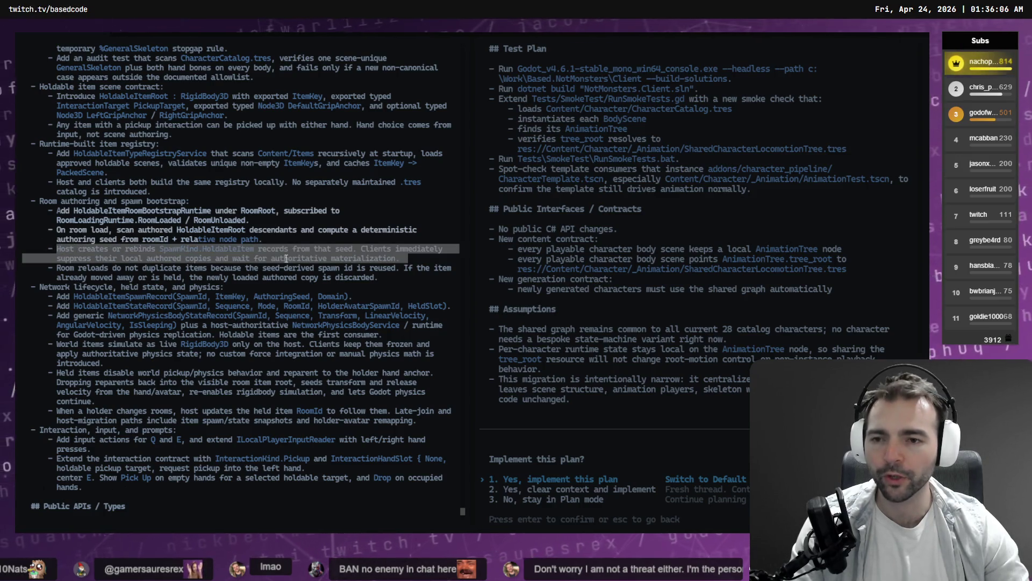
pyautogui.moveTo(399, 278)
pyautogui.mouseDown()
pyautogui.moveTo(161, 258)
pyautogui.moveTo(56, 268)
pyautogui.mouseUp()
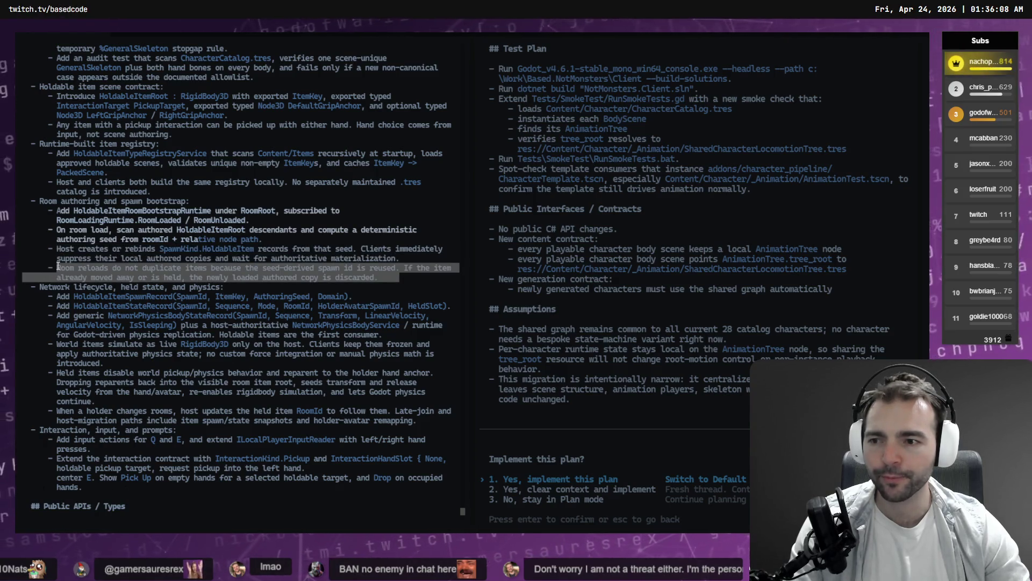
pyautogui.moveTo(409, 261)
pyautogui.mouseDown()
pyautogui.moveTo(57, 240)
pyautogui.moveTo(61, 250)
pyautogui.mouseUp()
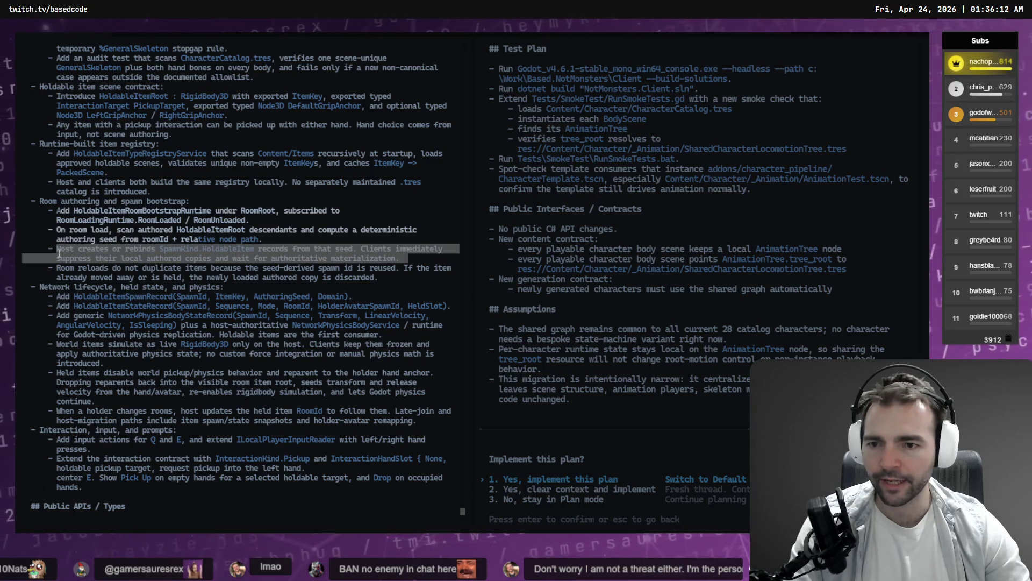
pyautogui.scroll(-4, 73, 259)
# Step: Mark the HoldableItemSpawnRecord line, its Sequence field, and the generic physics state record line
pyautogui.scroll(2, 72, 260)
pyautogui.scroll(-2, 71, 259)
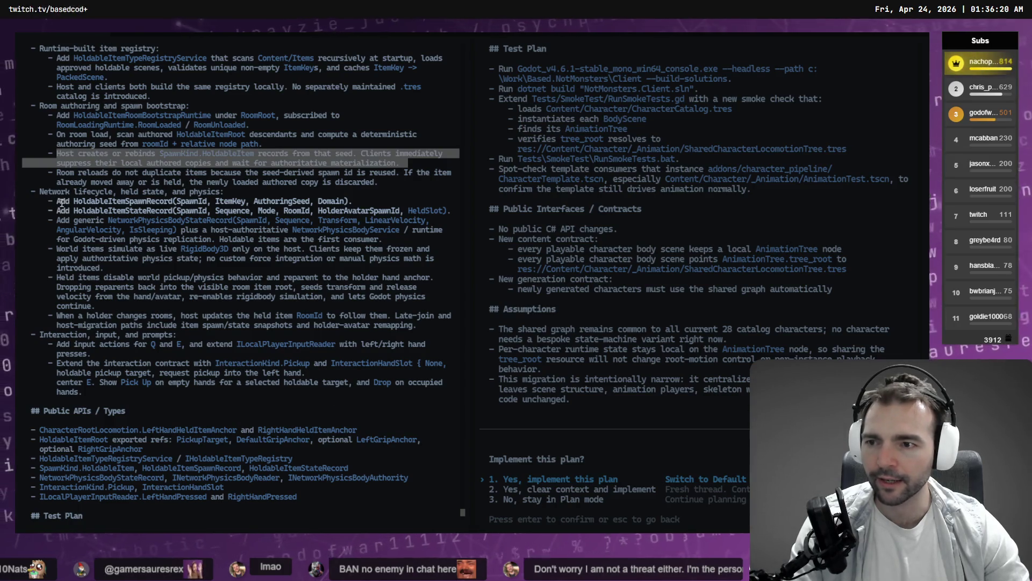
pyautogui.moveTo(61, 201); pyautogui.dragTo(327, 202)
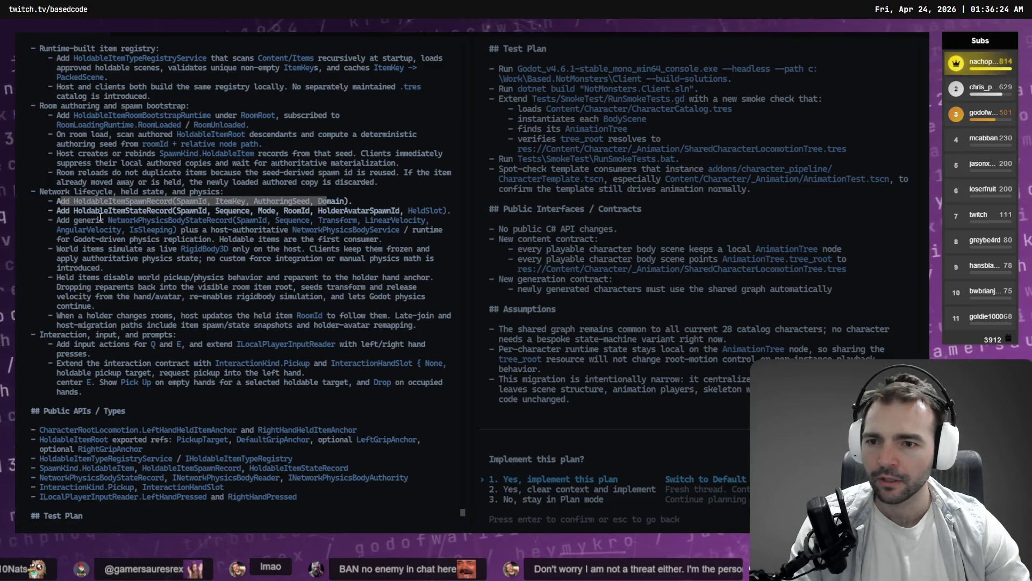
pyautogui.moveTo(252, 210); pyautogui.dragTo(210, 211)
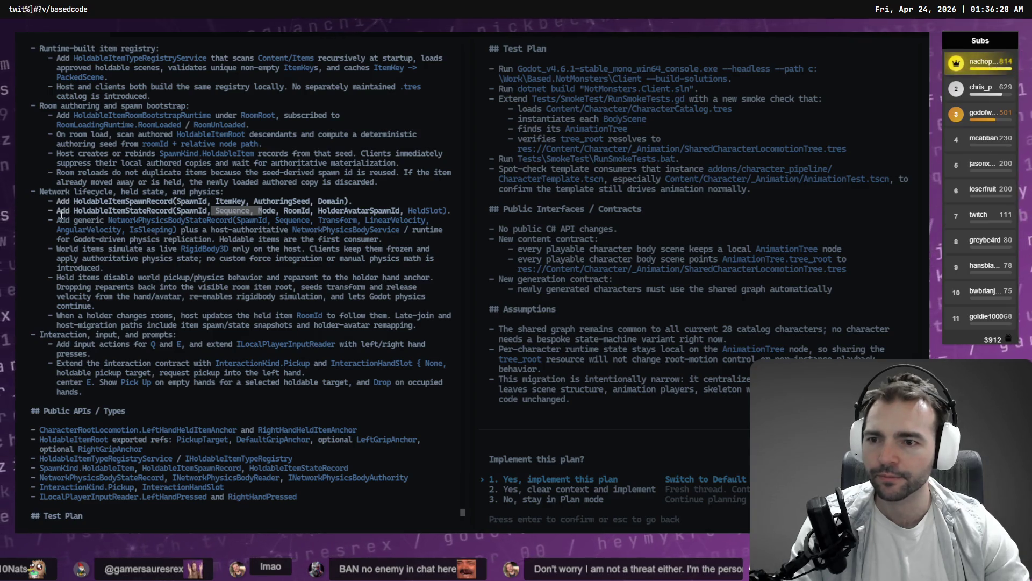
pyautogui.moveTo(61, 221)
pyautogui.mouseDown()
pyautogui.moveTo(212, 222)
pyautogui.moveTo(210, 230)
pyautogui.mouseUp()
pyautogui.click(197, 218)
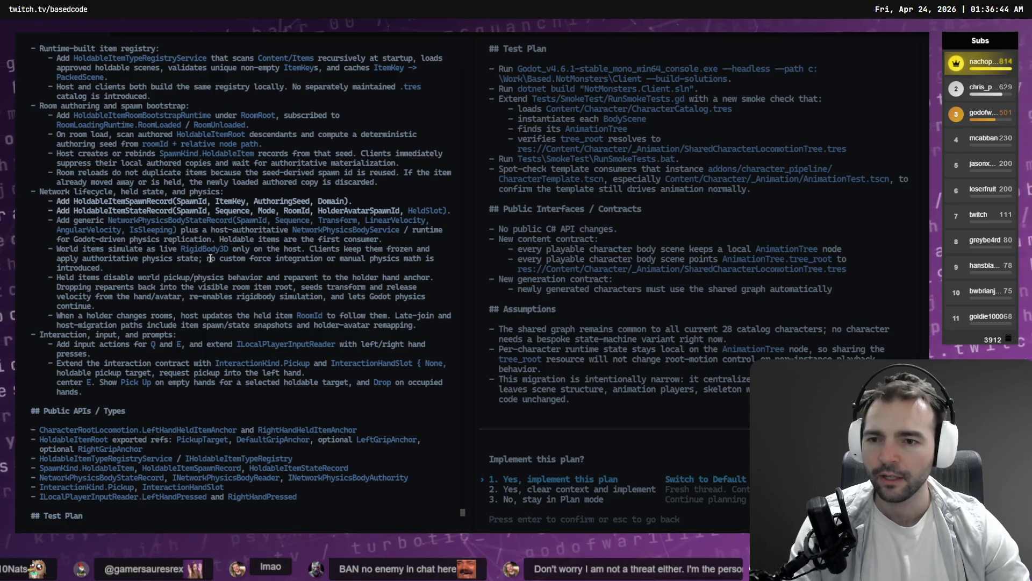
# Step: Mark the word 'custom' and the authoritative physics state line
pyautogui.moveTo(219, 259); pyautogui.dragTo(400, 260)
pyautogui.moveTo(436, 259)
pyautogui.mouseDown()
pyautogui.moveTo(93, 268)
pyautogui.moveTo(101, 268)
pyautogui.moveTo(49, 251)
pyautogui.moveTo(143, 297)
pyautogui.mouseUp()
pyautogui.scroll(-2, 143, 297)
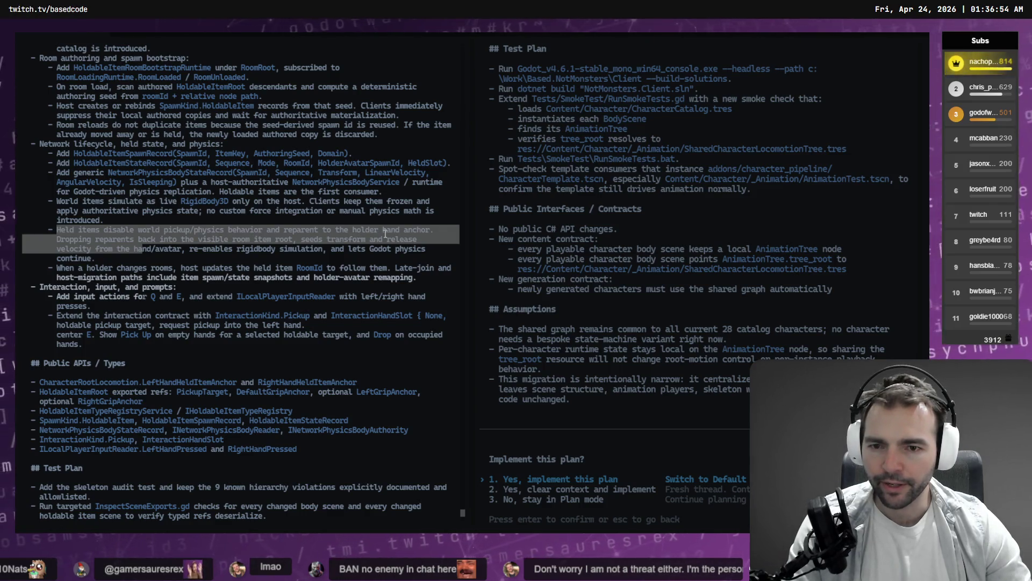
pyautogui.click(148, 242)
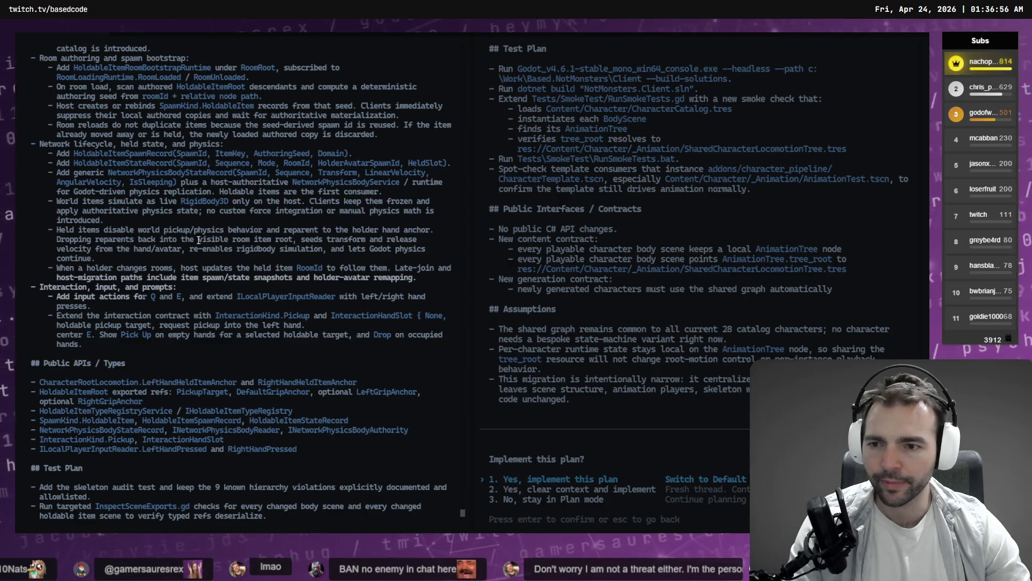
# Step: Mark the Dropping reparents line, 're-enables rigidbody simulation', and the whole 'Held items disable' bullet
pyautogui.tripleClick(299, 239)
pyautogui.click(299, 240)
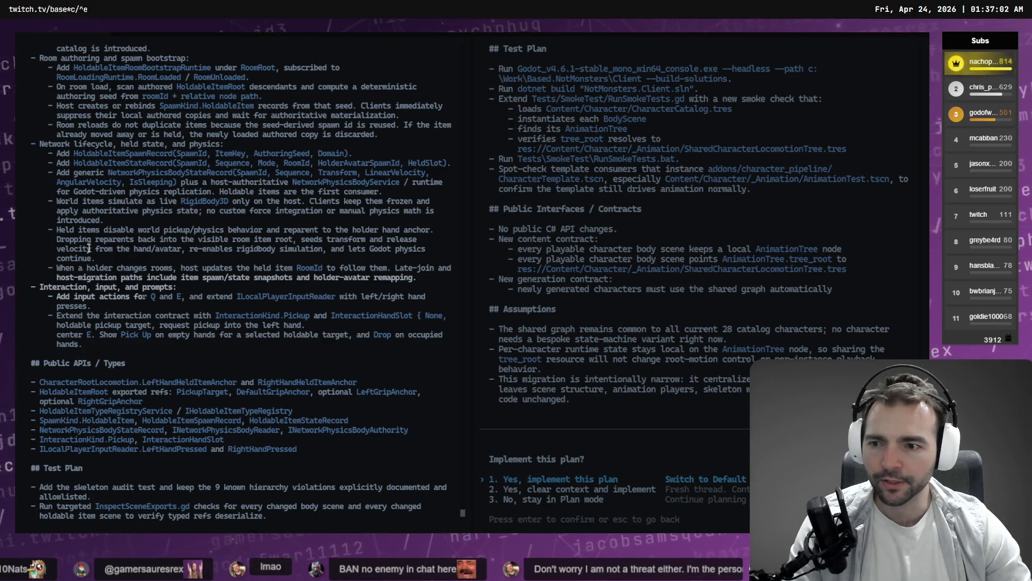
pyautogui.moveTo(187, 249); pyautogui.dragTo(326, 249)
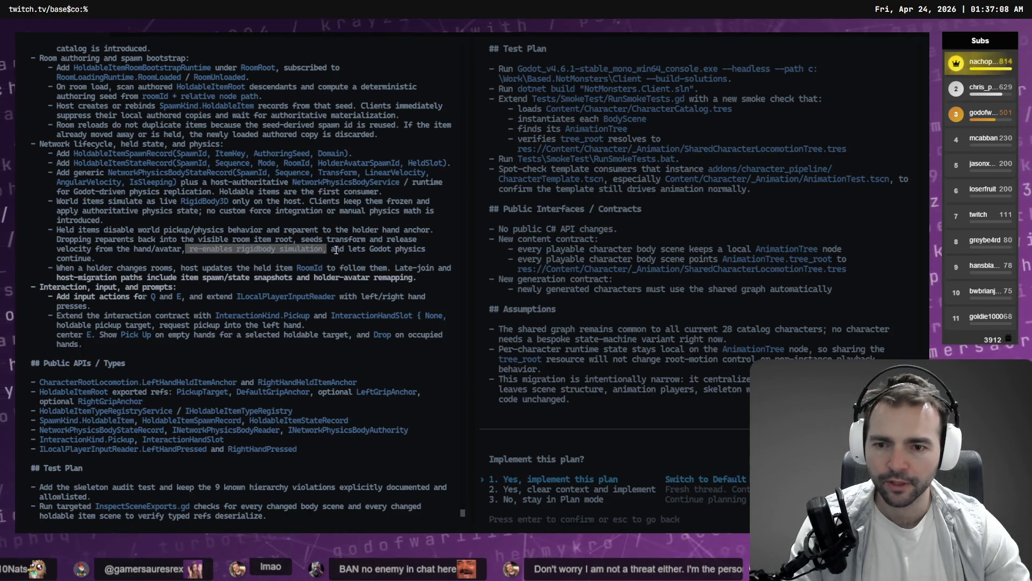
pyautogui.click(93, 259)
pyautogui.moveTo(90, 259); pyautogui.dragTo(56, 232)
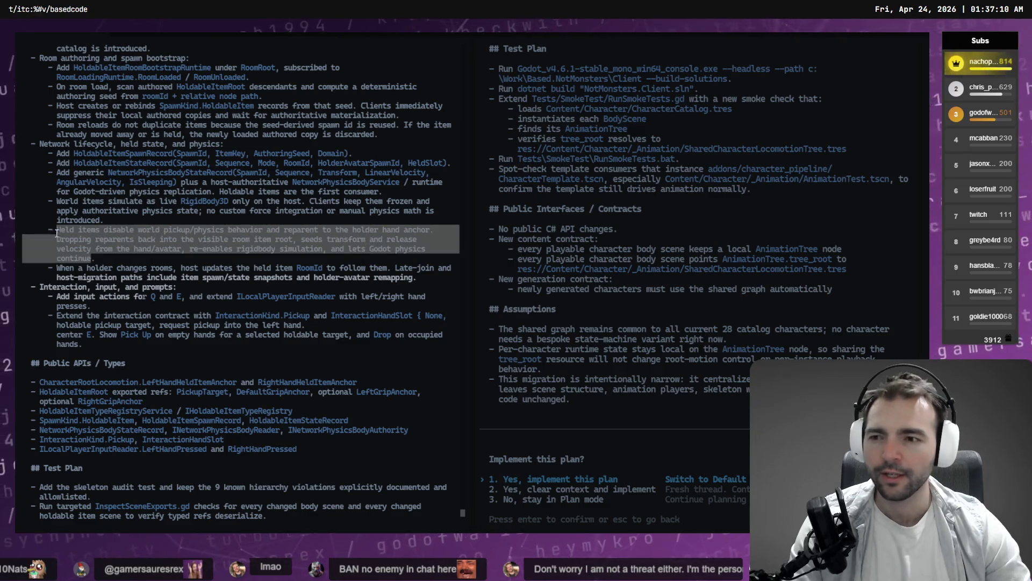
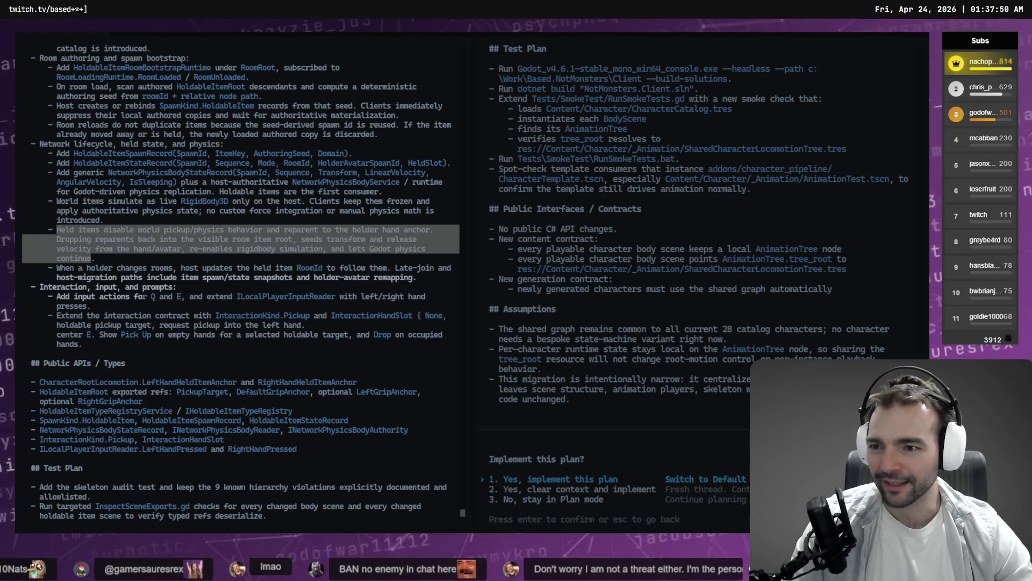
# Step: Highlight the plan's passages on held items, holders changing rooms, and the interaction contract bullets
pyautogui.click(188, 251)
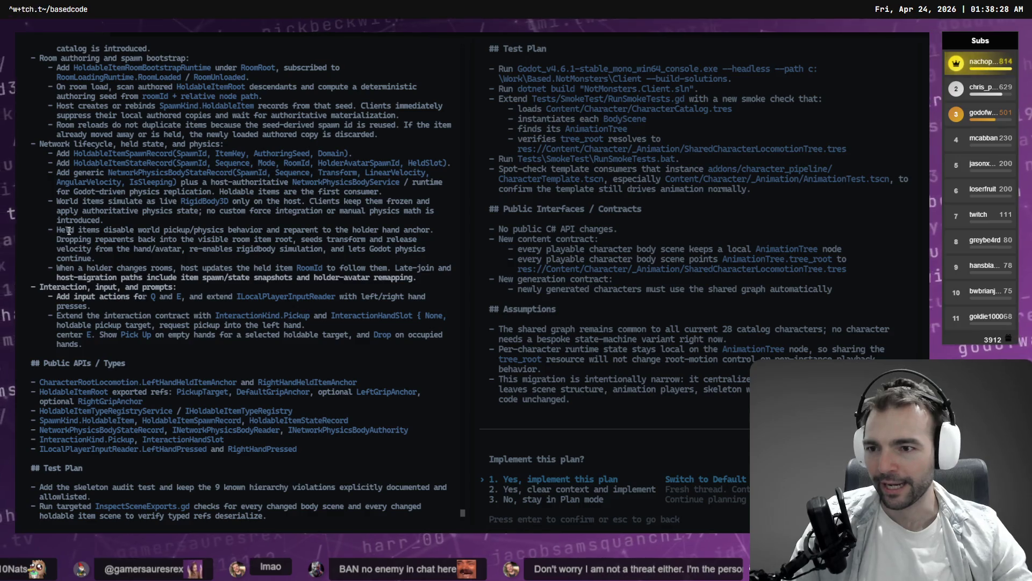
pyautogui.moveTo(163, 230); pyautogui.dragTo(231, 230)
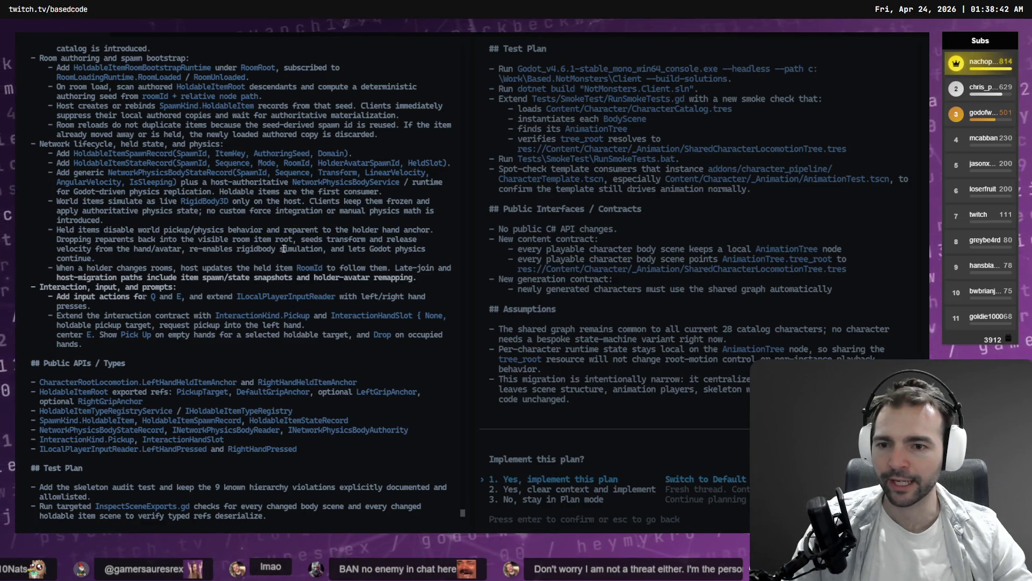
pyautogui.moveTo(56, 267); pyautogui.dragTo(162, 277)
pyautogui.click(107, 268)
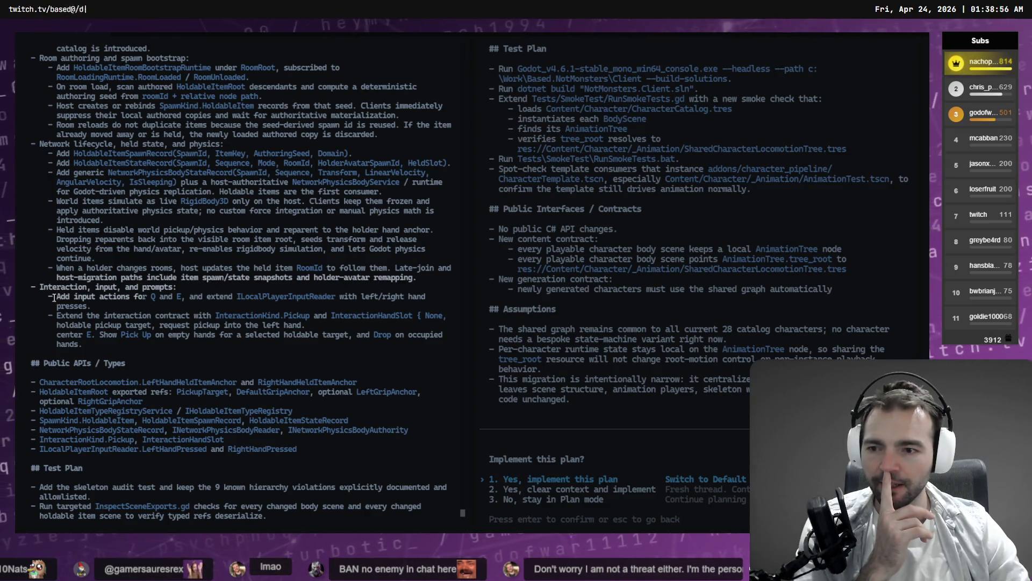
pyautogui.moveTo(61, 294); pyautogui.dragTo(86, 342)
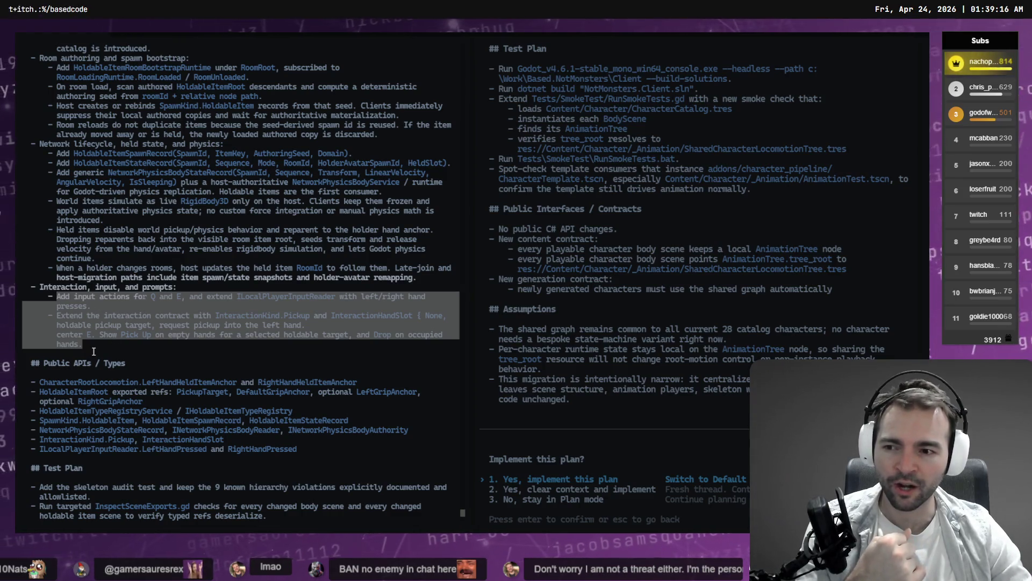
pyautogui.moveTo(96, 345); pyautogui.dragTo(21, 320)
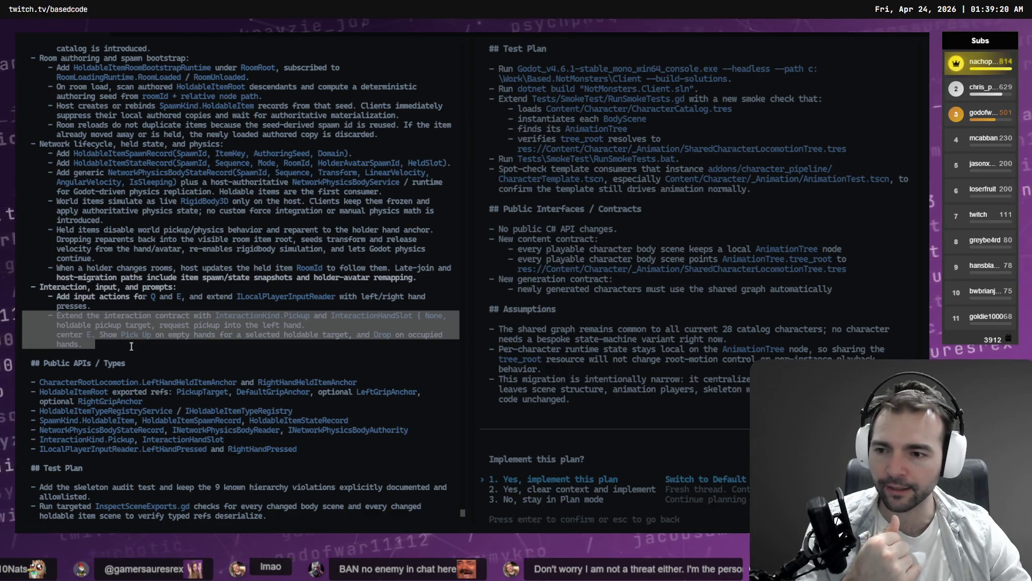
pyautogui.click(102, 339)
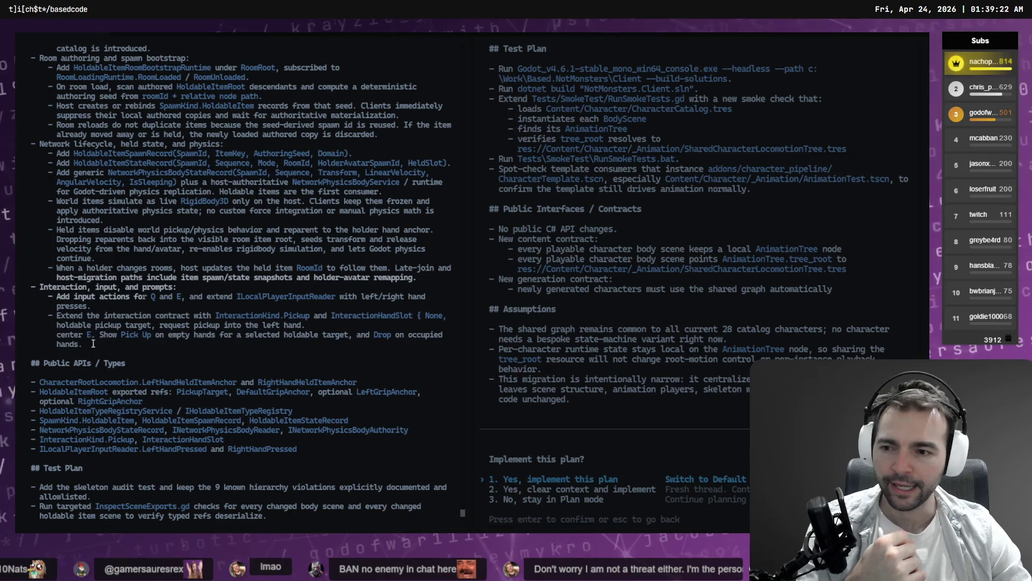
pyautogui.rightClick(56, 321)
pyautogui.moveTo(79, 344)
pyautogui.mouseDown()
pyautogui.moveTo(57, 319)
pyautogui.moveTo(82, 345)
pyautogui.mouseUp()
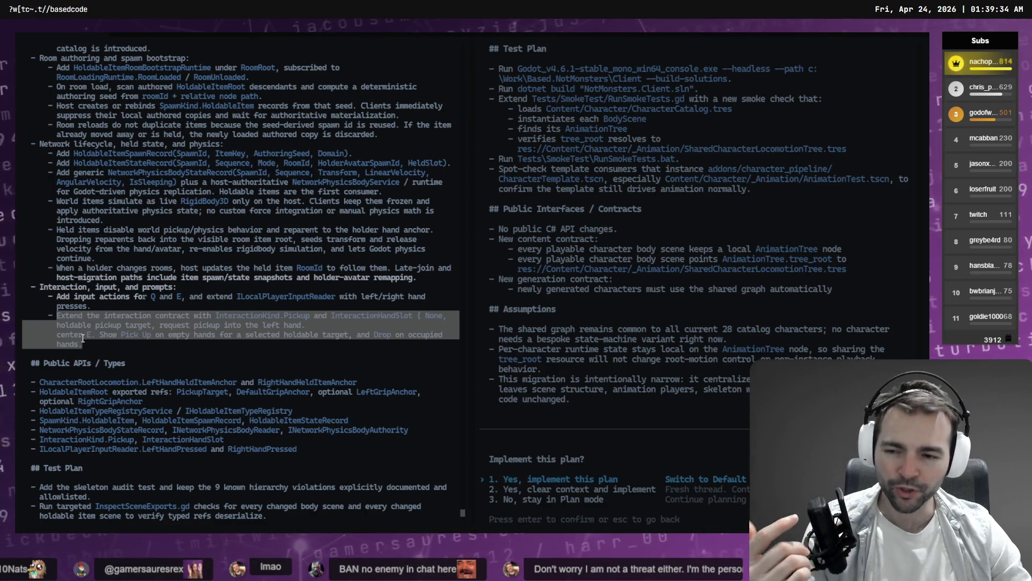
# Step: Scroll further down the Codex plan and review the Public APIs list
pyautogui.scroll(-2, 83, 337)
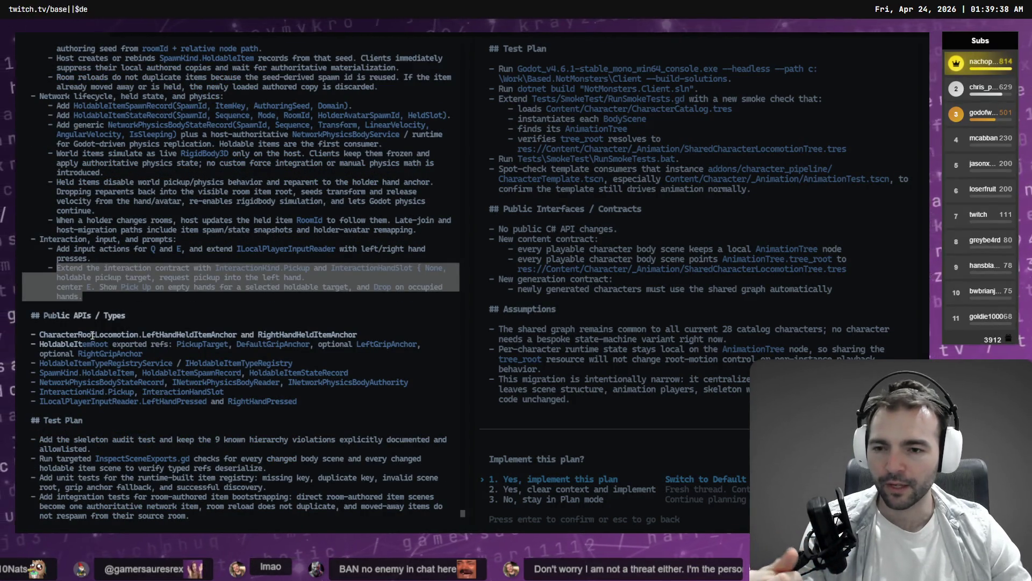
pyautogui.scroll(-2, 95, 335)
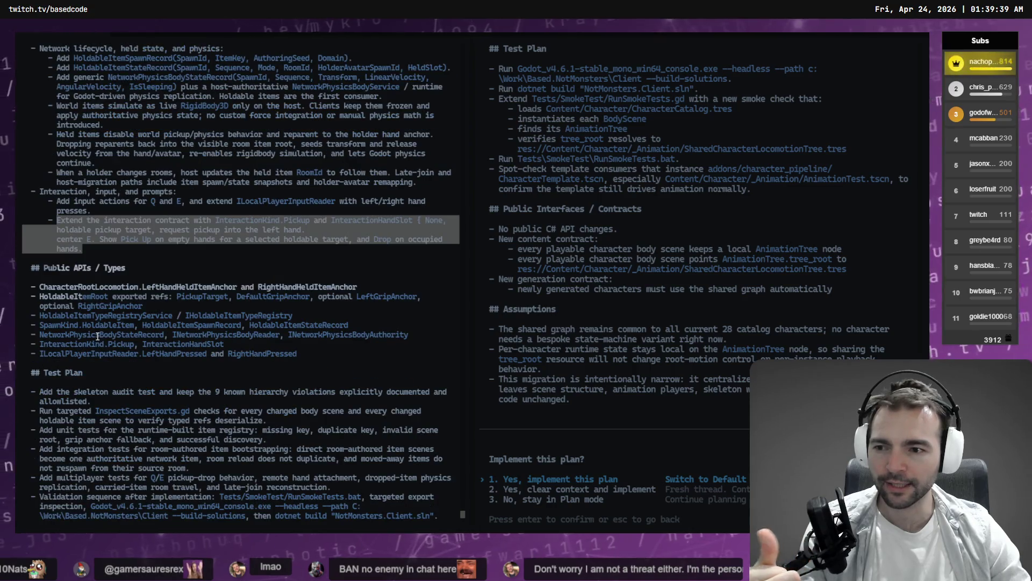
pyautogui.click(325, 353)
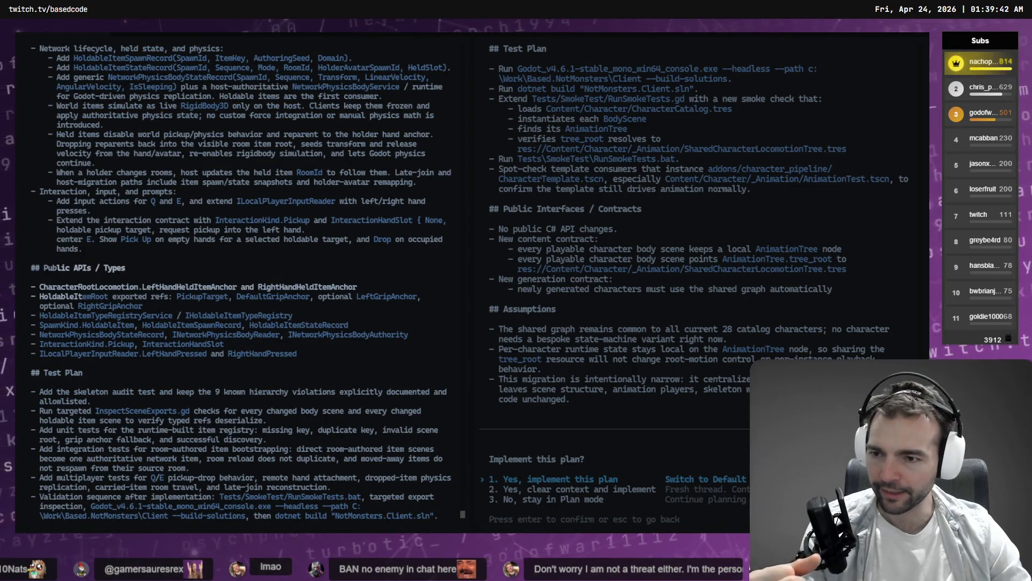
pyautogui.moveTo(47, 285)
pyautogui.mouseDown()
pyautogui.moveTo(178, 307)
pyautogui.moveTo(330, 354)
pyautogui.mouseUp()
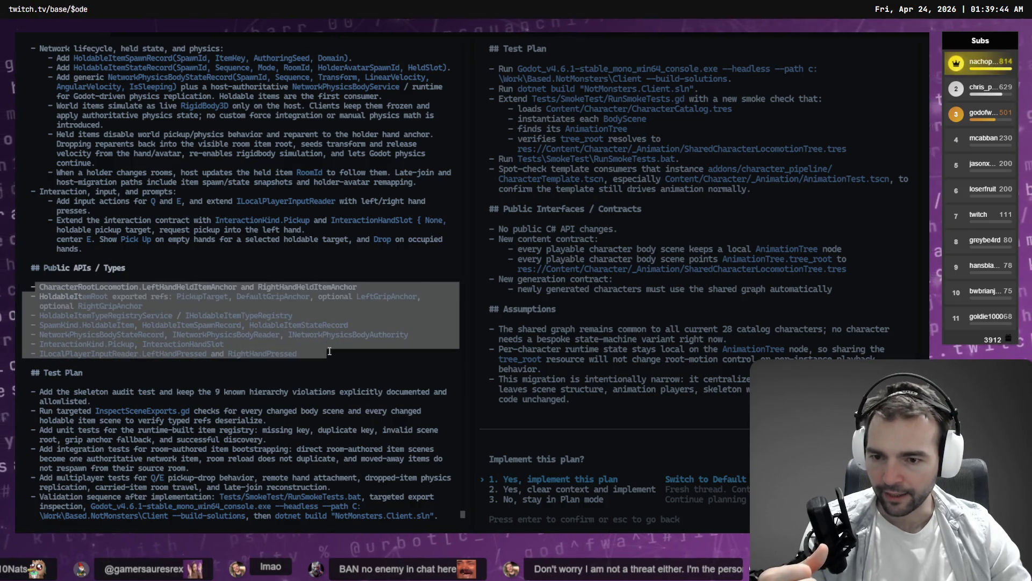
pyautogui.scroll(-4, 273, 269)
pyautogui.scroll(-3, 273, 268)
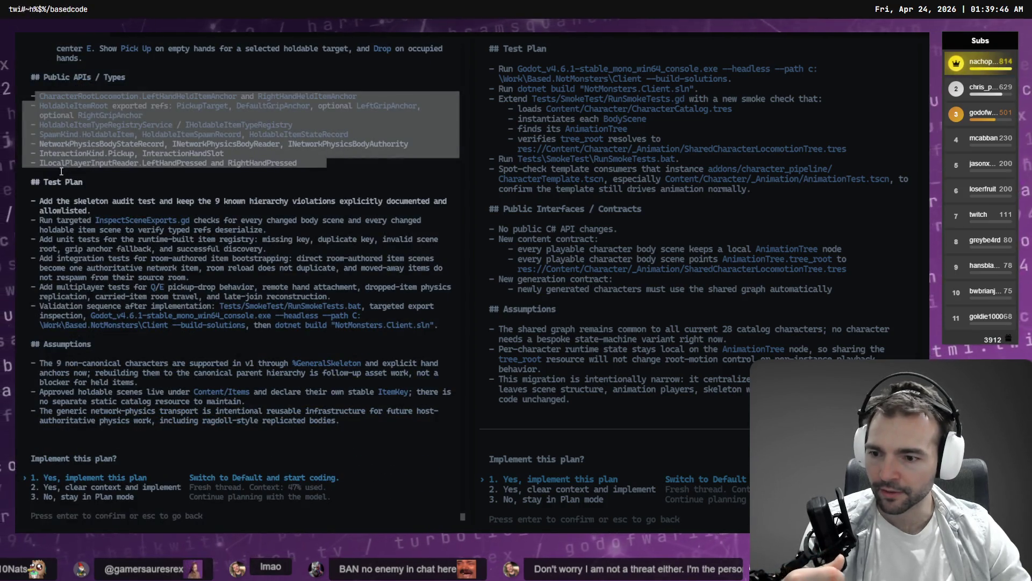
pyautogui.click(307, 447)
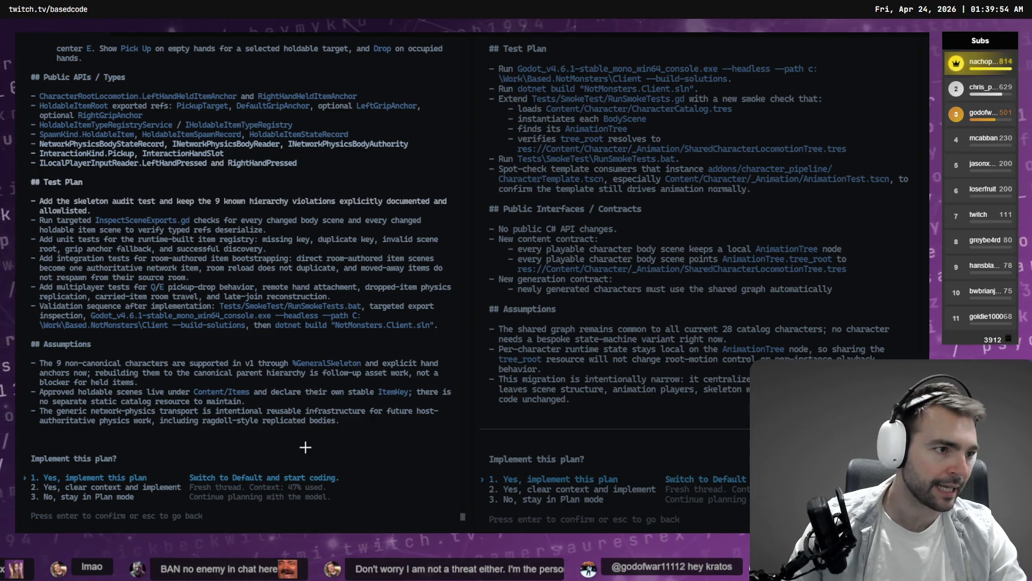
# Step: Find the 'sequence' mentions on BACKLOG.md lines 34 and 39, then return to the plan
pyautogui.hotkey('alt', 'Tab')
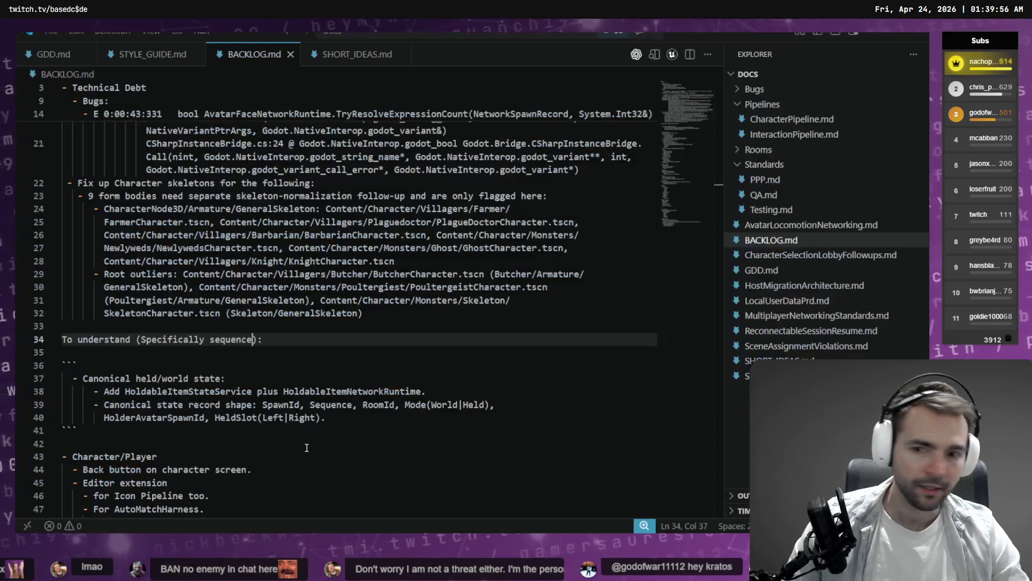
pyautogui.doubleClick(236, 340)
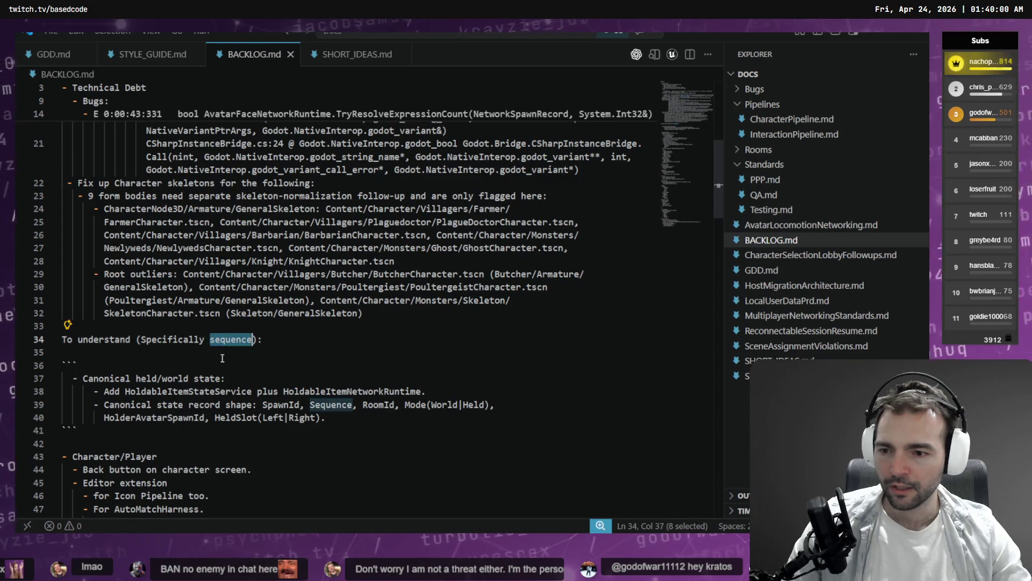
pyautogui.doubleClick(326, 405)
pyautogui.scroll(-1, 317, 388)
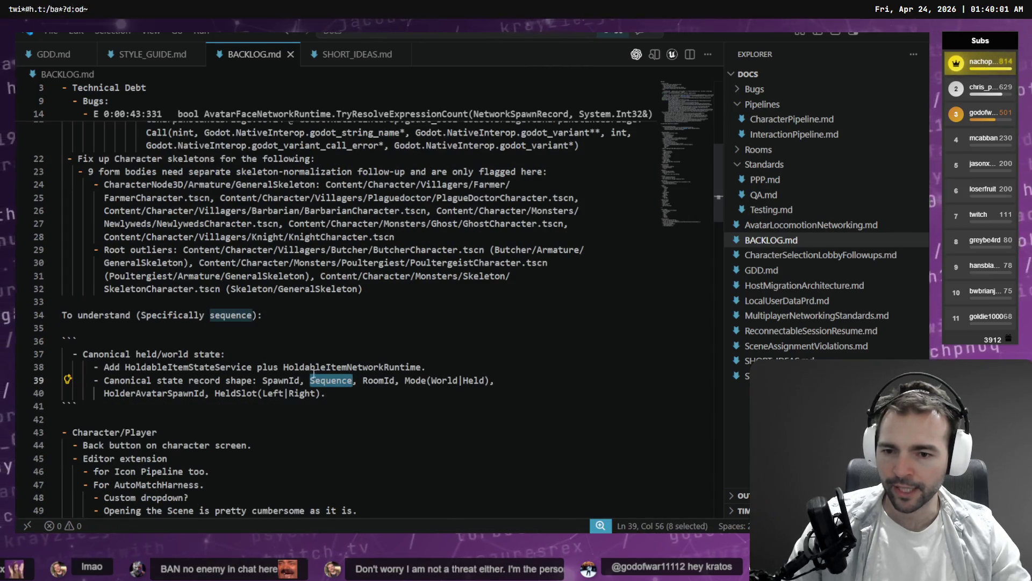
pyautogui.click(263, 380)
pyautogui.hotkey('alt', 'Tab')
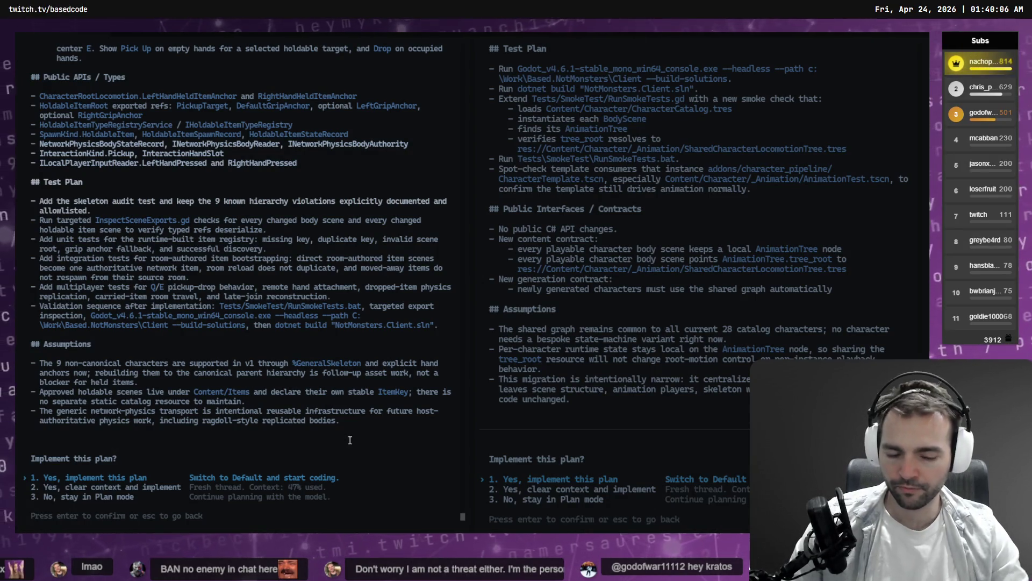
pyautogui.hotkey('alt', 'Tab')
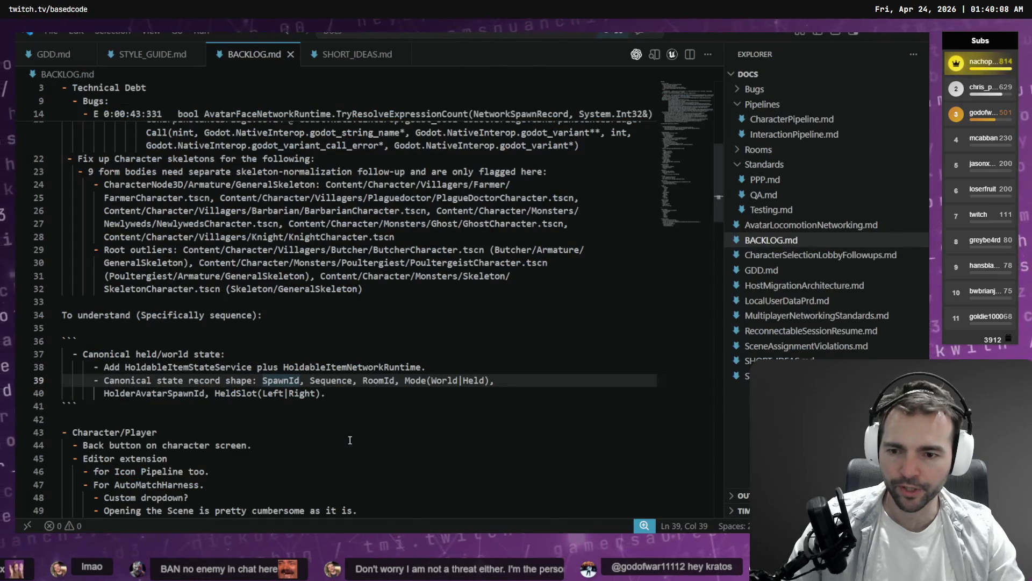
pyautogui.hotkey('alt', 'Tab')
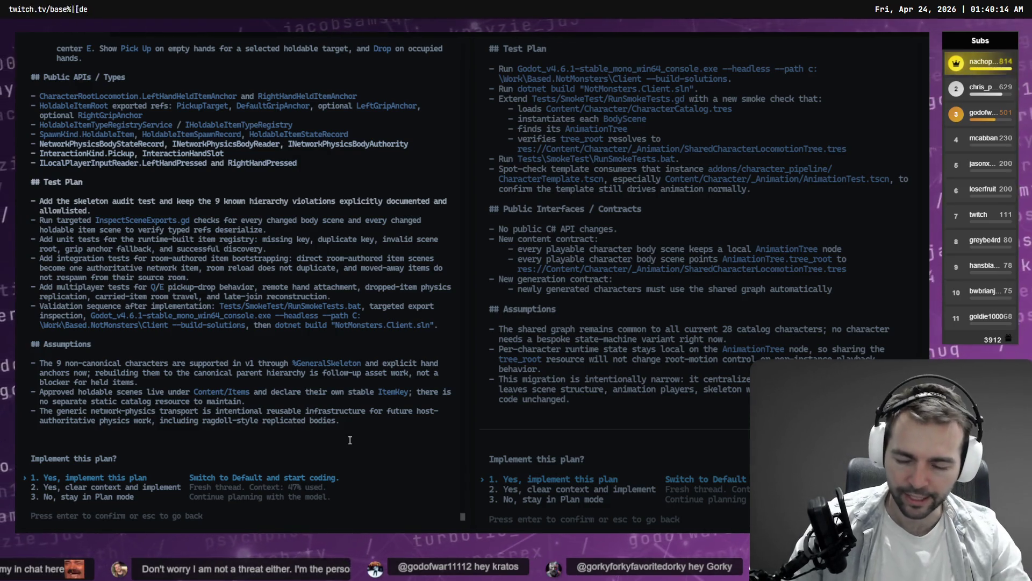
# Step: Choose '1. Yes, implement this plan', then glance at Blender while the agent works
pyautogui.press('Return')
pyautogui.hotkey('alt', 'Tab')
pyautogui.hotkey('alt', 'Tab')
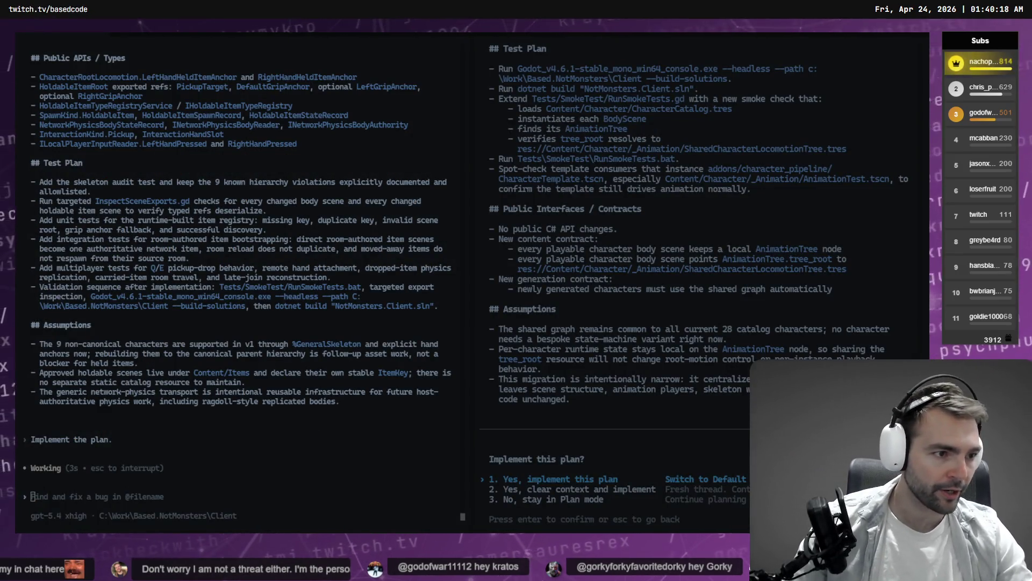
pyautogui.hotkey('alt', 'Tab')
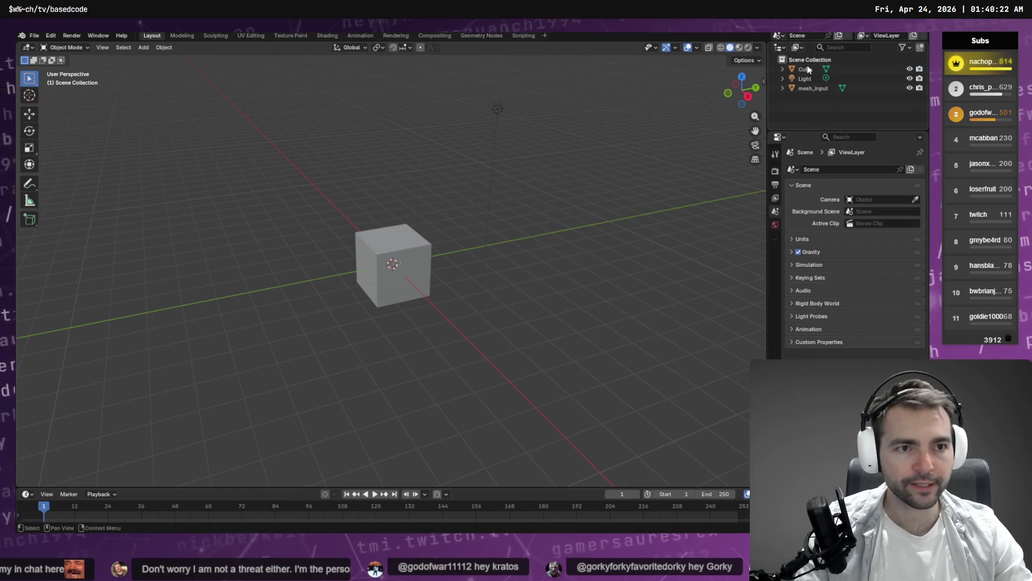
pyautogui.hotkey('alt', 'Tab')
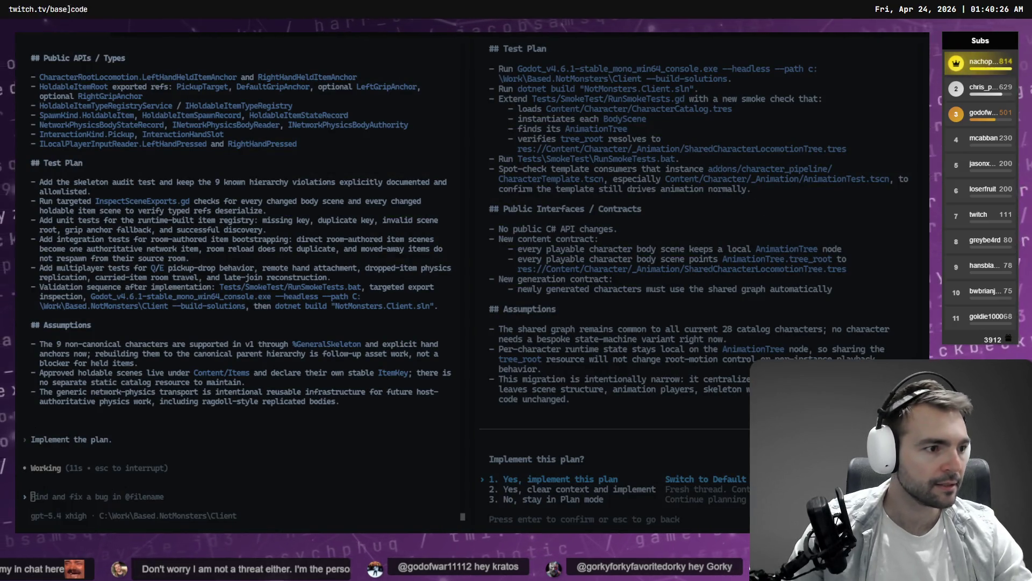
pyautogui.hotkey('alt', 'Tab')
# Step: Import Barkeeper.obj as mesh_input, enter Edit Mode and select all its geometry
pyautogui.moveTo(472, 231)
pyautogui.mouseDown()
pyautogui.moveTo(484, 220)
pyautogui.moveTo(453, 195)
pyautogui.mouseUp()
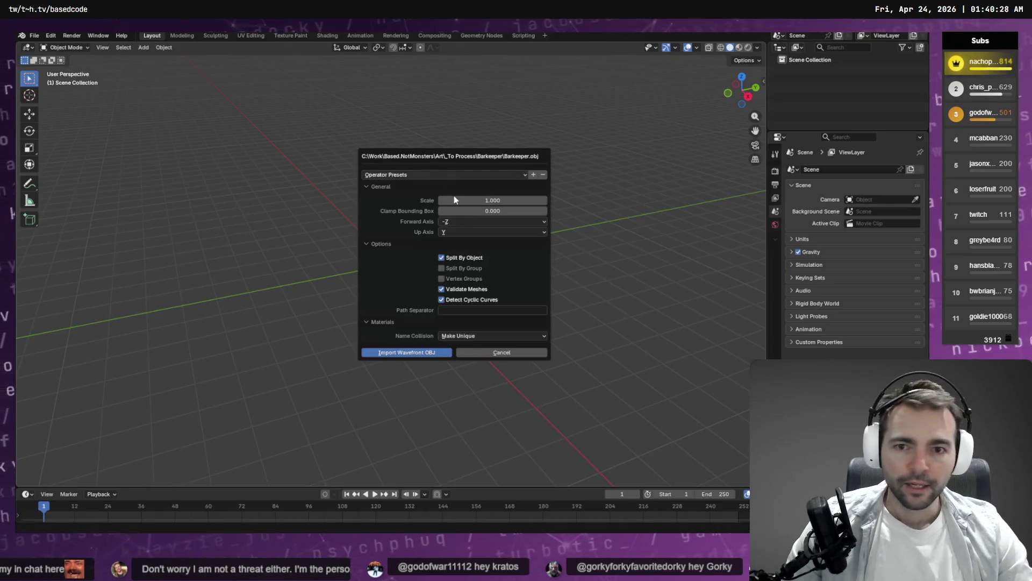
pyautogui.click(418, 353)
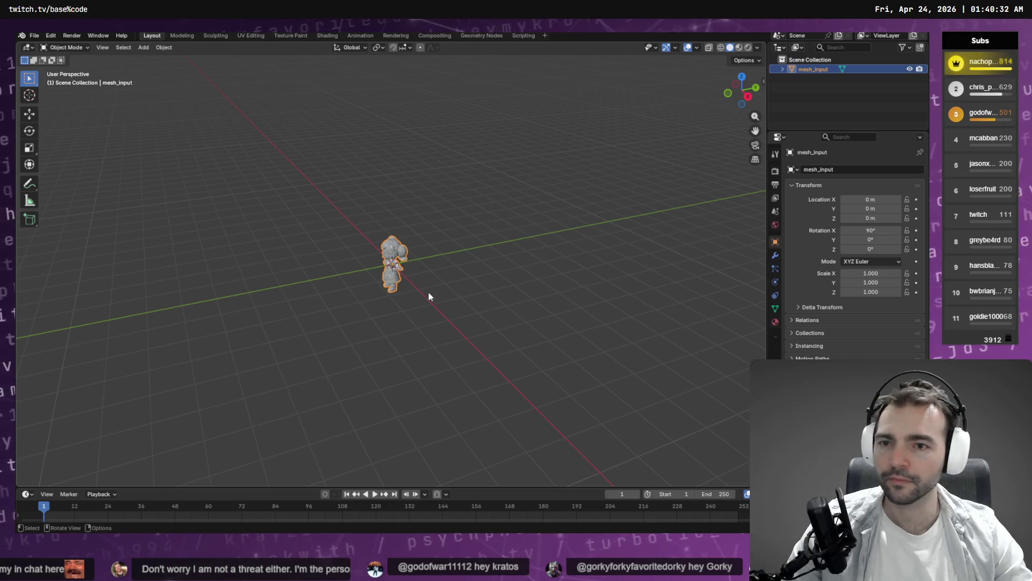
pyautogui.press('q')
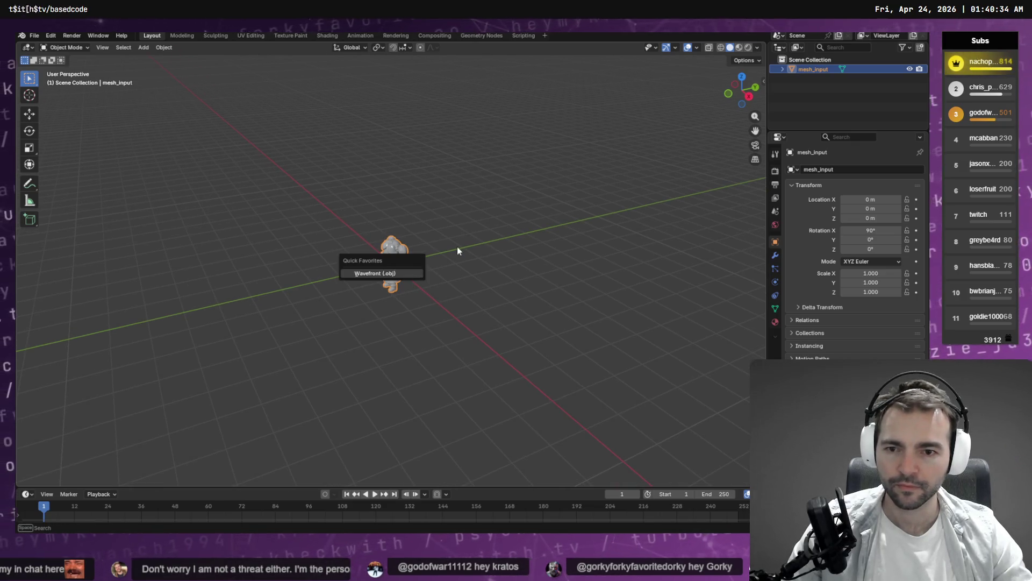
pyautogui.press('Escape')
pyautogui.press('Tab')
pyautogui.press('q')
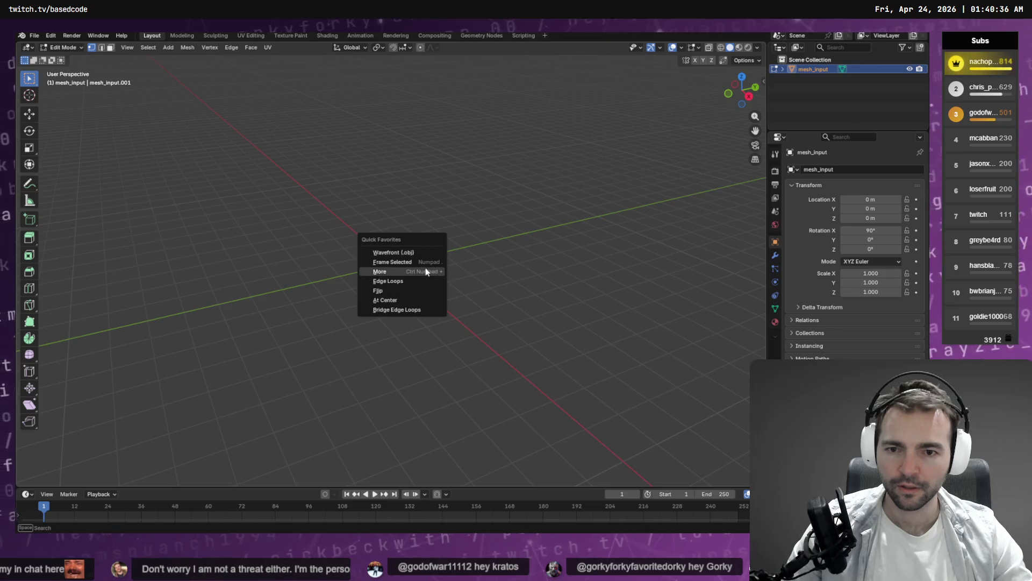
pyautogui.press('Escape')
pyautogui.press('a')
pyautogui.press('q')
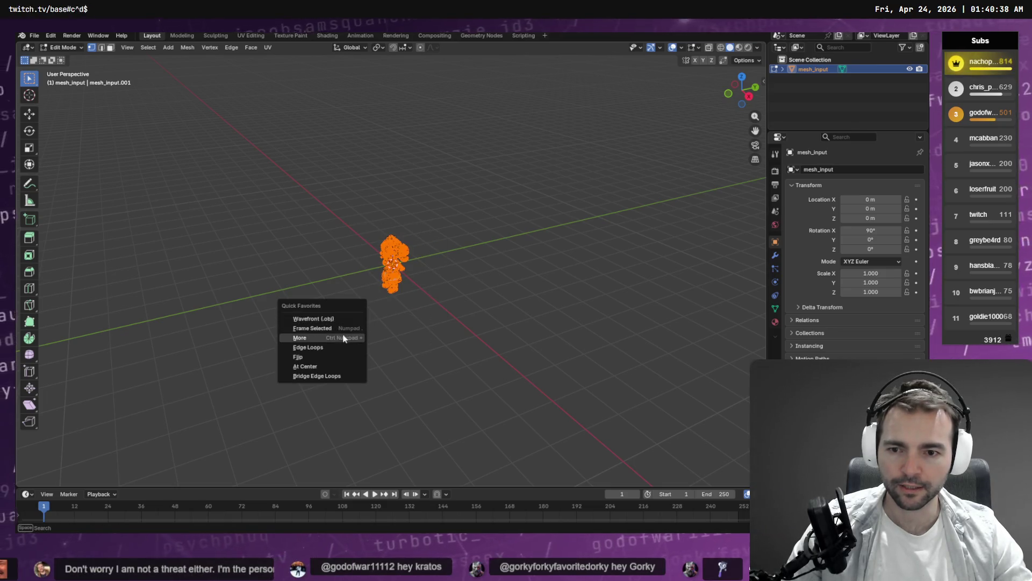
pyautogui.click(362, 336)
pyautogui.moveTo(519, 338)
pyautogui.mouseDown()
pyautogui.moveTo(617, 339)
pyautogui.moveTo(595, 318)
pyautogui.moveTo(553, 317)
pyautogui.moveTo(584, 318)
pyautogui.mouseUp()
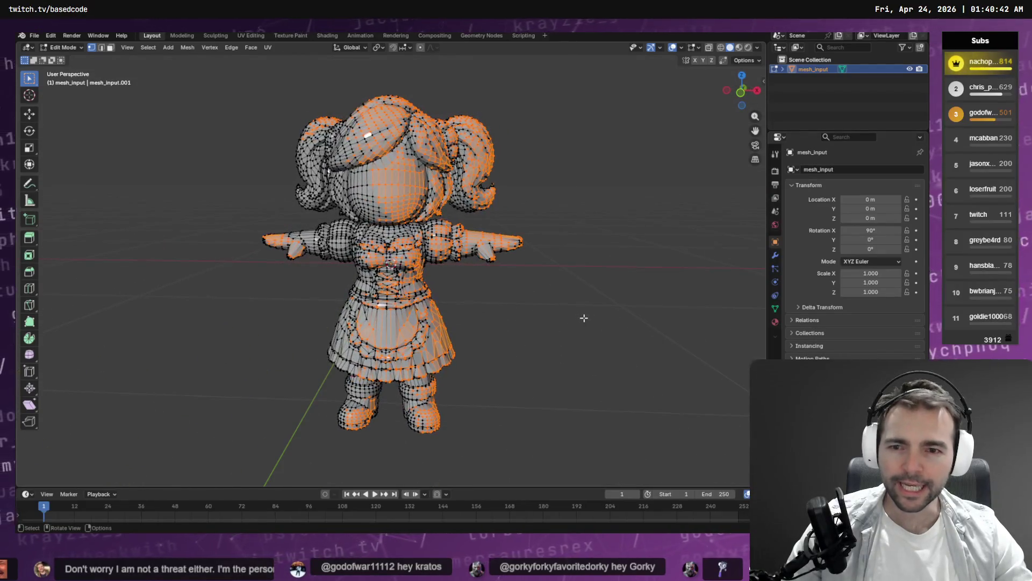
# Step: Deselect the mesh, inspect the arm topology, enable X-ray and snap to Right Orthographic view
pyautogui.hotkey('alt', 'a')
pyautogui.scroll(5, 316, 284)
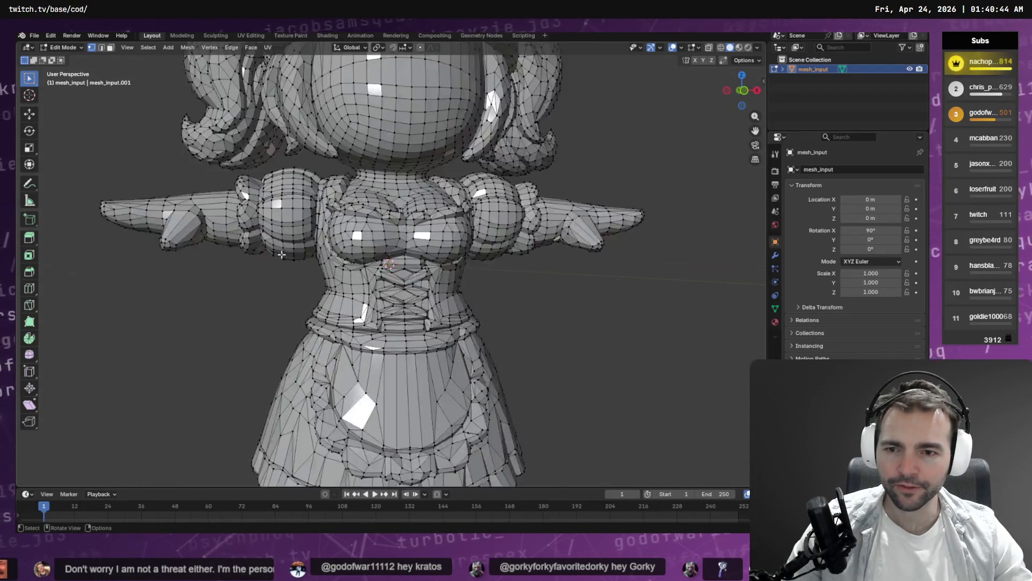
pyautogui.scroll(5, 341, 307)
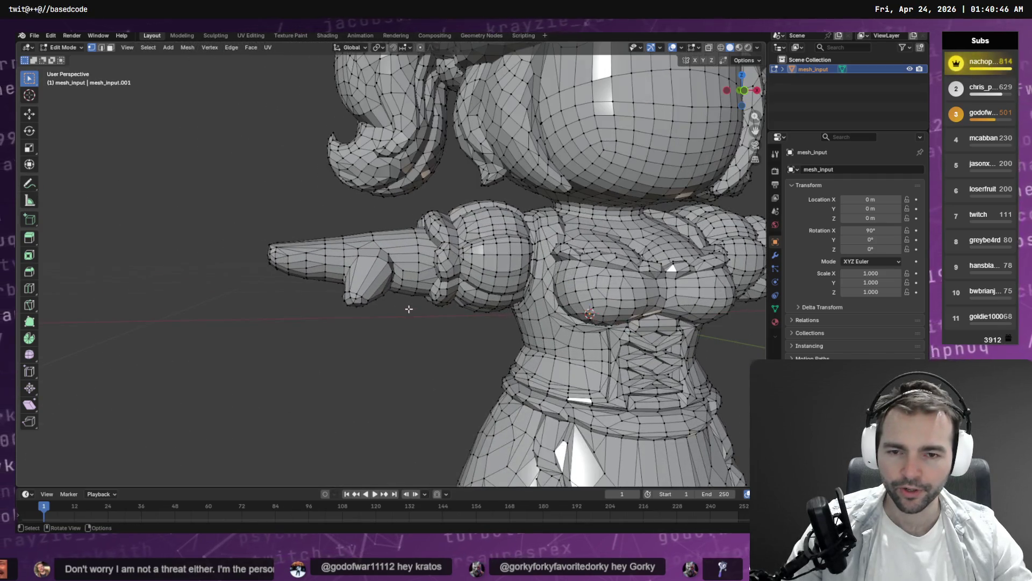
pyautogui.moveTo(457, 323)
pyautogui.mouseDown()
pyautogui.moveTo(438, 316)
pyautogui.moveTo(447, 350)
pyautogui.moveTo(447, 328)
pyautogui.mouseUp()
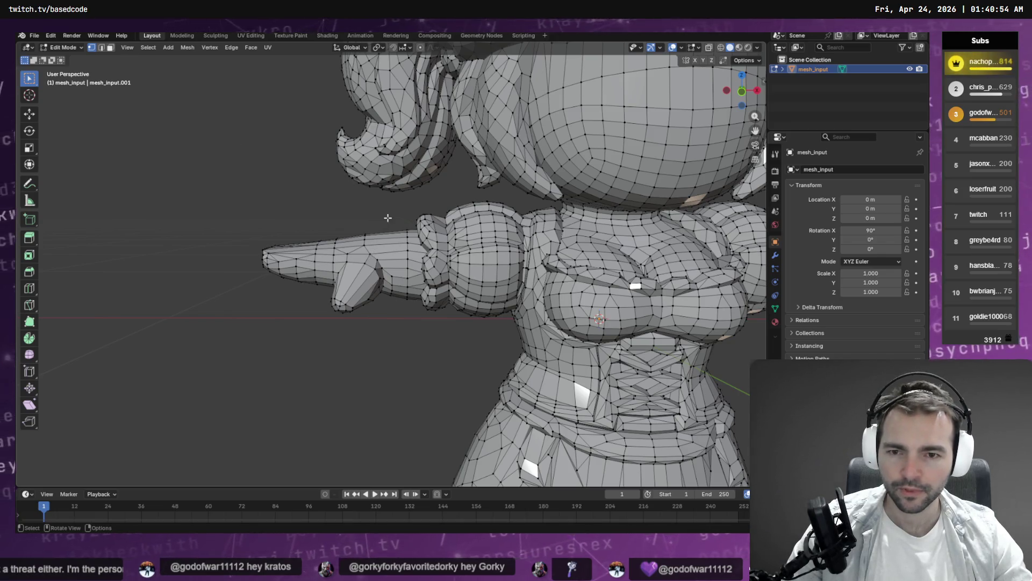
pyautogui.moveTo(387, 217); pyautogui.dragTo(407, 267)
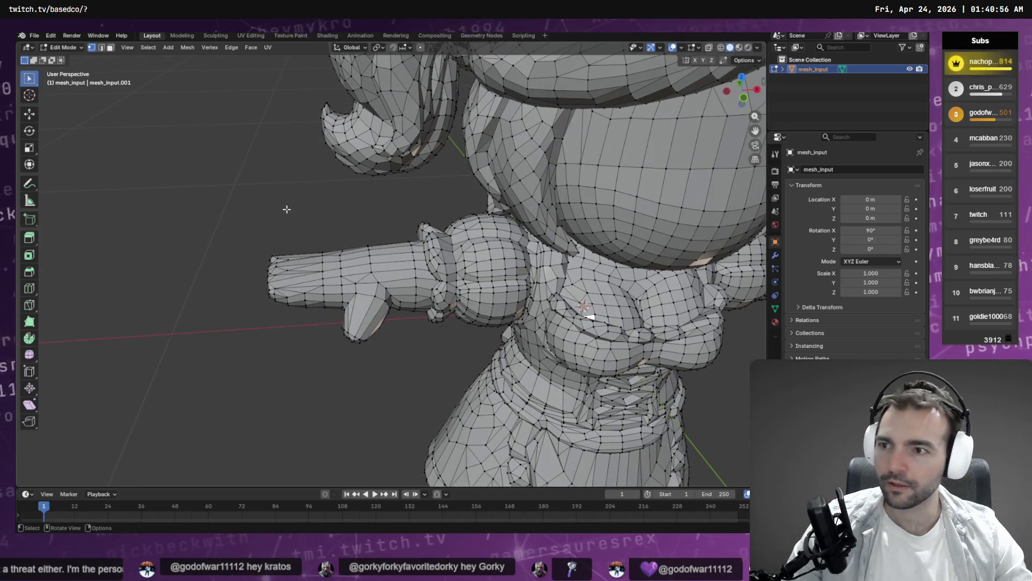
pyautogui.moveTo(399, 259)
pyautogui.mouseDown()
pyautogui.moveTo(386, 234)
pyautogui.moveTo(399, 236)
pyautogui.mouseUp()
pyautogui.hotkey('alt', 'z')
pyautogui.click(743, 90)
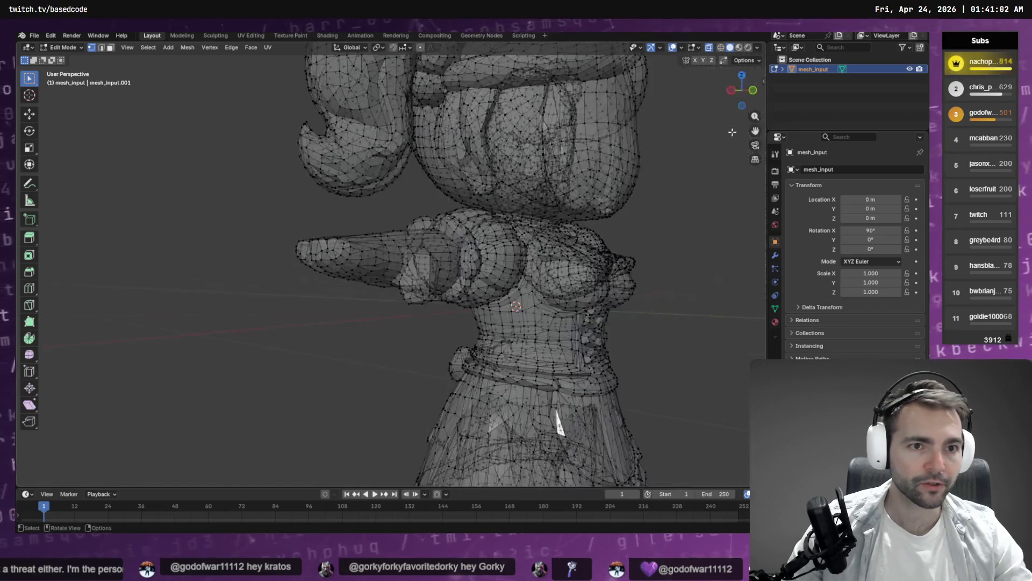
pyautogui.click(757, 90)
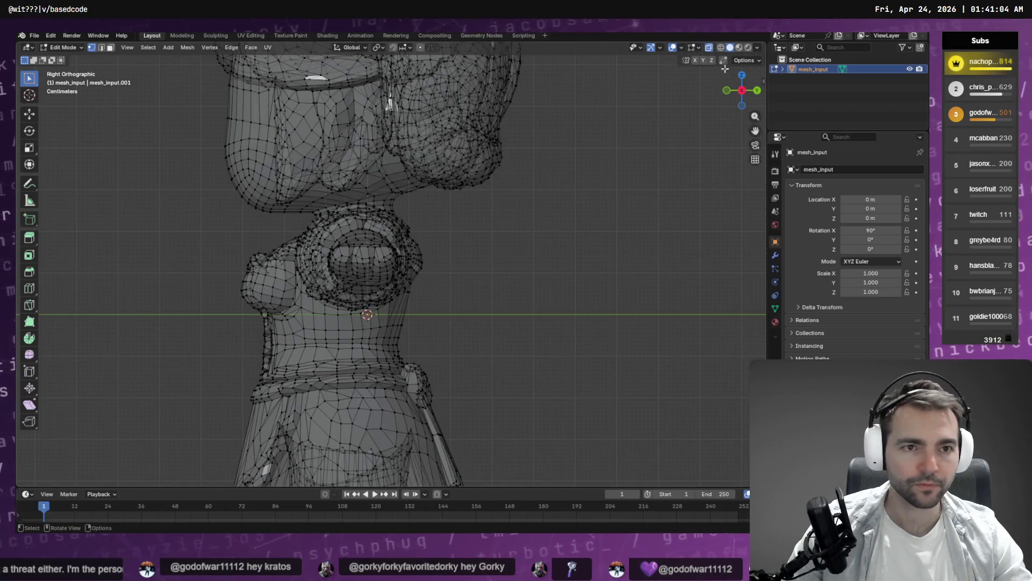
# Step: From the back view, select a forearm vertex loop, enable Proportional Editing, and undo a trial slide
pyautogui.click(757, 89)
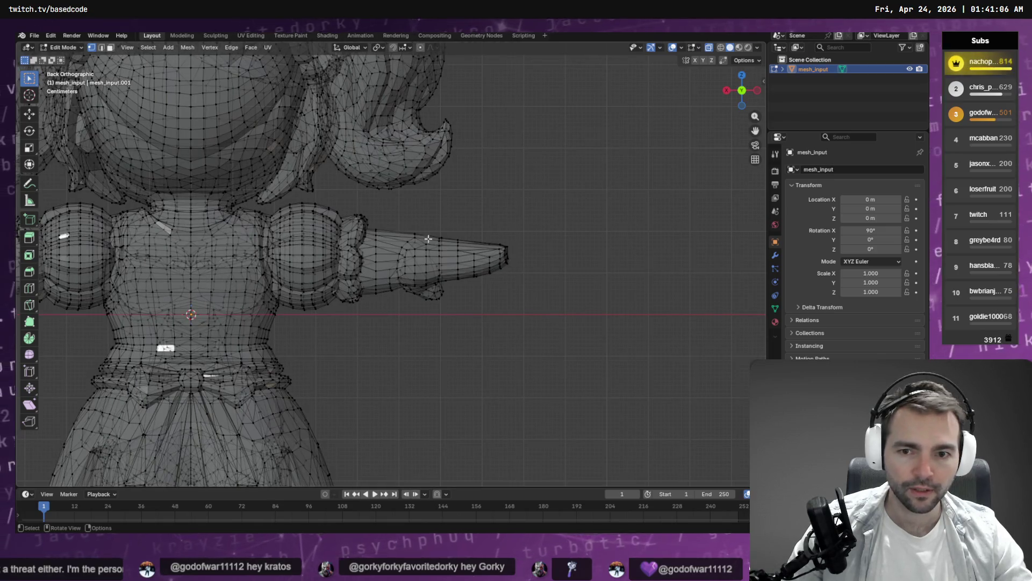
pyautogui.moveTo(400, 219)
pyautogui.mouseDown()
pyautogui.moveTo(398, 286)
pyautogui.moveTo(428, 324)
pyautogui.moveTo(406, 179)
pyautogui.mouseUp()
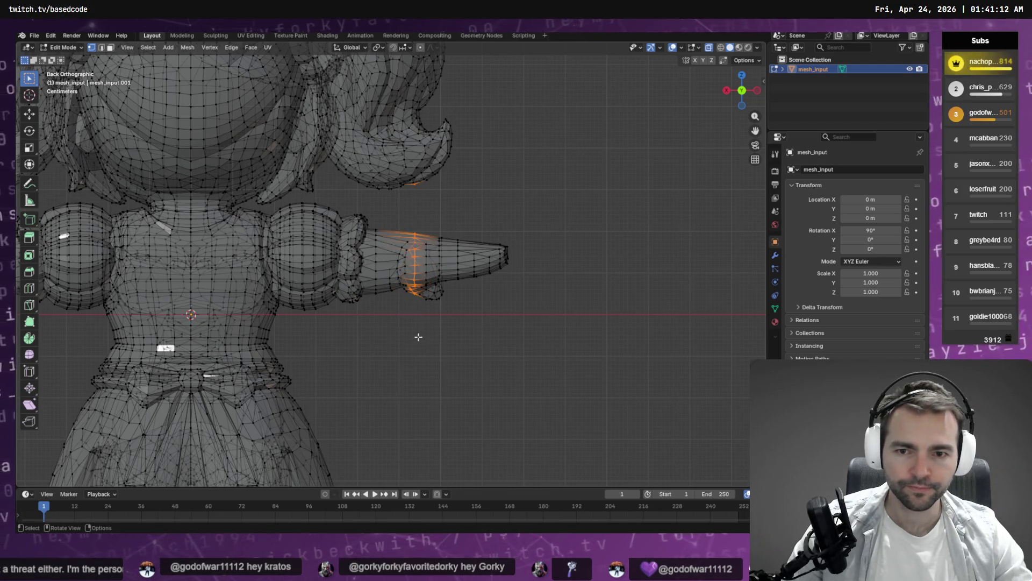
pyautogui.moveTo(420, 221); pyautogui.dragTo(414, 320)
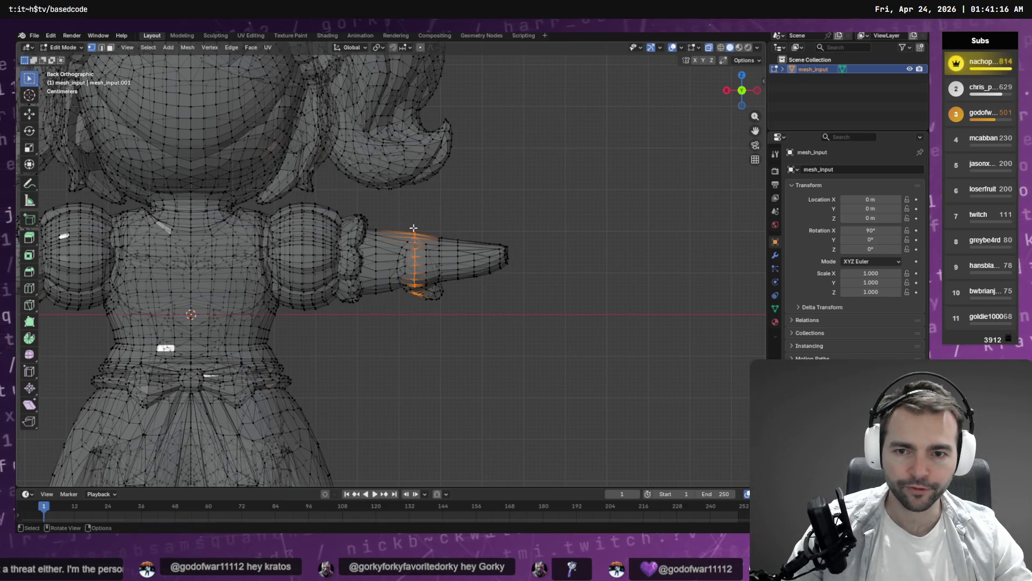
pyautogui.click(420, 48)
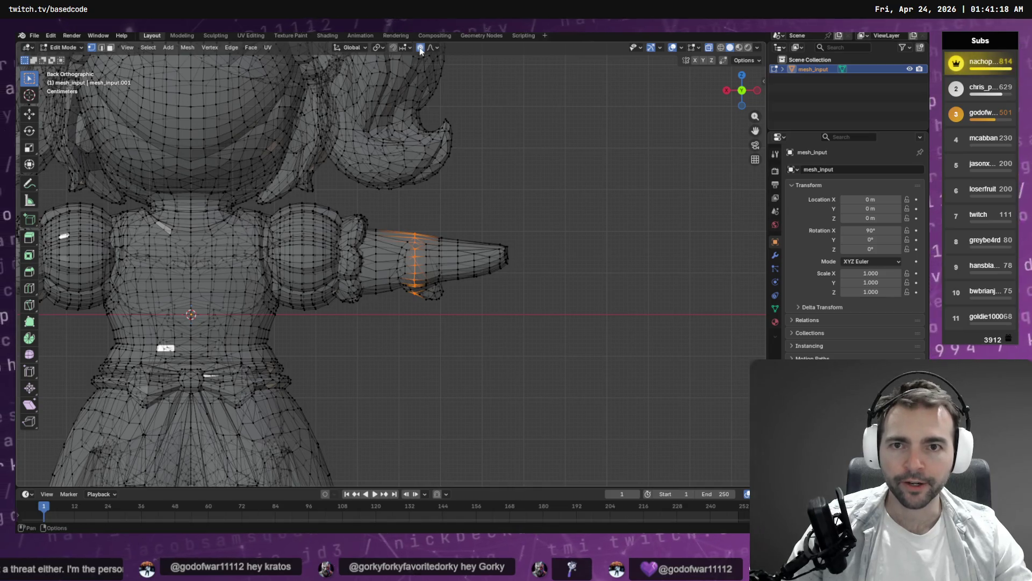
pyautogui.click(30, 113)
pyautogui.moveTo(383, 262)
pyautogui.mouseDown()
pyautogui.moveTo(581, 271)
pyautogui.moveTo(309, 277)
pyautogui.moveTo(603, 292)
pyautogui.moveTo(360, 281)
pyautogui.moveTo(572, 291)
pyautogui.moveTo(521, 283)
pyautogui.mouseUp()
pyautogui.scroll(-1, 603, 292)
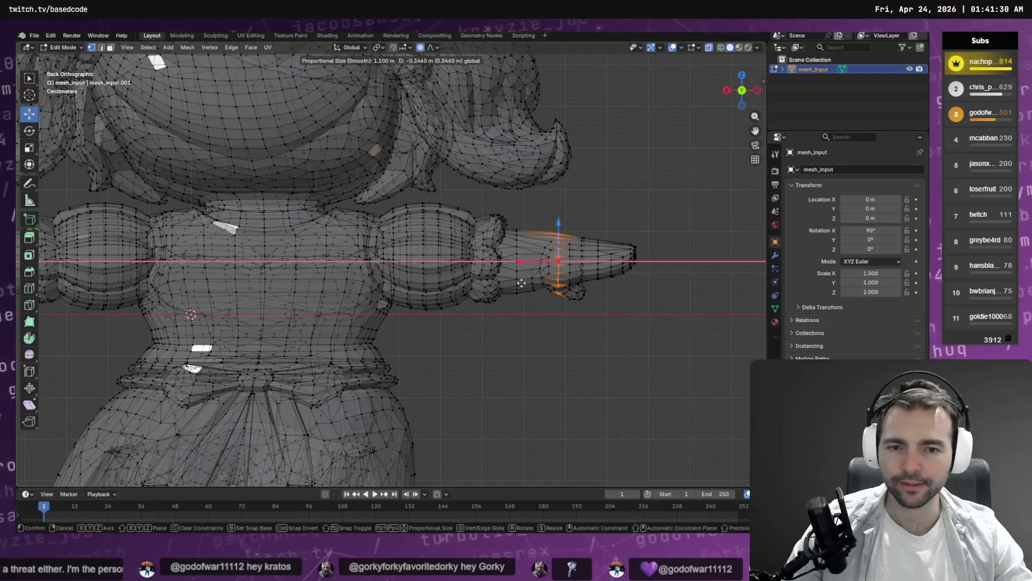
pyautogui.click(522, 283)
pyautogui.hotkey('ctrl', 'z')
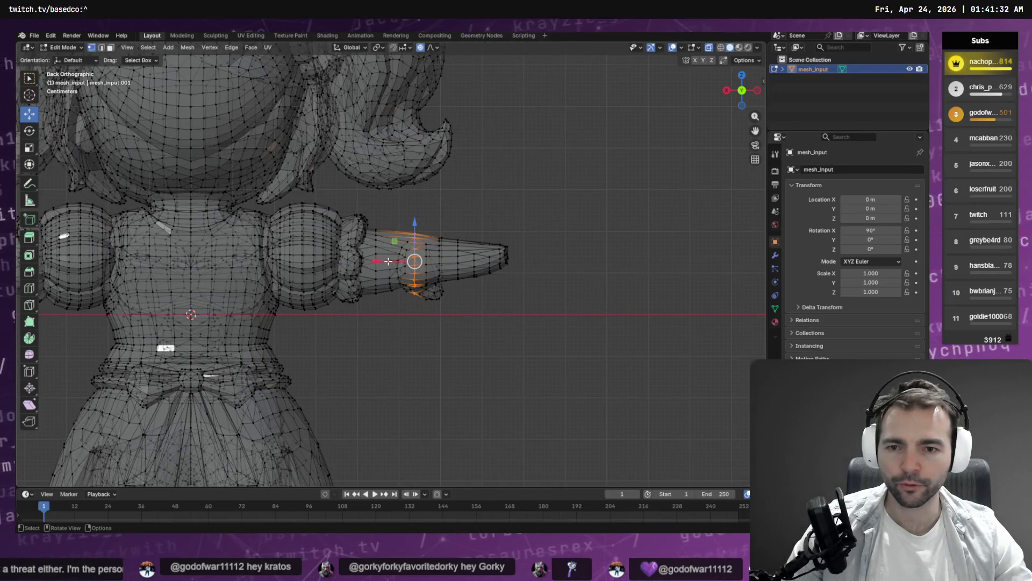
# Step: Retry an X-axis proportional move of the forearm loop, then undo it
pyautogui.press('g')
pyautogui.press('x')
pyautogui.scroll(-20, 392, 264)
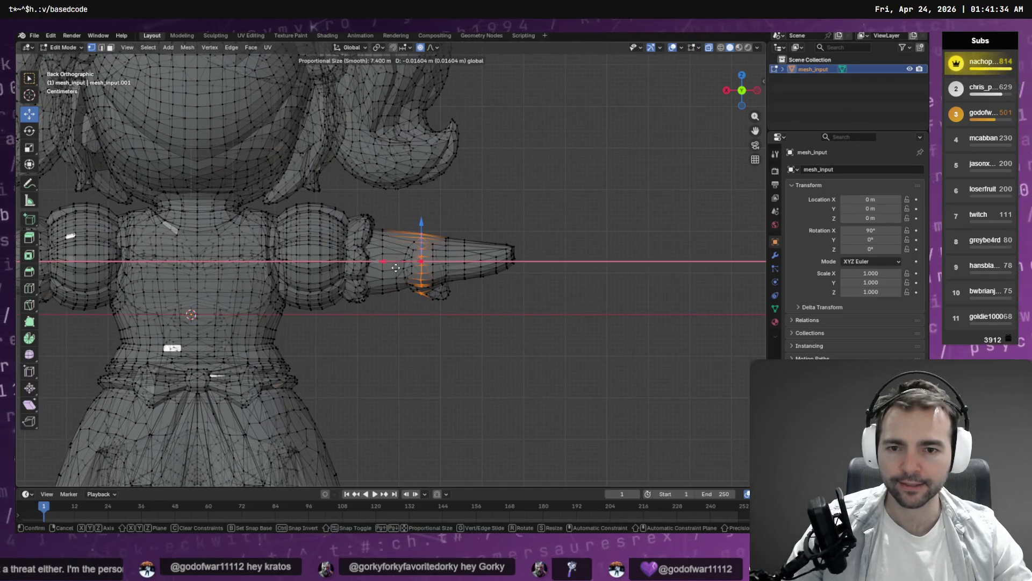
pyautogui.scroll(-20, 396, 268)
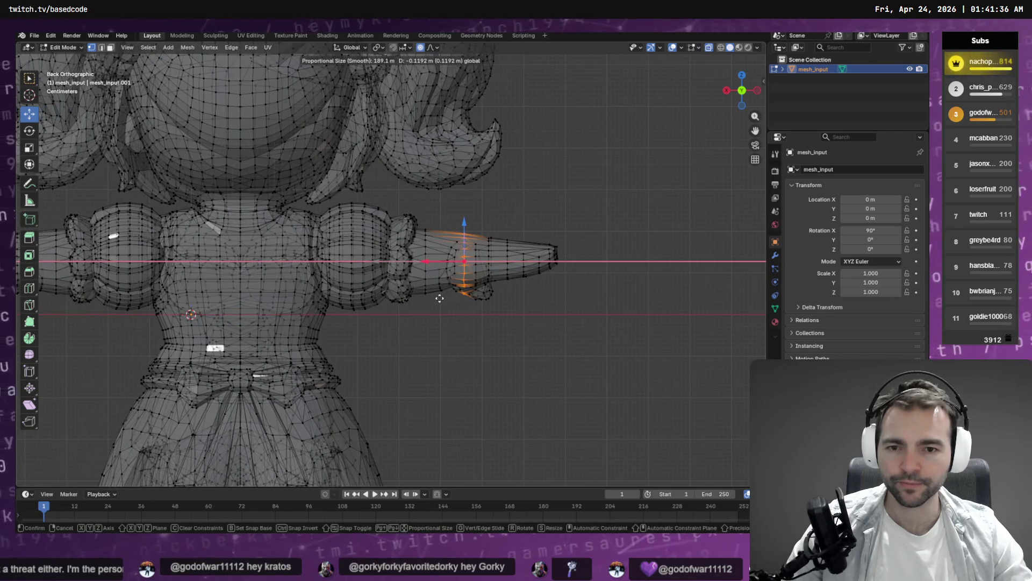
pyautogui.click(433, 304)
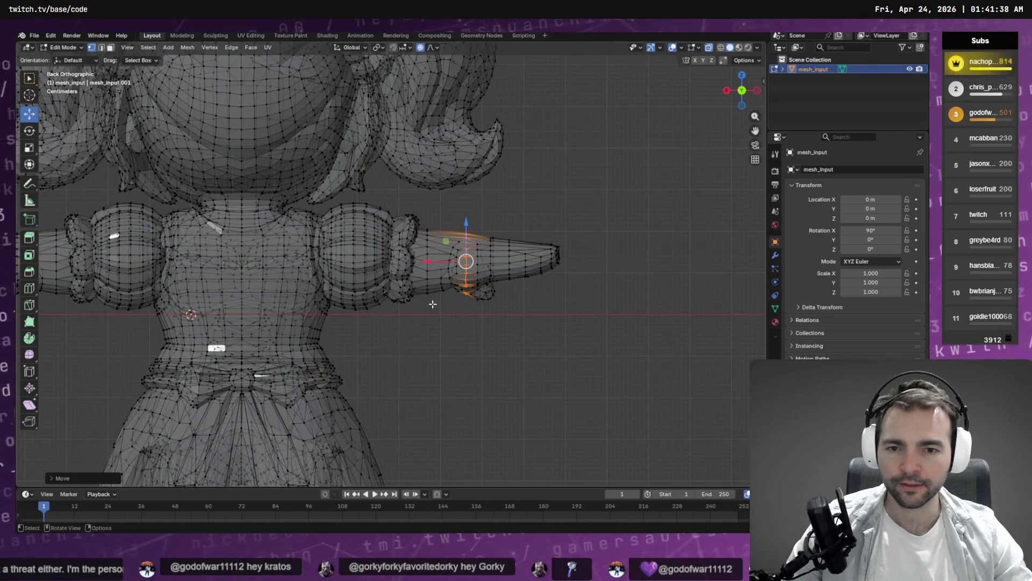
pyautogui.hotkey('ctrl', 'z')
# Step: Select the vertical forearm loop, cancel a trial move, and box-select the arm-tip vertices
pyautogui.scroll(5, 384, 261)
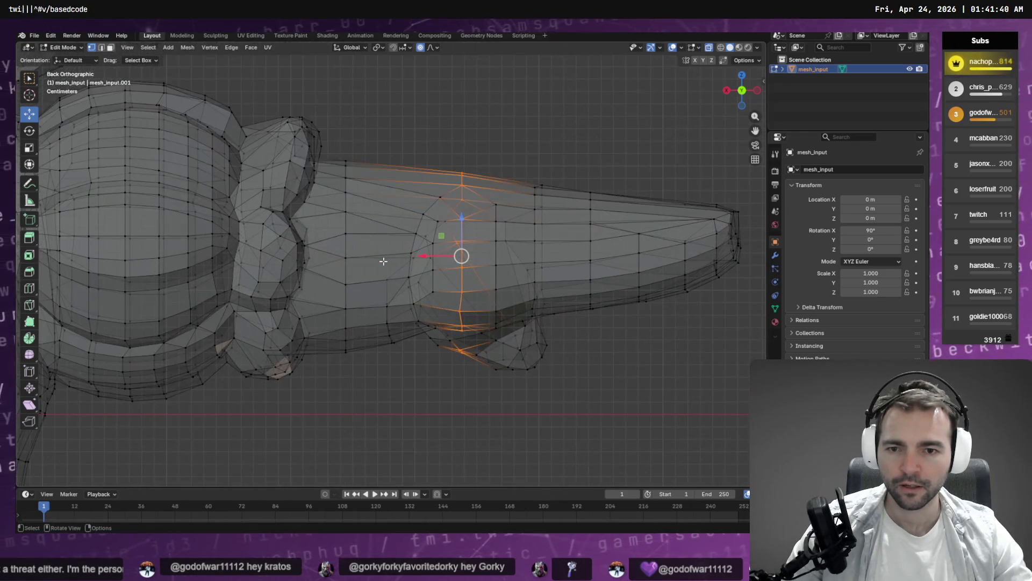
pyautogui.moveTo(387, 267); pyautogui.dragTo(461, 259)
pyautogui.keyDown('alt'); pyautogui.click(461, 226); pyautogui.keyUp('alt')
pyautogui.scroll(7, 435, 259)
pyautogui.scroll(11, 435, 258)
pyautogui.scroll(20, 436, 257)
pyautogui.scroll(7, 436, 257)
pyautogui.scroll(1, 464, 258)
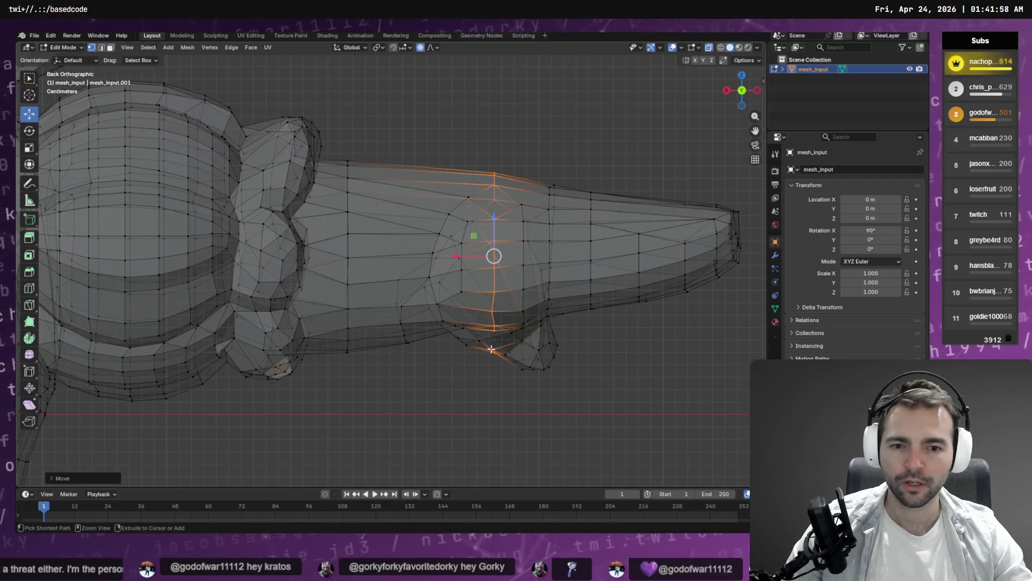
pyautogui.press('Escape')
pyautogui.hscroll(-5, 671, 235)
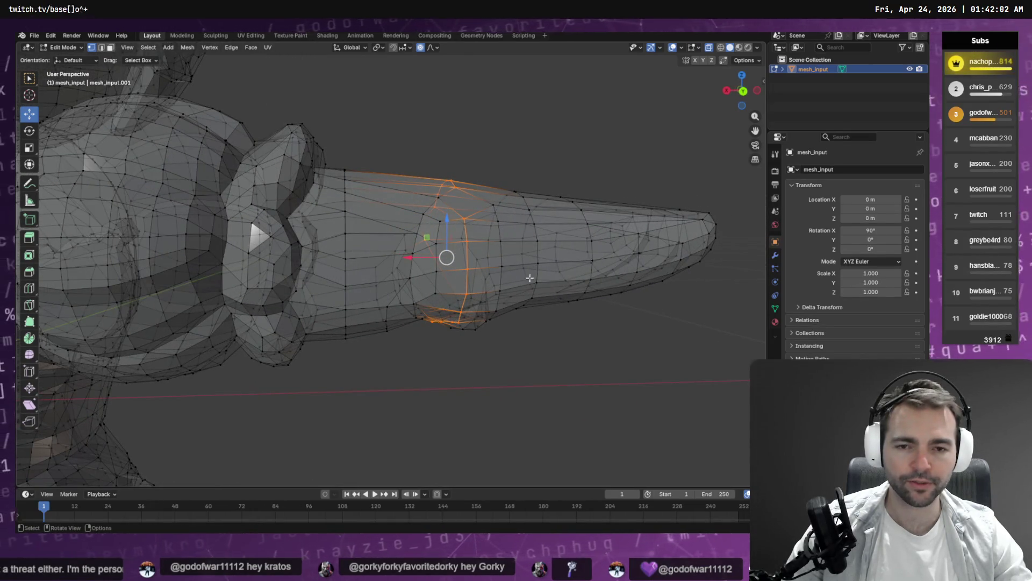
pyautogui.click(742, 91)
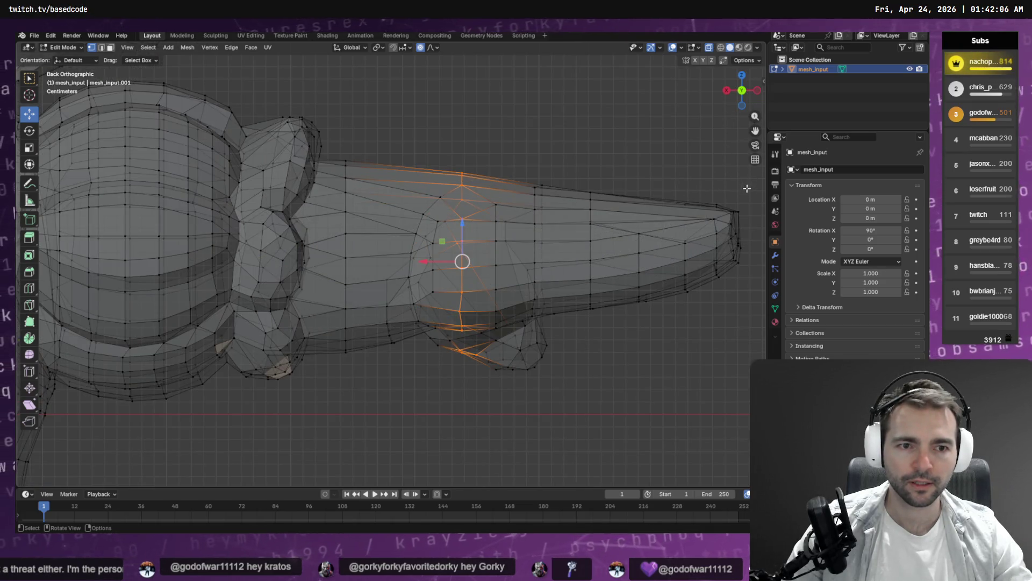
pyautogui.moveTo(747, 188); pyautogui.dragTo(700, 313)
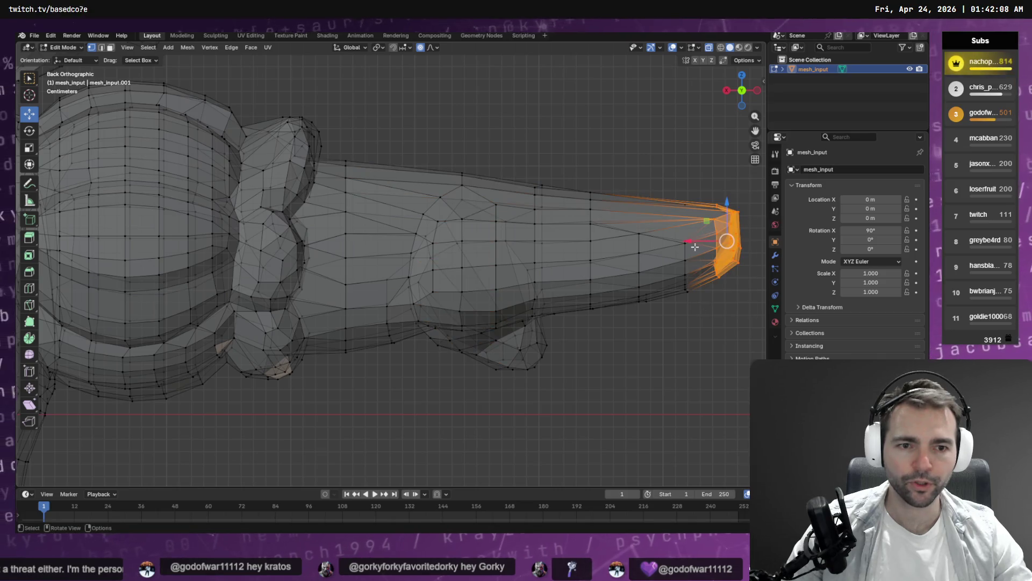
# Step: Pull the arm tip inward with proportional editing and grow the selection three rings via Select More
pyautogui.moveTo(688, 240); pyautogui.dragTo(621, 238)
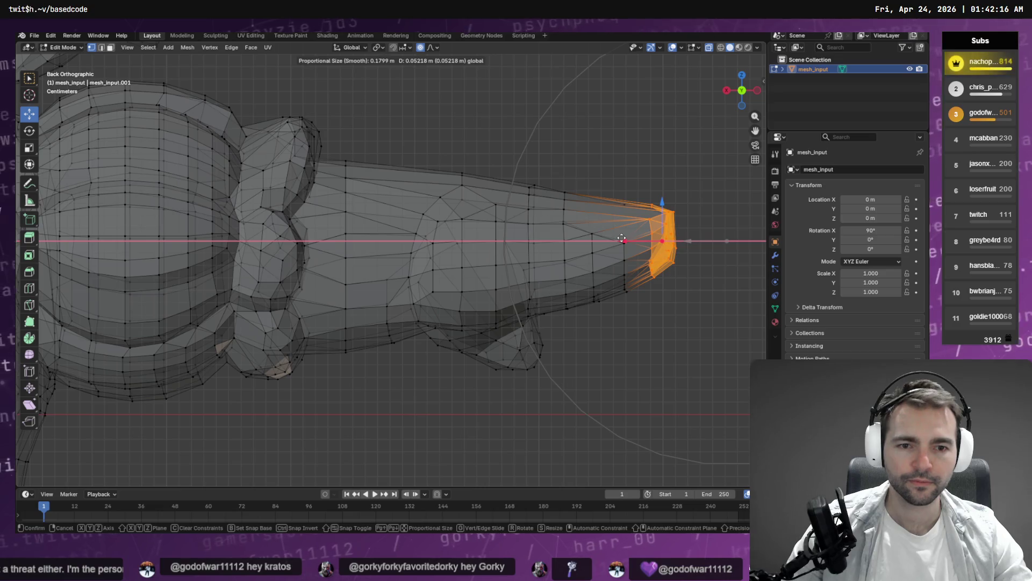
pyautogui.moveTo(622, 238); pyautogui.dragTo(606, 241)
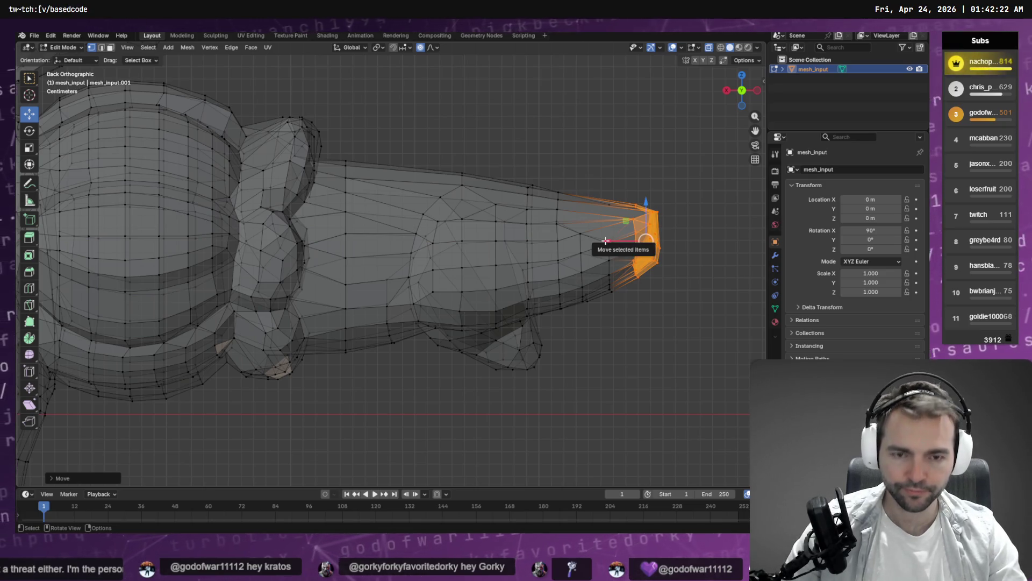
pyautogui.press('q')
pyautogui.click(585, 252)
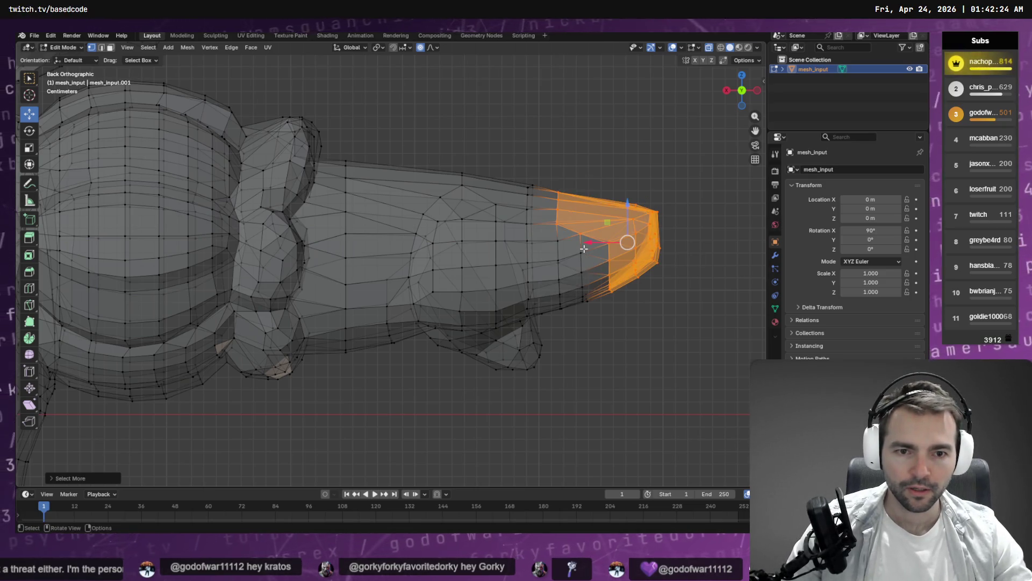
pyautogui.press('q')
pyautogui.click(584, 249)
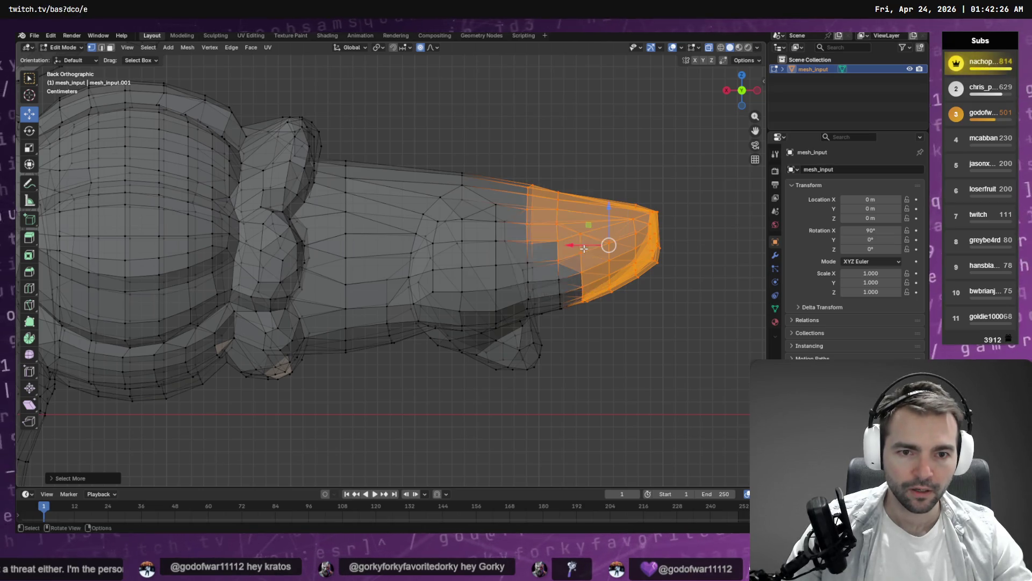
pyautogui.press('q')
pyautogui.click(584, 248)
# Step: Grow the selection further up the arm while deselecting the vertex band at the tip
pyautogui.moveTo(338, 92)
pyautogui.keyDown('ctrl'); pyautogui.mouseDown()
pyautogui.moveTo(384, 195)
pyautogui.moveTo(457, 224)
pyautogui.mouseUp(); pyautogui.keyUp('ctrl')
pyautogui.press('q')
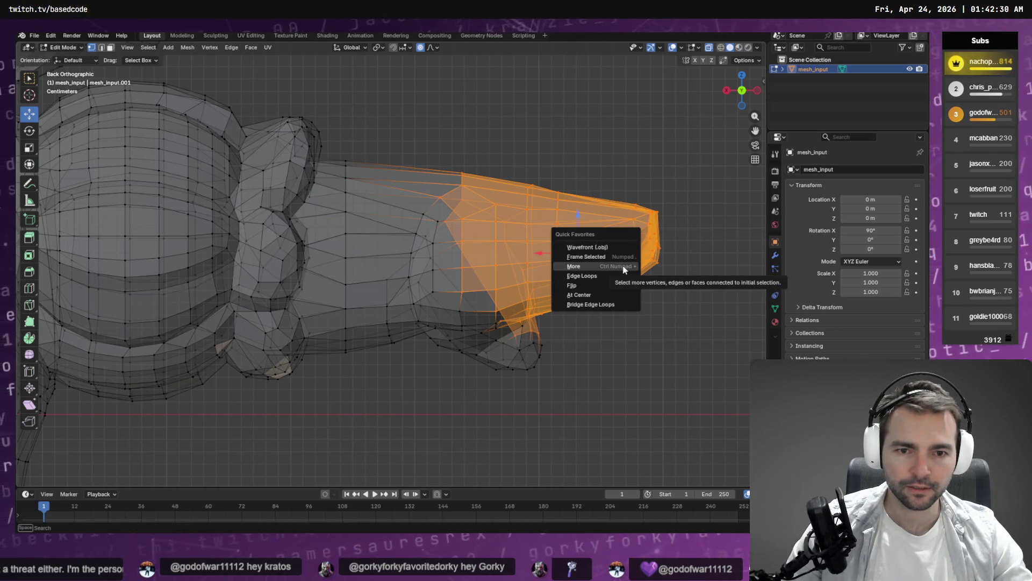
pyautogui.click(623, 267)
pyautogui.moveTo(376, 140); pyautogui.dragTo(462, 260)
pyautogui.press('q')
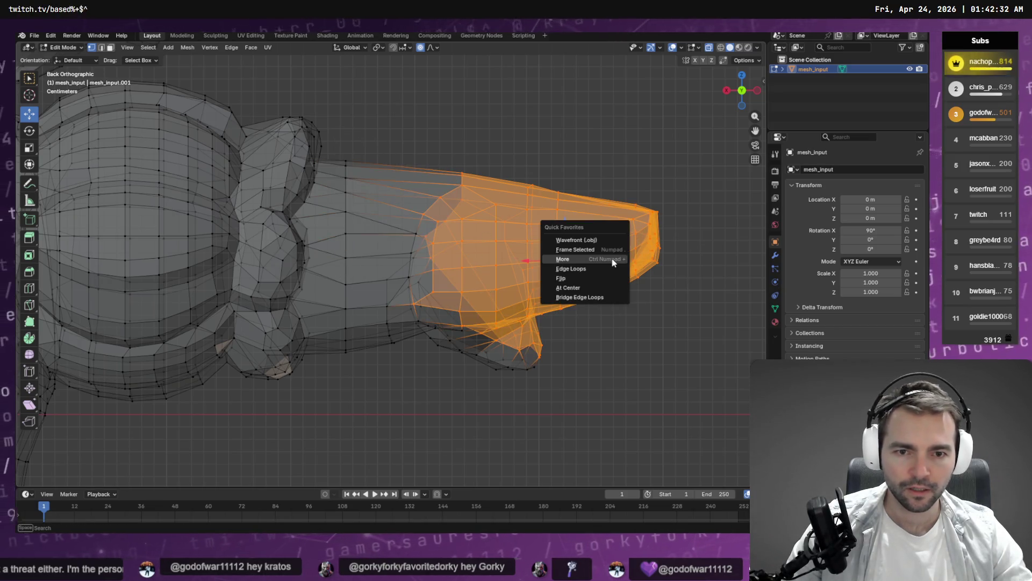
pyautogui.click(580, 260)
pyautogui.moveTo(379, 147)
pyautogui.keyDown('ctrl'); pyautogui.mouseDown()
pyautogui.moveTo(343, 231)
pyautogui.moveTo(339, 278)
pyautogui.mouseUp(); pyautogui.keyUp('ctrl')
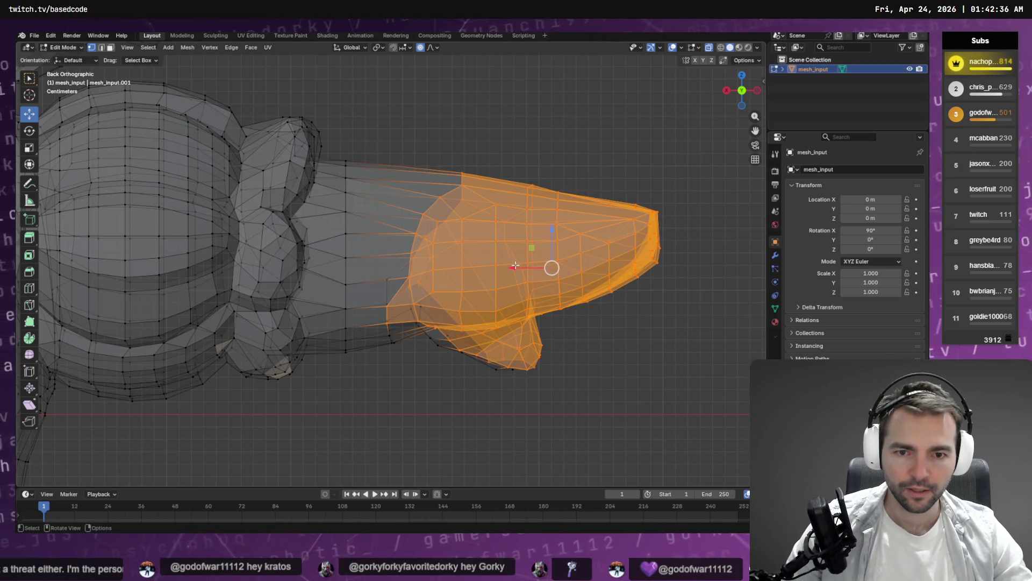
# Step: Slide the selected hand vertices along X with proportional falloff
pyautogui.press('g')
pyautogui.press('x')
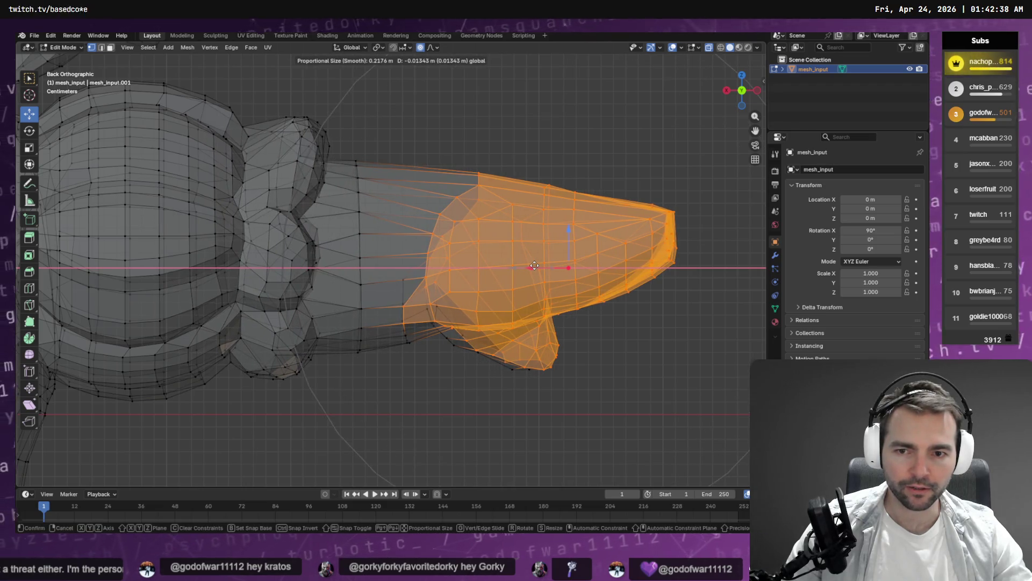
pyautogui.scroll(4, 553, 265)
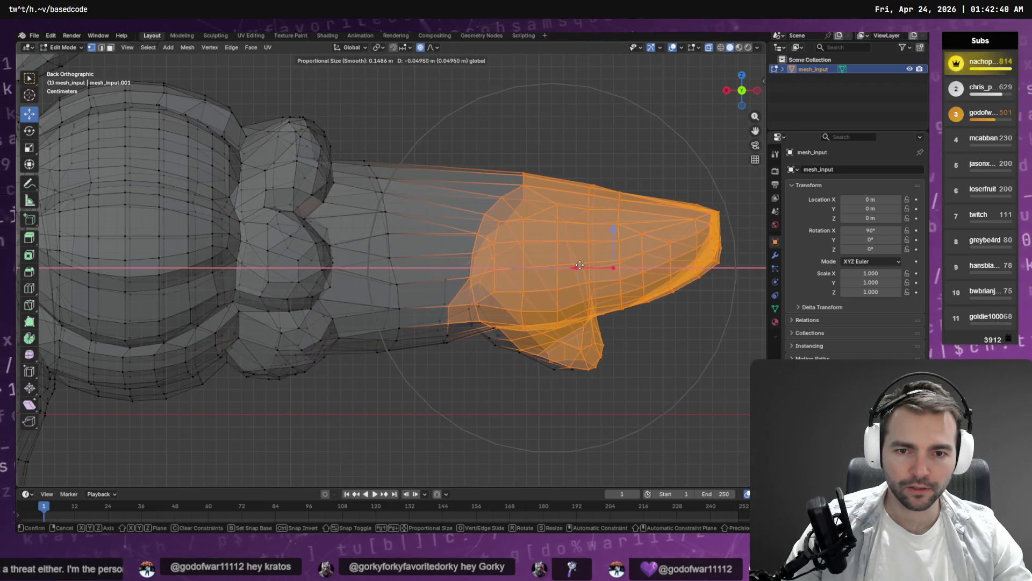
pyautogui.click(592, 267)
pyautogui.scroll(-3, 392, 257)
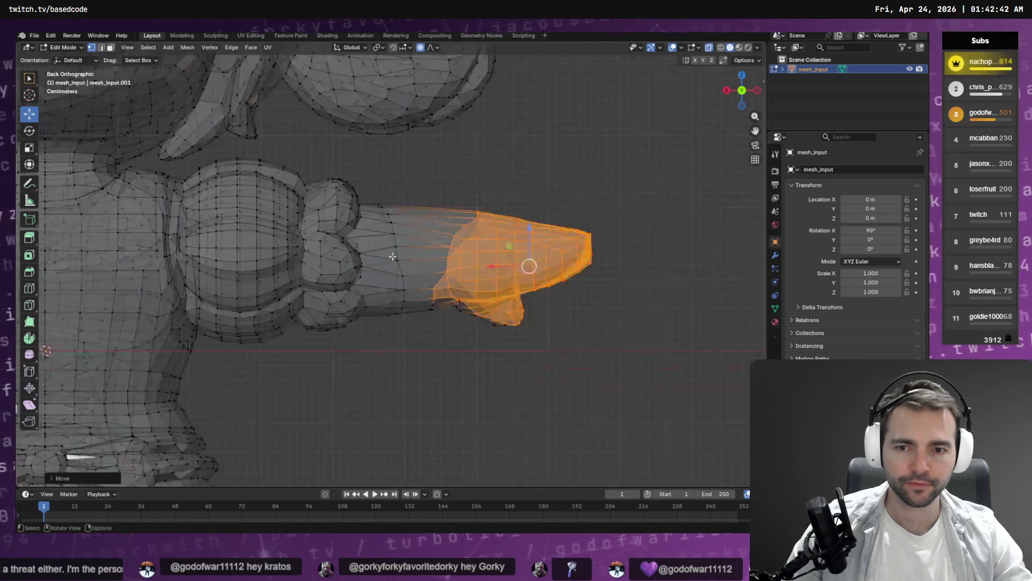
pyautogui.scroll(-6, 393, 257)
# Step: Select the other hand's tip vertices and slide them slightly along X
pyautogui.scroll(3, 390, 263)
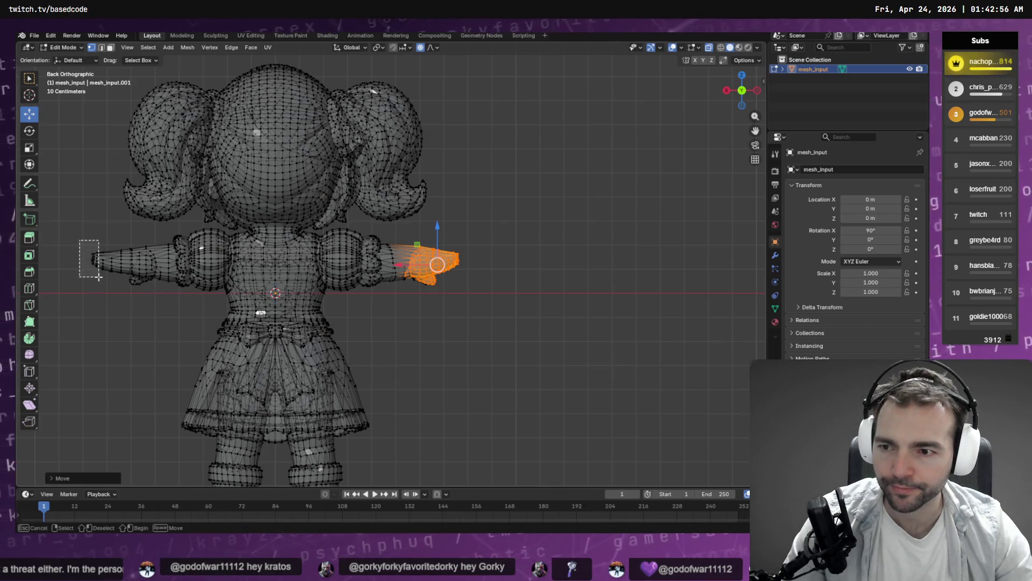
pyautogui.moveTo(79, 240)
pyautogui.mouseDown()
pyautogui.moveTo(99, 277)
pyautogui.moveTo(75, 260)
pyautogui.mouseUp()
pyautogui.scroll(-2, 70, 260)
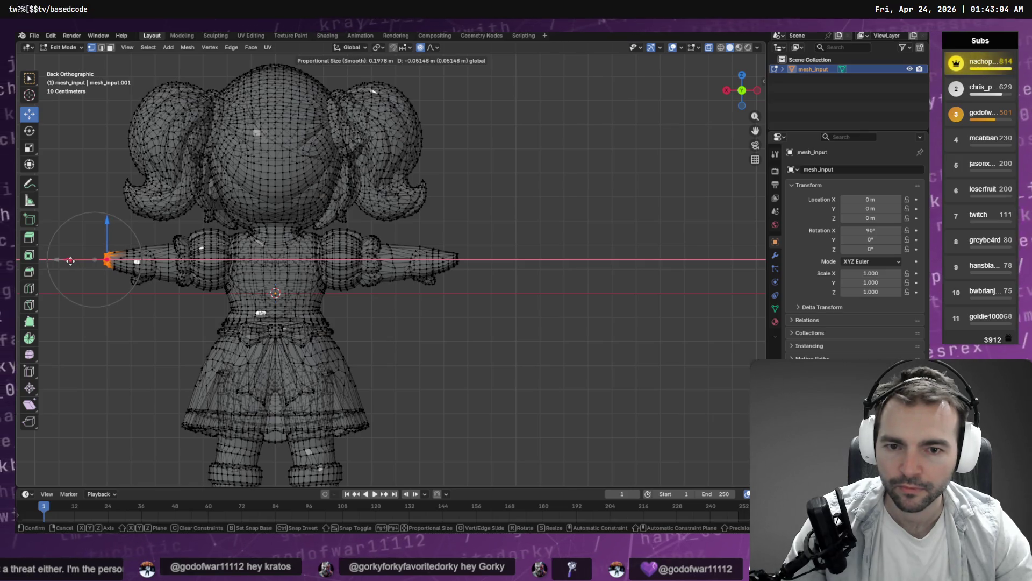
pyautogui.moveTo(70, 260); pyautogui.dragTo(71, 261)
pyautogui.click(71, 261)
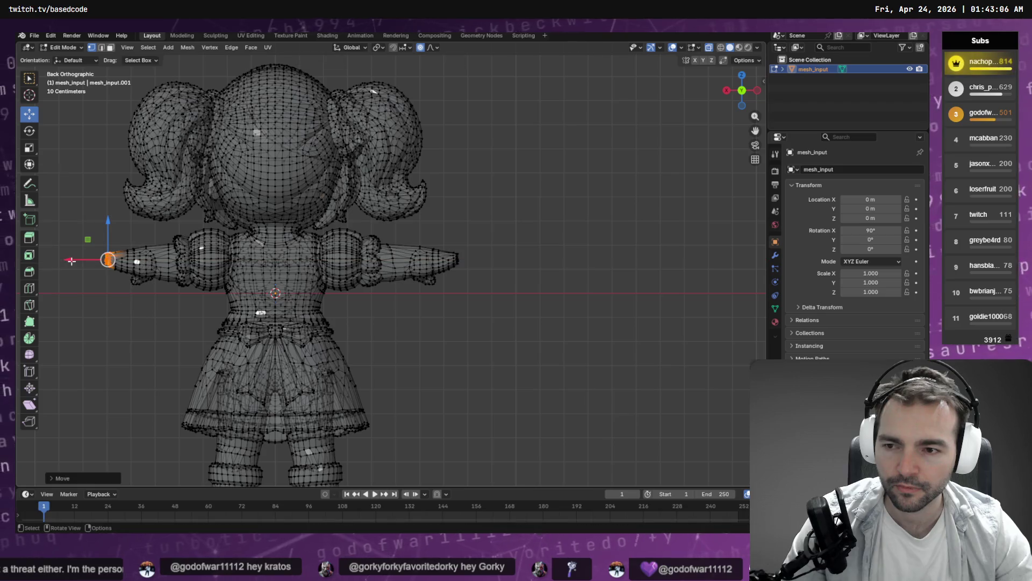
# Step: Box-select around the other hand and grow the selection several rings with Select More
pyautogui.moveTo(65, 218)
pyautogui.mouseDown()
pyautogui.moveTo(143, 301)
pyautogui.moveTo(129, 300)
pyautogui.mouseUp()
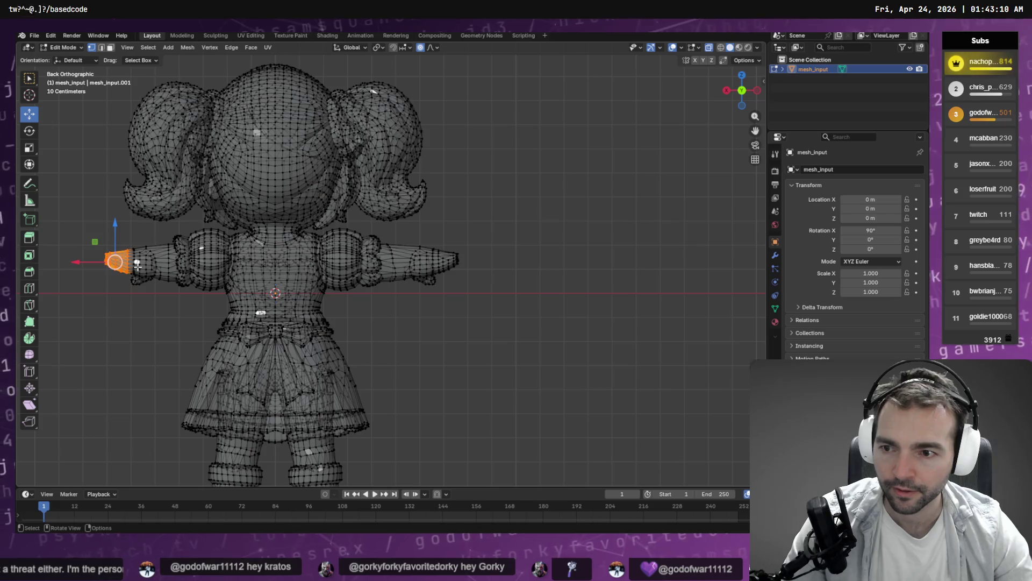
pyautogui.press('q')
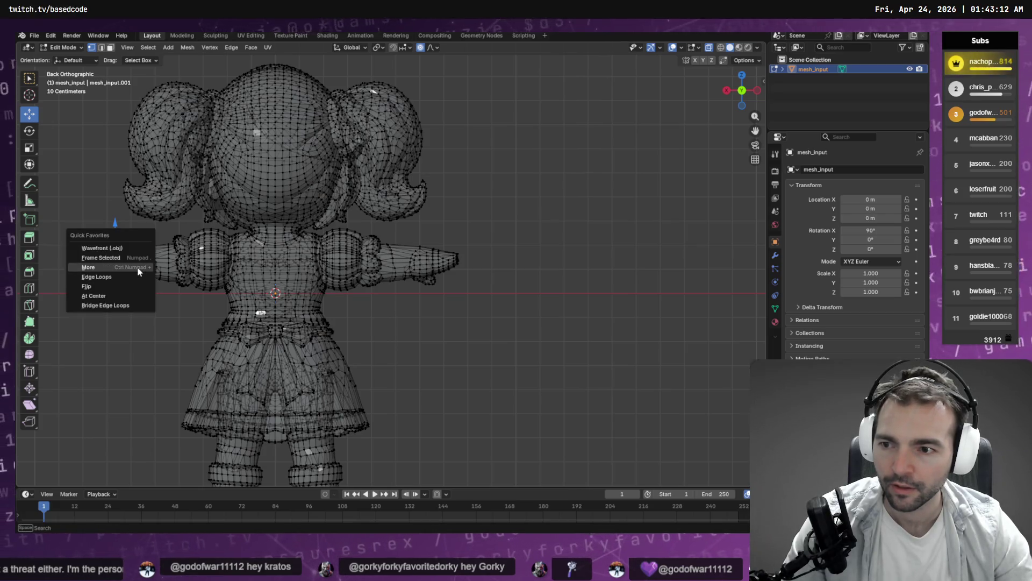
pyautogui.click(138, 268)
pyautogui.press('q')
pyautogui.click(139, 268)
pyautogui.press('q')
pyautogui.click(138, 267)
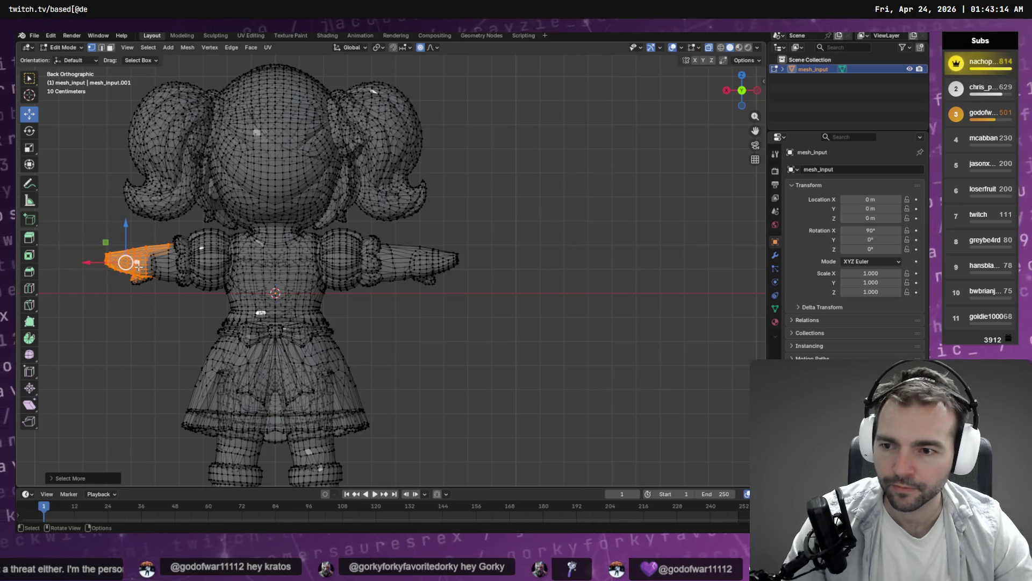
pyautogui.press('q')
pyautogui.click(175, 258)
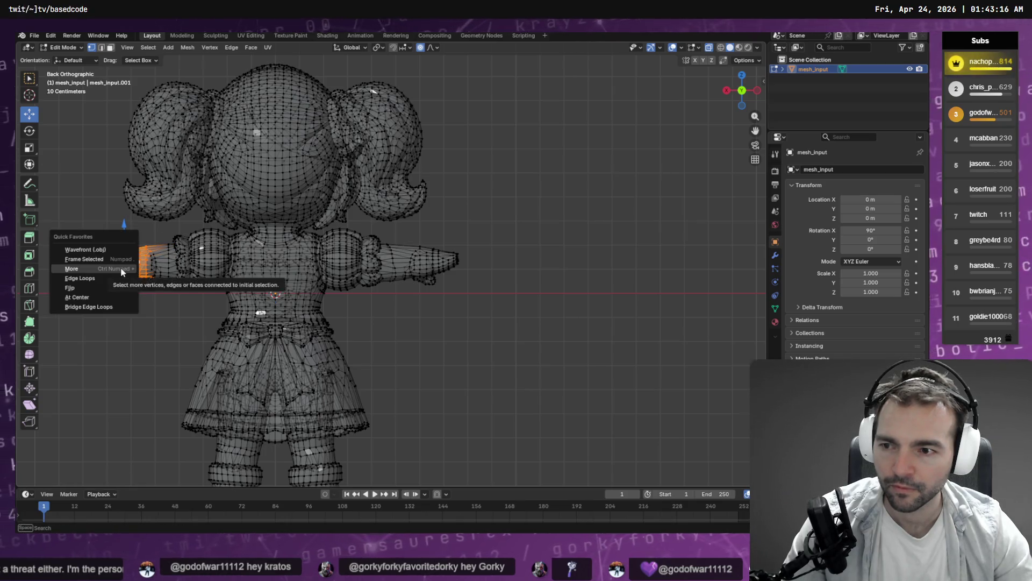
# Step: Settle the hand selection, undoing one growth, then pull the hand outward along X
pyautogui.click(122, 269)
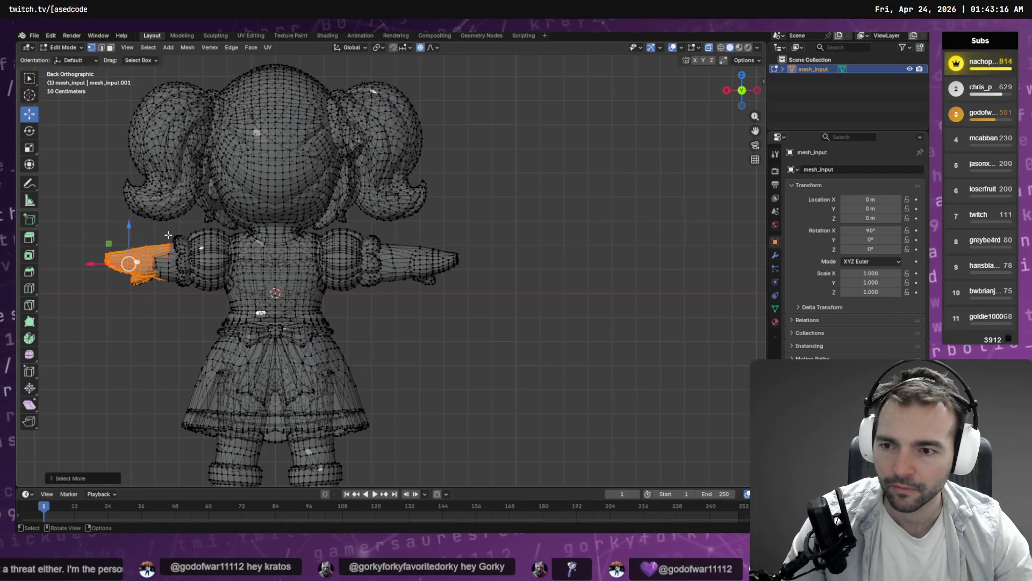
pyautogui.press('q')
pyautogui.click(160, 285)
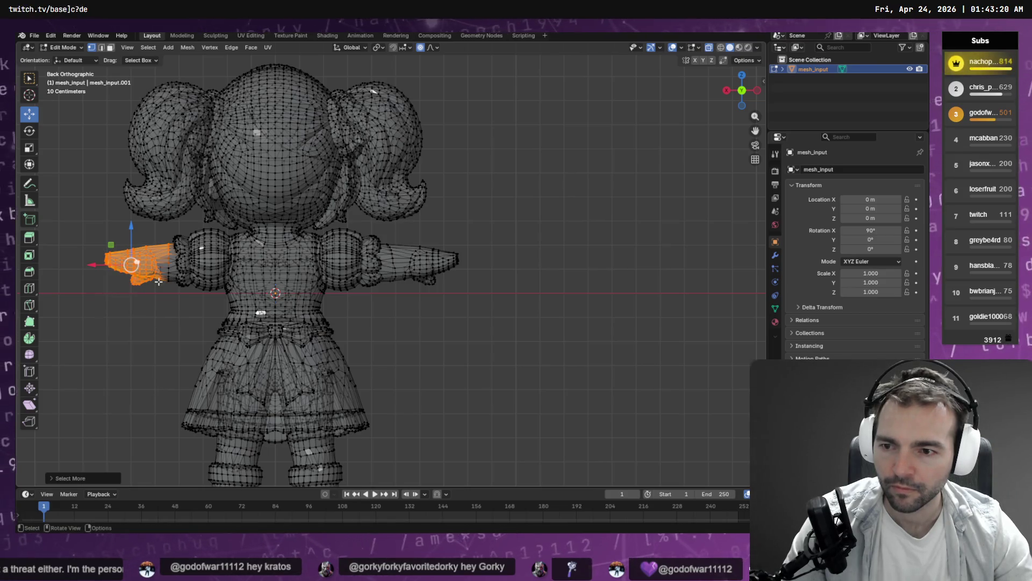
pyautogui.hotkey('ctrl', 'z')
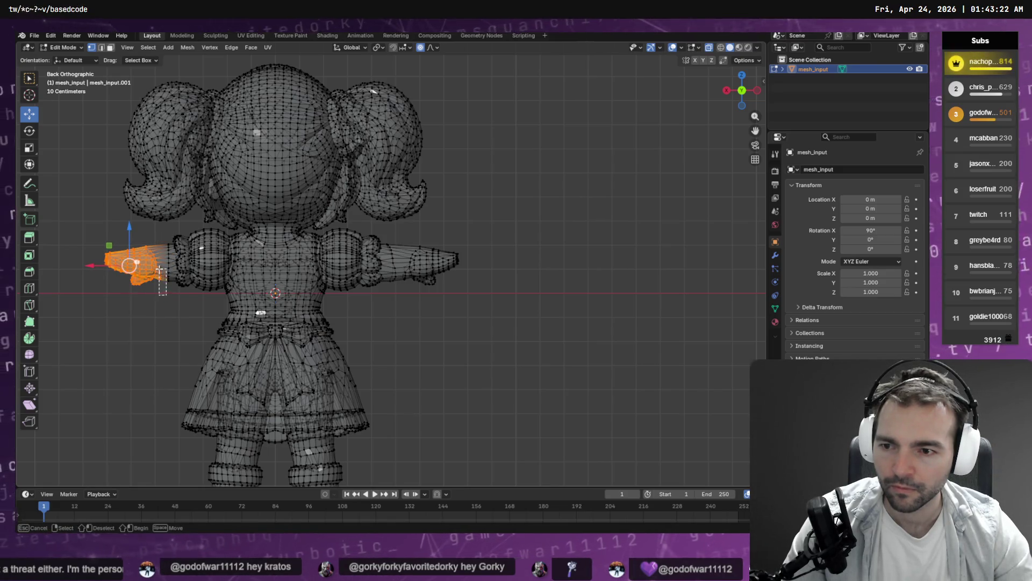
pyautogui.moveTo(88, 265)
pyautogui.mouseDown()
pyautogui.moveTo(112, 266)
pyautogui.moveTo(70, 267)
pyautogui.mouseUp()
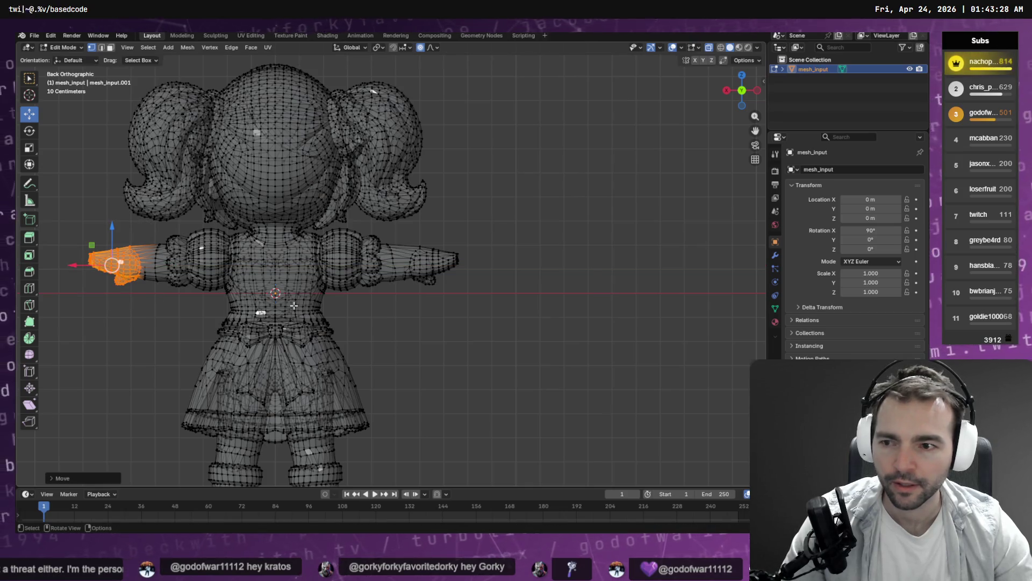
pyautogui.click(427, 326)
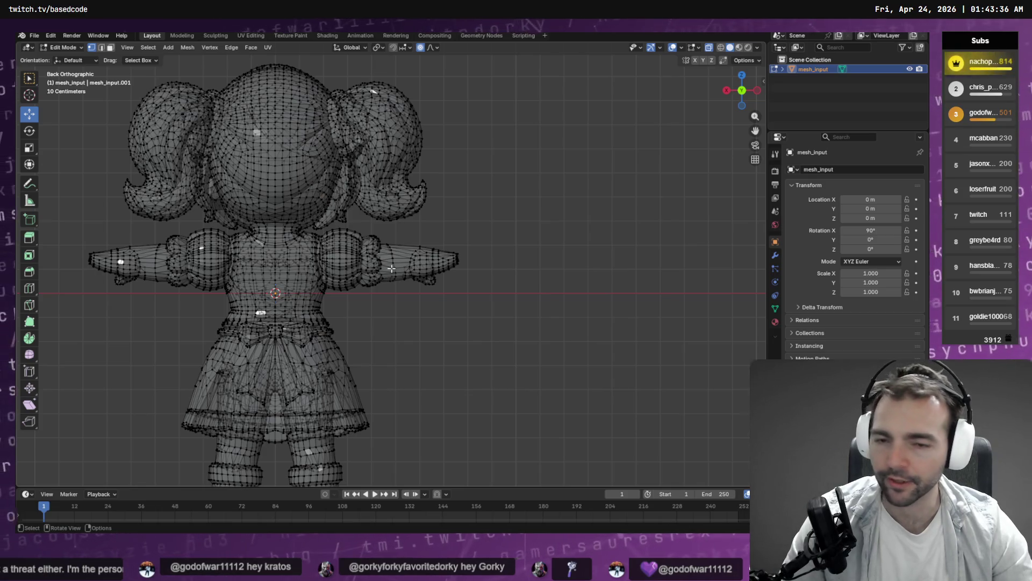
# Step: Switch to Back Orthographic view and knife a first vertical cut across the forearm
pyautogui.scroll(5, 433, 249)
pyautogui.moveTo(470, 233); pyautogui.dragTo(255, 225)
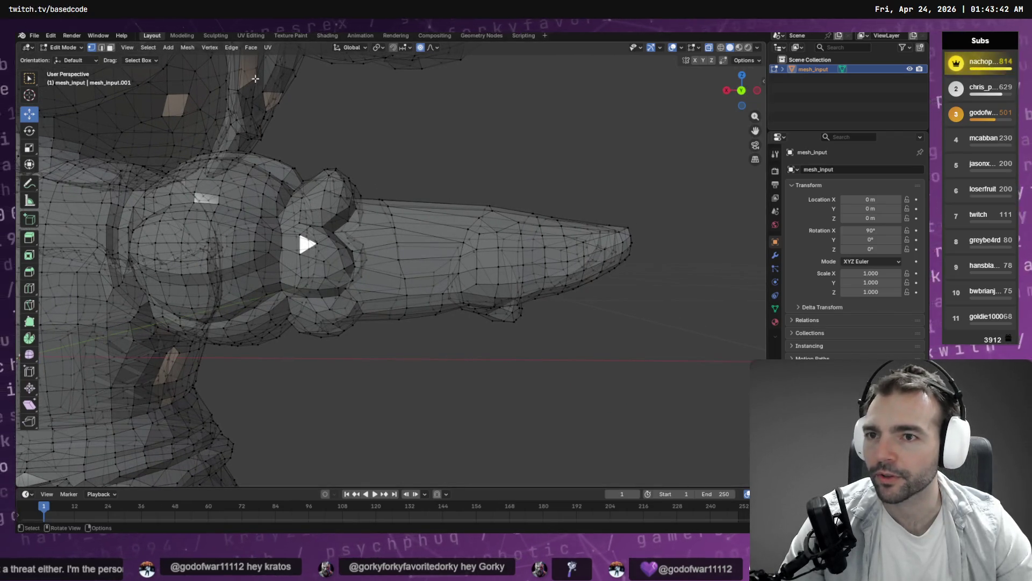
pyautogui.moveTo(445, 140); pyautogui.dragTo(438, 137)
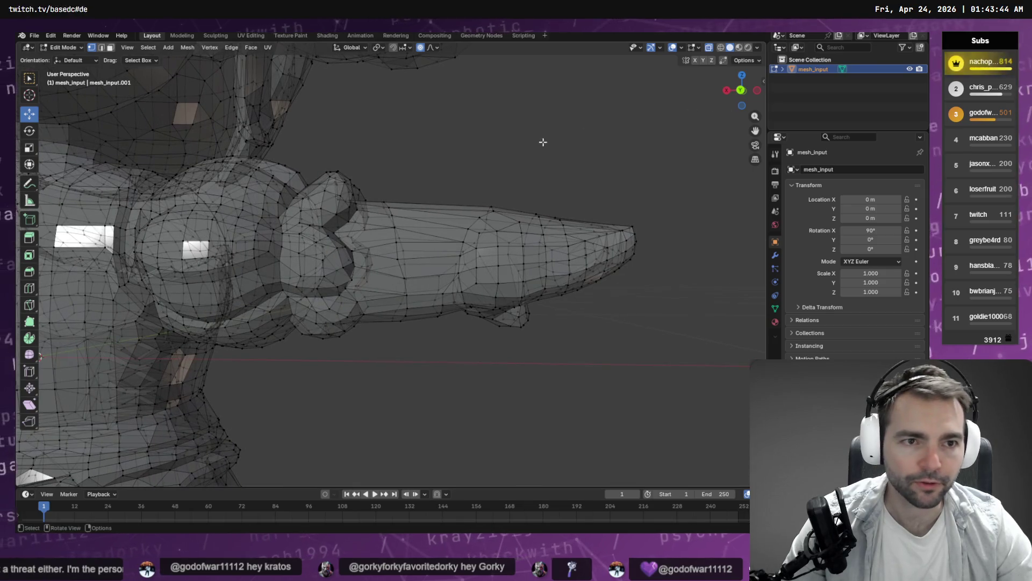
pyautogui.press('ctrl+KP_1')
pyautogui.press('KP_5')
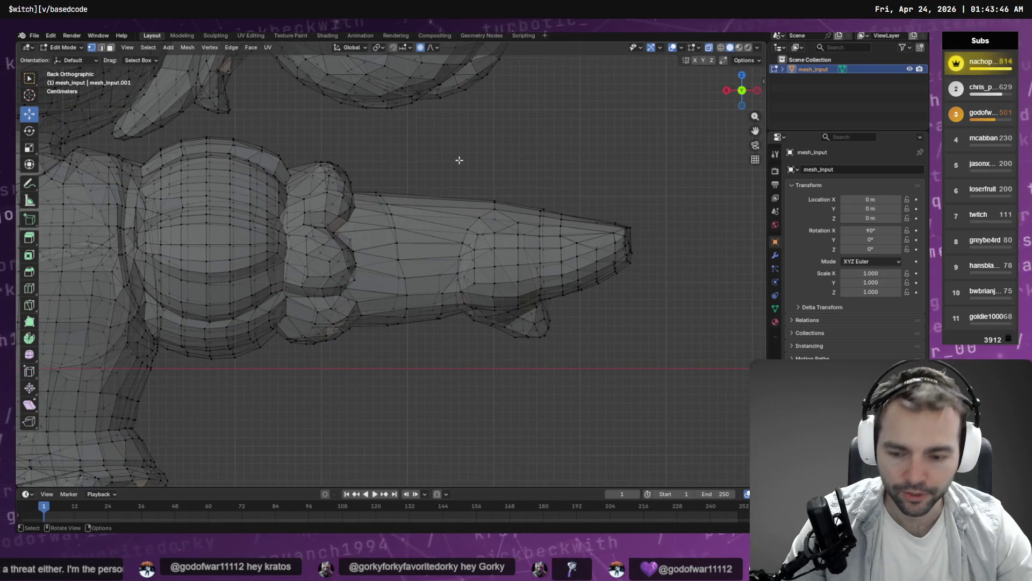
pyautogui.click(424, 196)
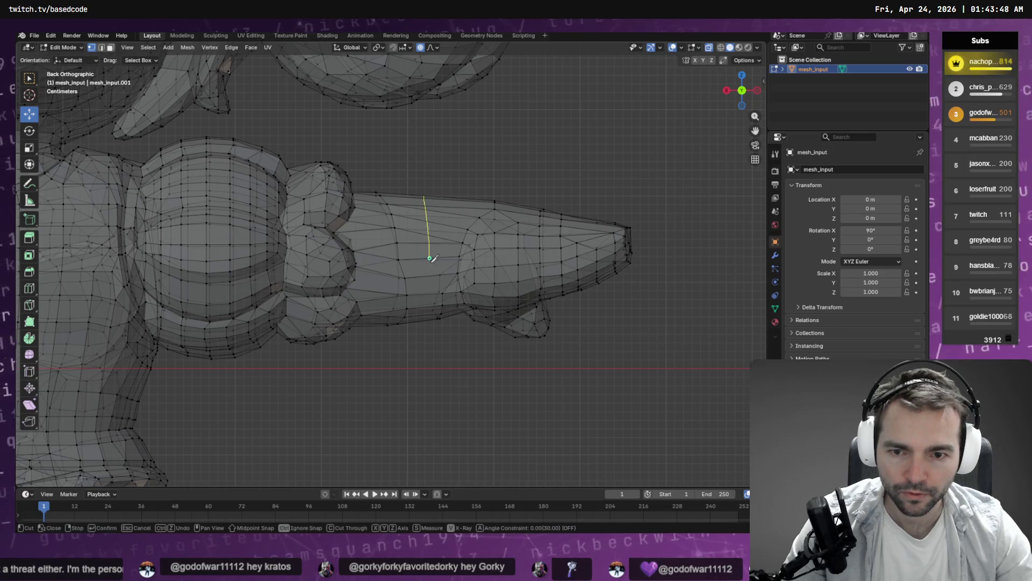
pyautogui.click(427, 381)
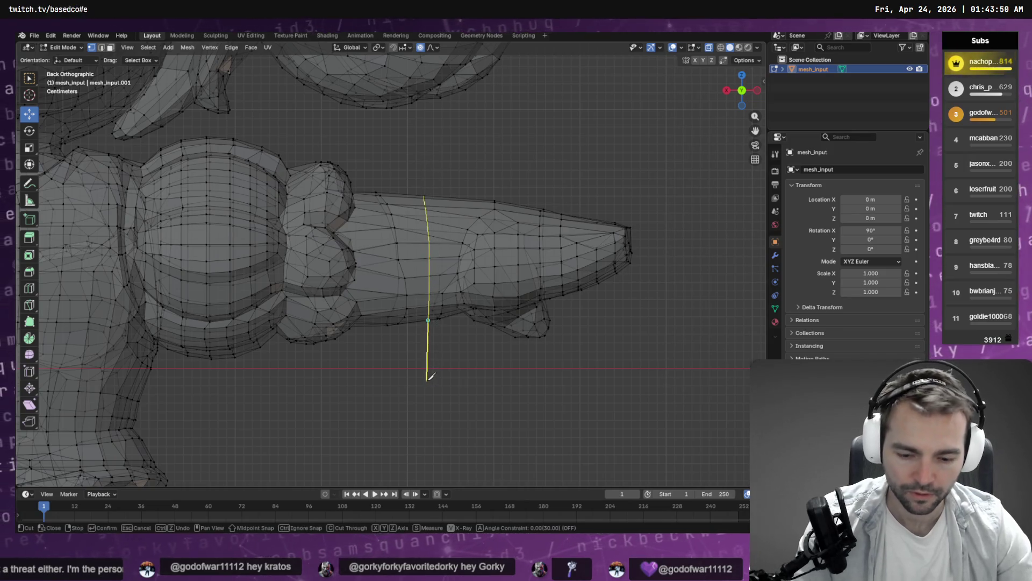
pyautogui.press('Return')
# Step: From the back view, add two more knife cuts down across the forearm
pyautogui.moveTo(450, 303)
pyautogui.mouseDown()
pyautogui.moveTo(417, 334)
pyautogui.moveTo(429, 339)
pyautogui.moveTo(258, 318)
pyautogui.moveTo(236, 287)
pyautogui.moveTo(499, 297)
pyautogui.mouseUp()
pyautogui.click(748, 92)
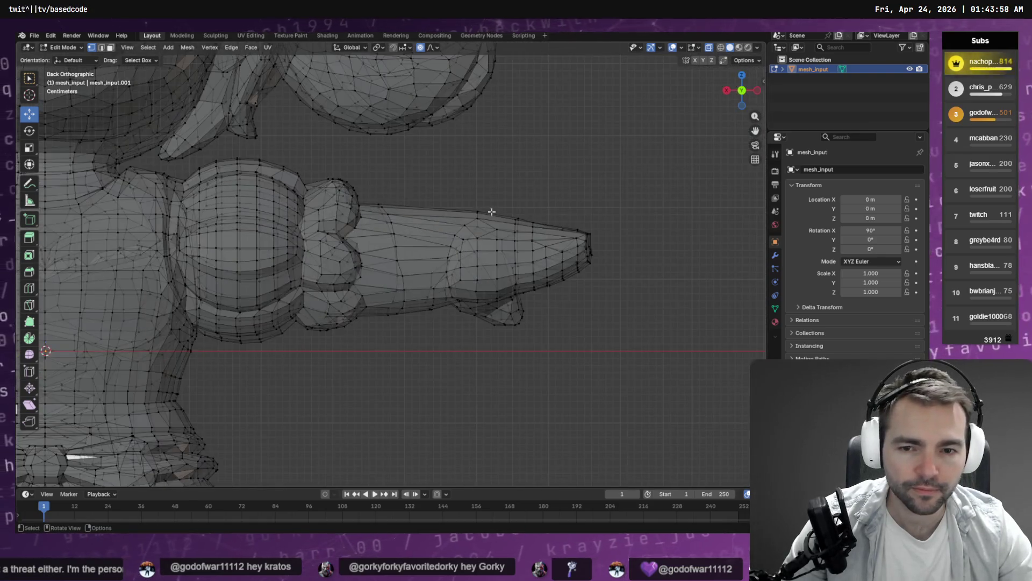
pyautogui.press('k')
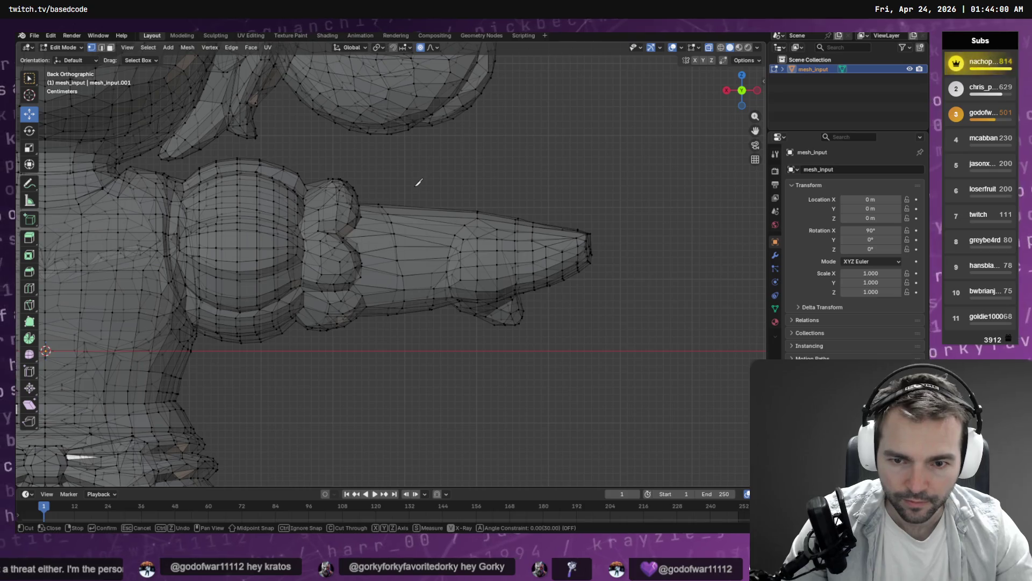
pyautogui.click(419, 208)
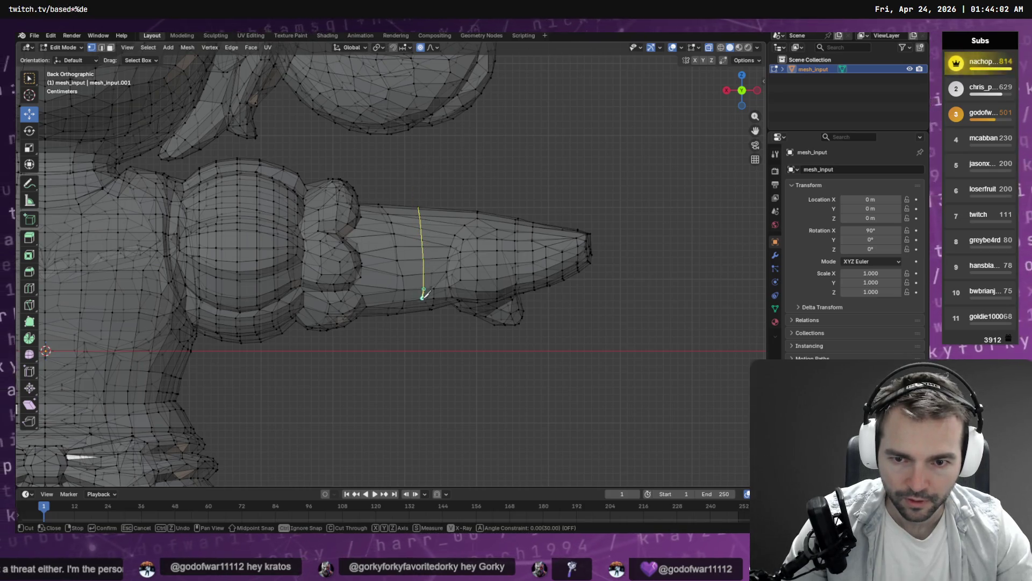
pyautogui.click(423, 294)
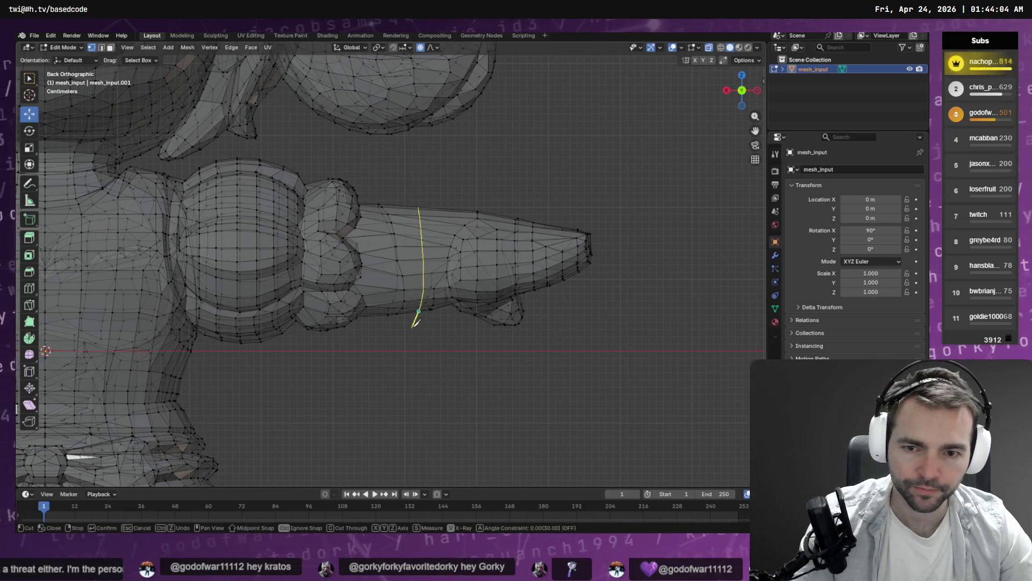
pyautogui.press('Return')
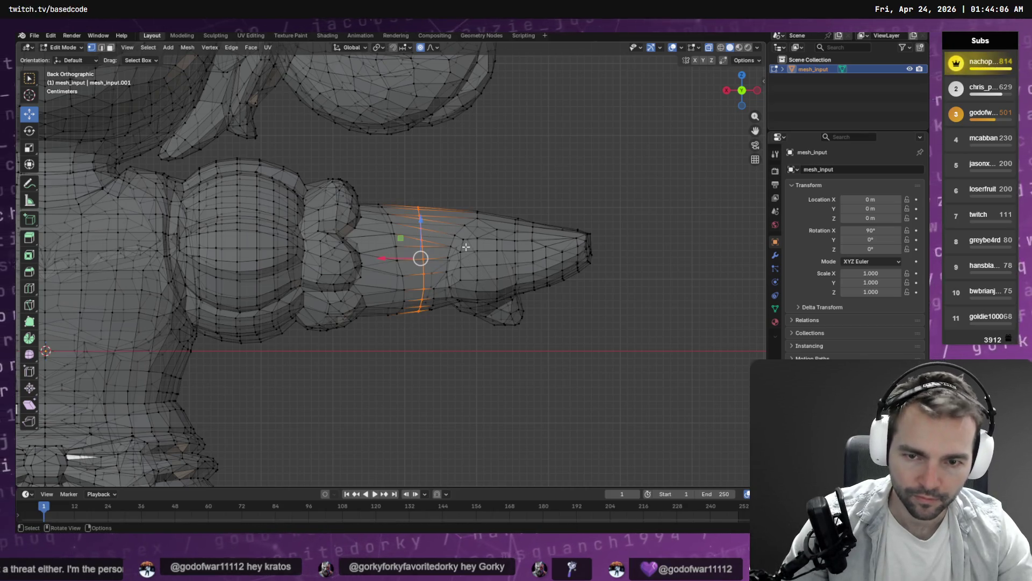
pyautogui.press('k')
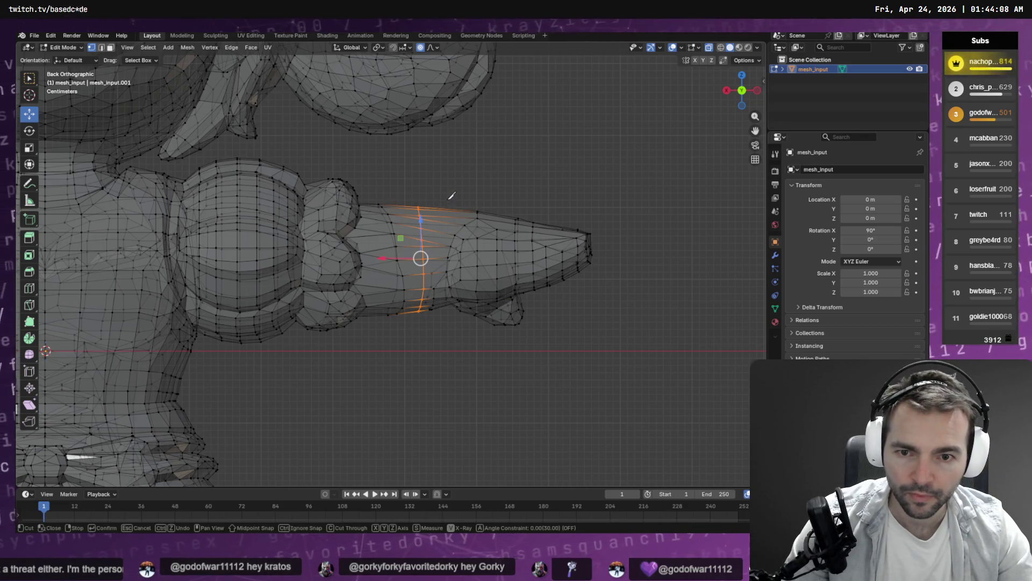
pyautogui.click(434, 288)
pyautogui.press('Return')
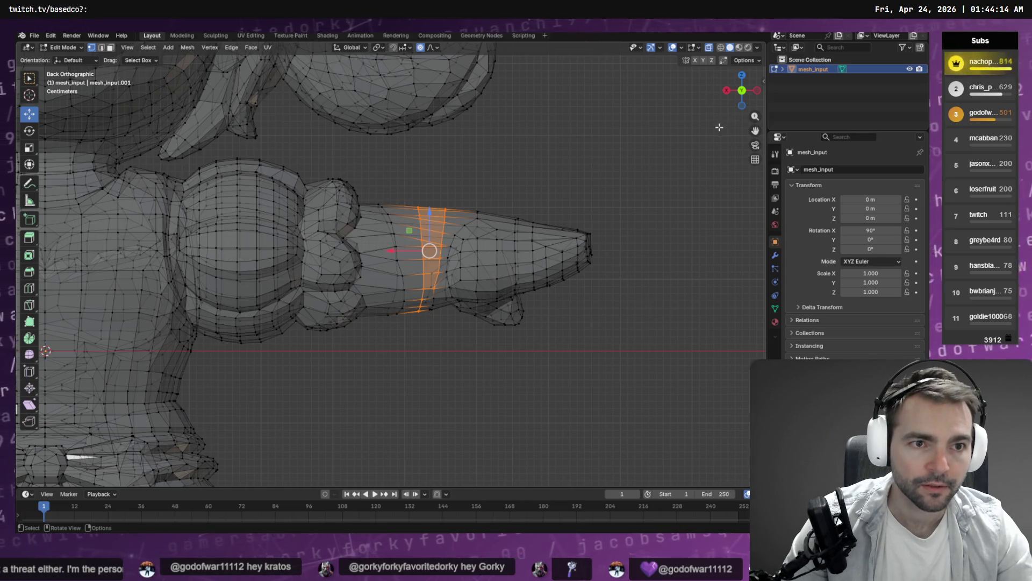
# Step: Switch to front view, clear the selection, and knife a new edge loop down the forearm
pyautogui.moveTo(742, 93); pyautogui.dragTo(752, 89)
pyautogui.click(752, 89)
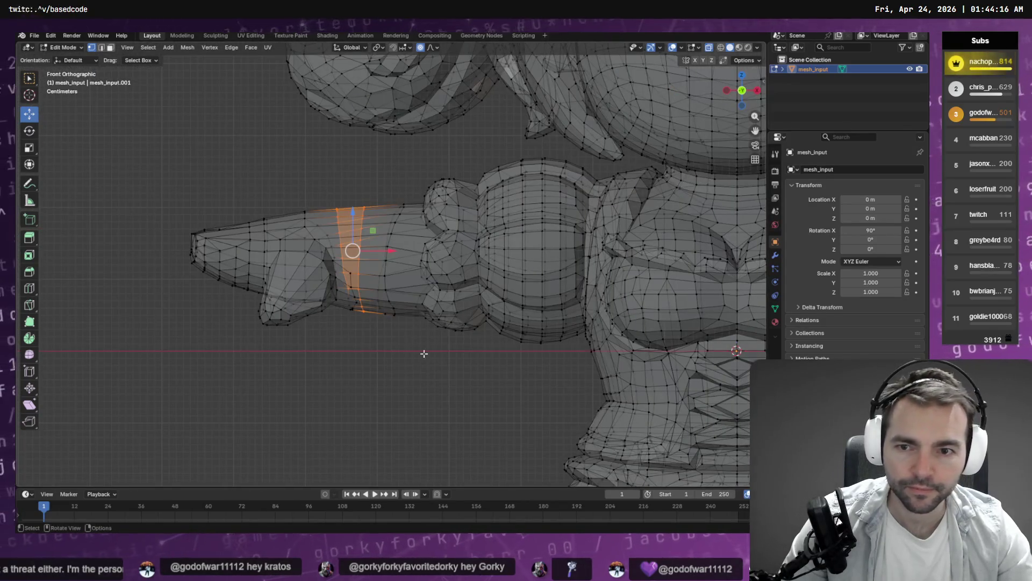
pyautogui.click(408, 376)
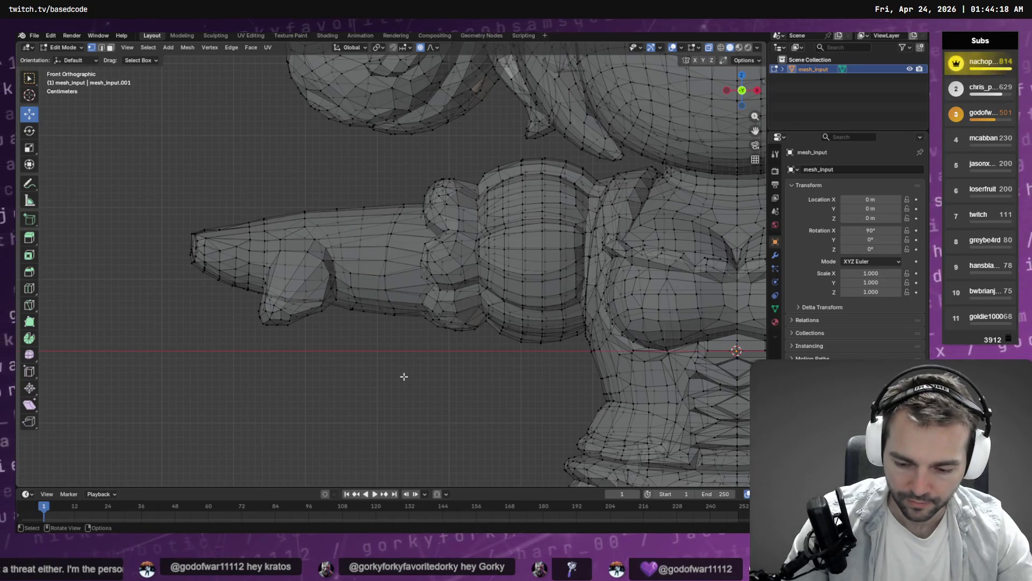
pyautogui.press('k')
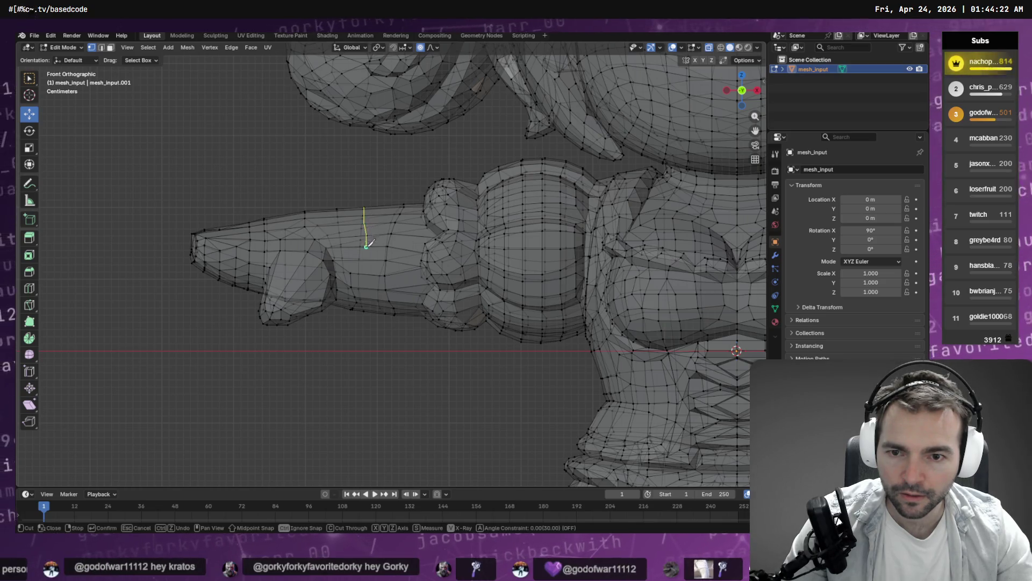
pyautogui.moveTo(366, 247); pyautogui.dragTo(364, 283)
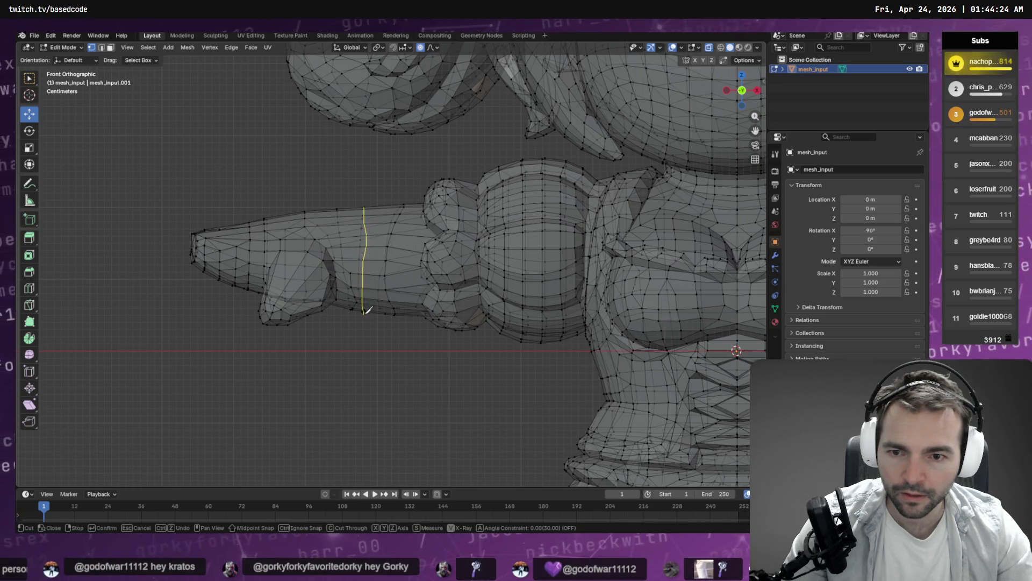
pyautogui.press('Return')
# Step: Add further top-to-bottom knife cuts across the forearm, undoing one misplaced cut
pyautogui.press('k')
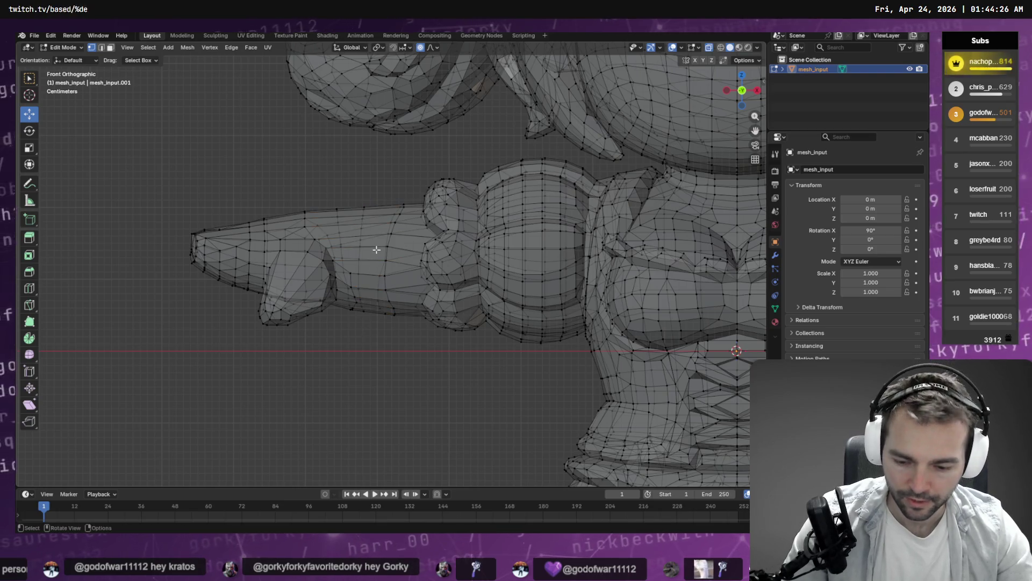
pyautogui.moveTo(363, 209); pyautogui.dragTo(361, 303)
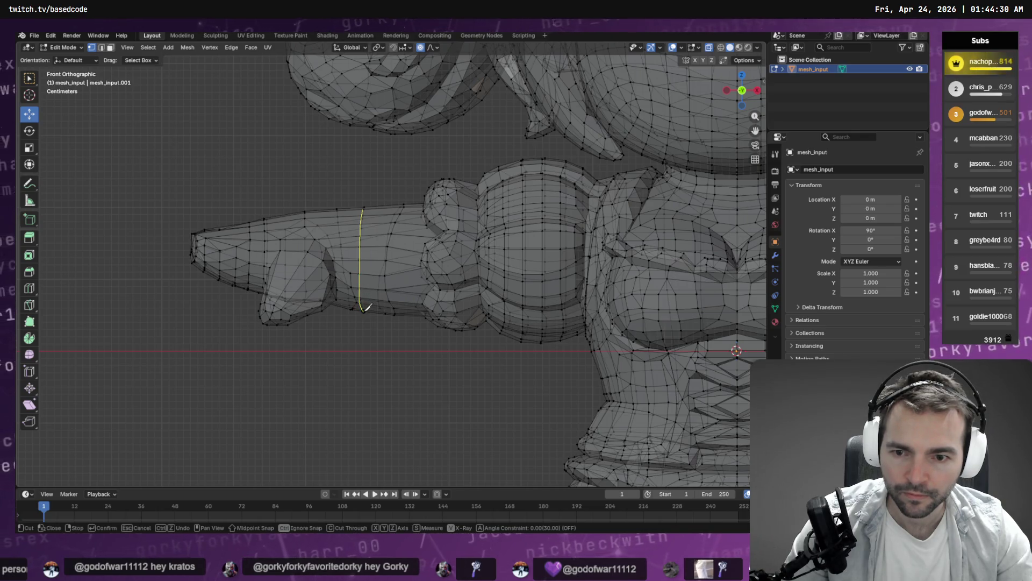
pyautogui.press('Return')
pyautogui.hotkey('ctrl', 'z')
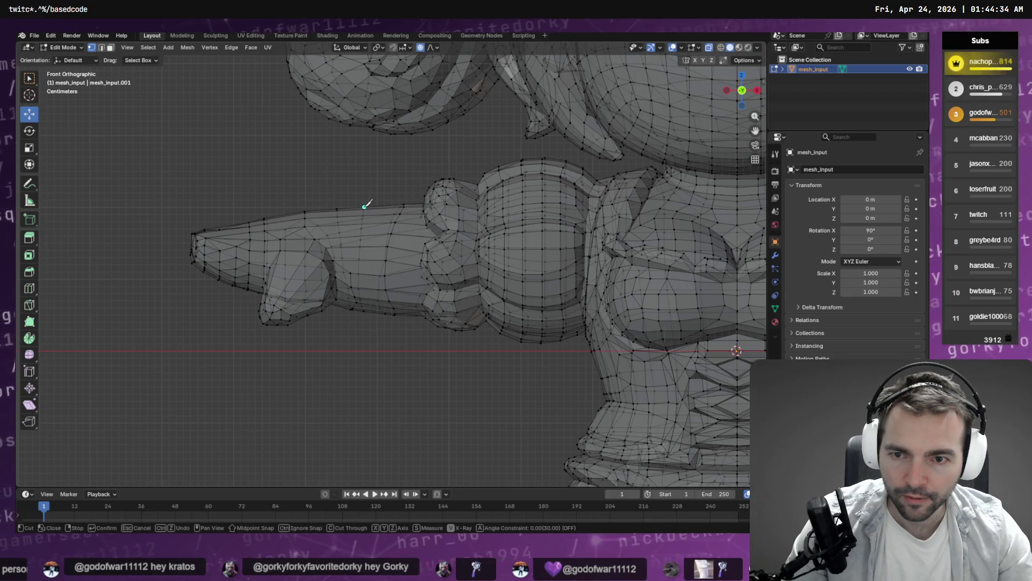
pyautogui.moveTo(365, 208); pyautogui.dragTo(363, 247)
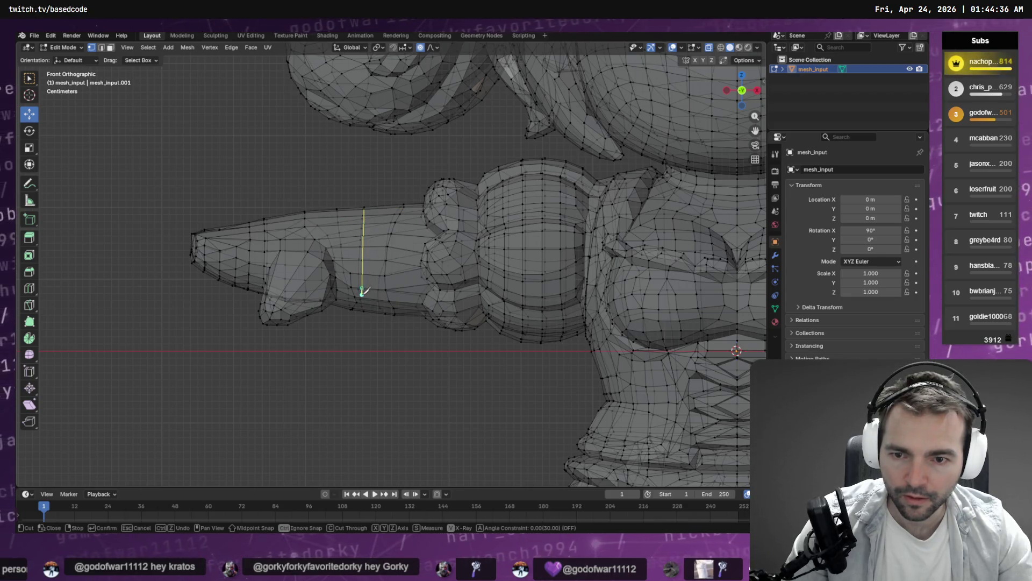
pyautogui.press('Return')
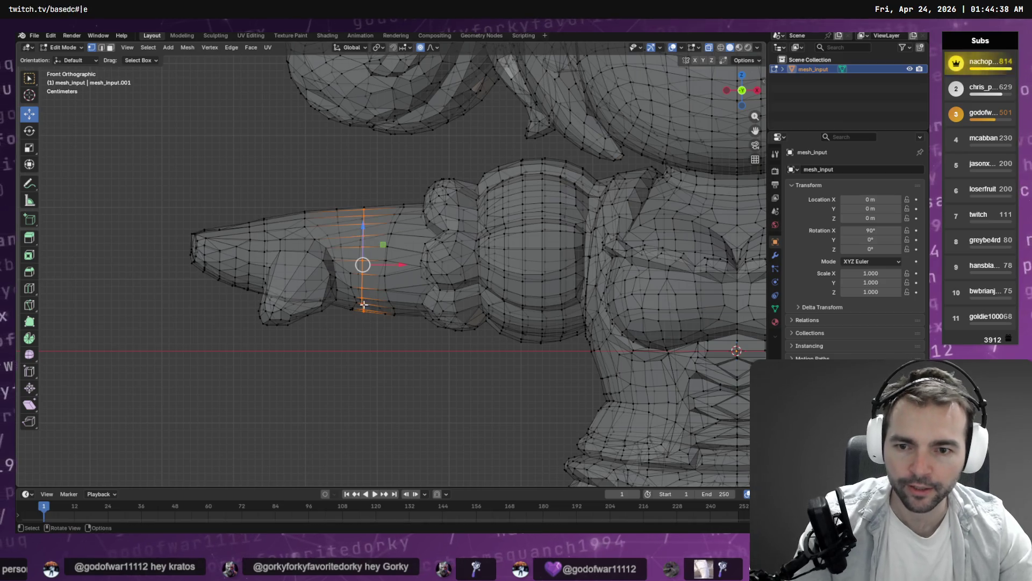
pyautogui.click(337, 209)
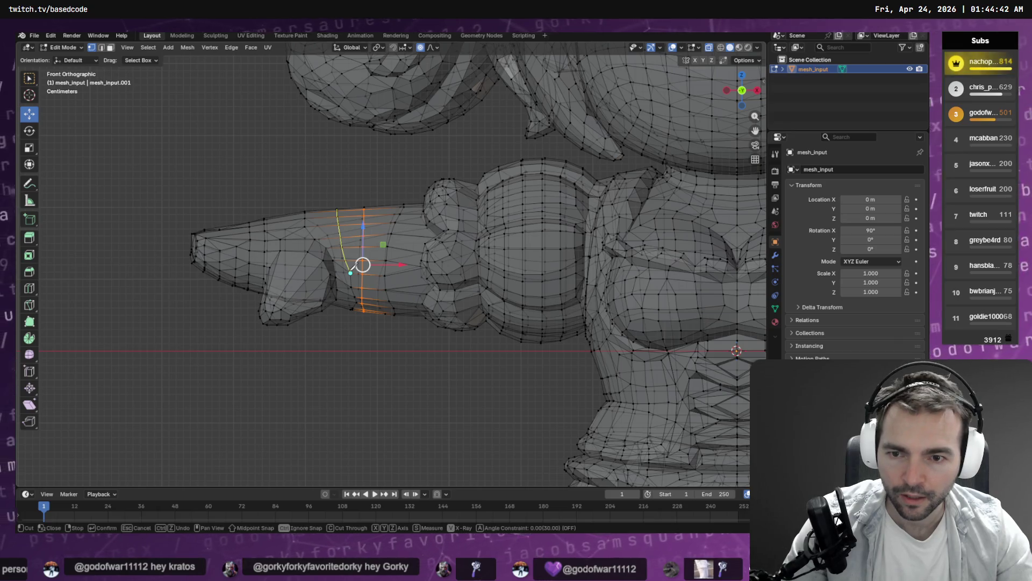
pyautogui.moveTo(350, 273)
pyautogui.mouseDown()
pyautogui.moveTo(526, 353)
pyautogui.moveTo(547, 306)
pyautogui.moveTo(574, 285)
pyautogui.moveTo(422, 297)
pyautogui.moveTo(322, 269)
pyautogui.mouseUp()
pyautogui.scroll(-3, 323, 269)
# Step: Switch to front orthographic view and undo a stray knife cut on the forearm
pyautogui.scroll(6, 265, 262)
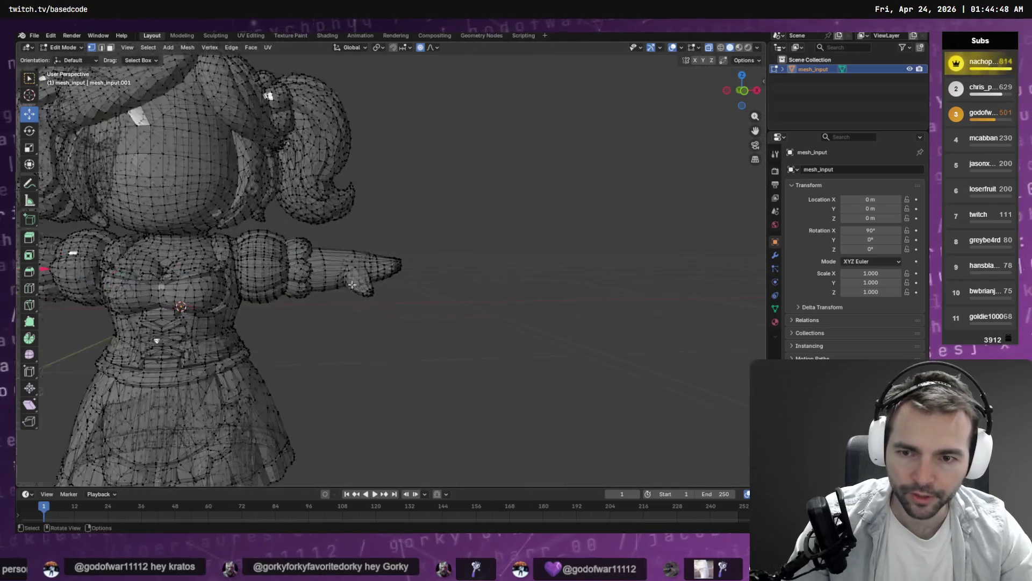
pyautogui.click(743, 90)
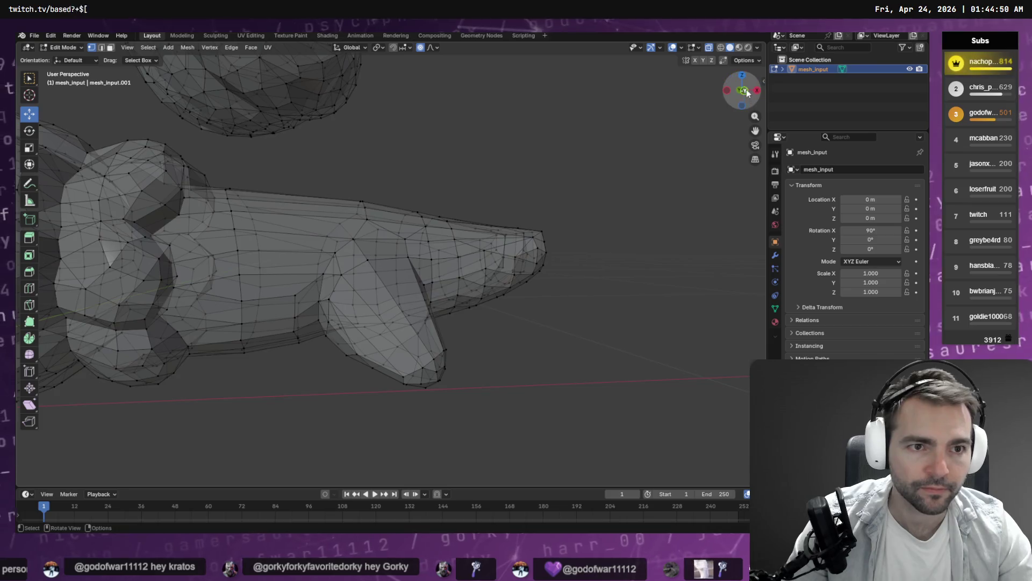
pyautogui.click(755, 159)
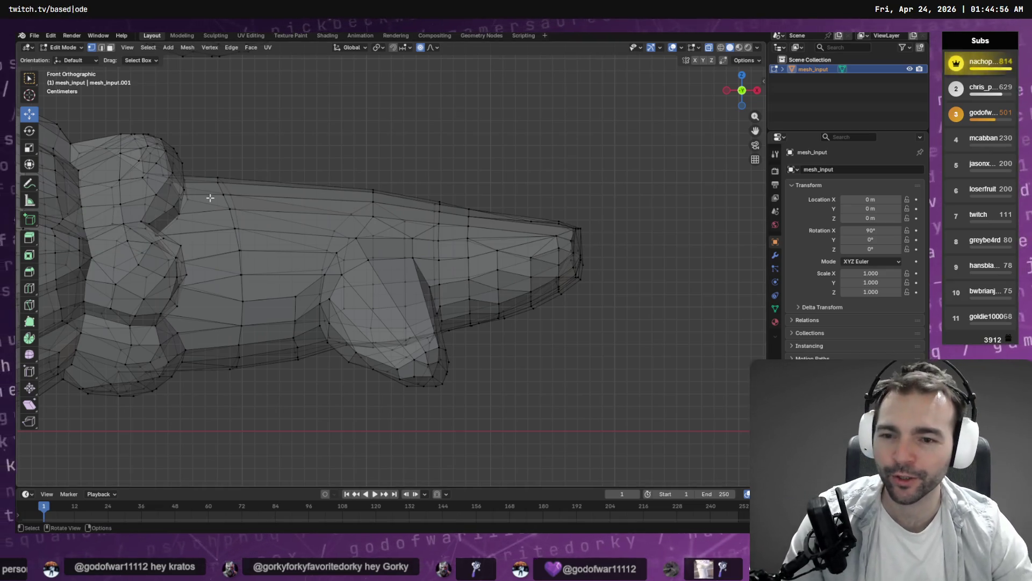
pyautogui.click(296, 296)
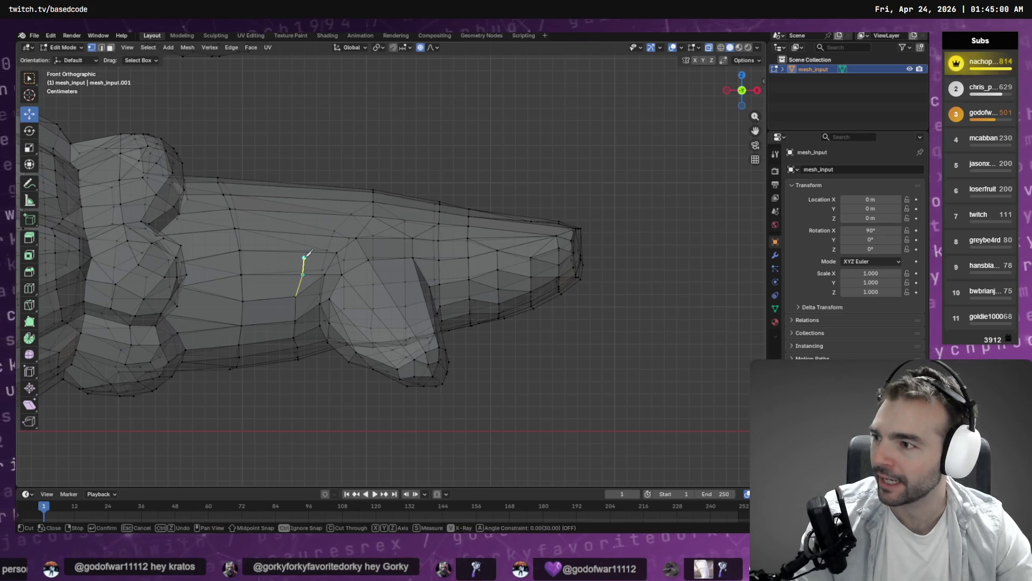
pyautogui.press('Return')
pyautogui.hotkey('ctrl', 'z')
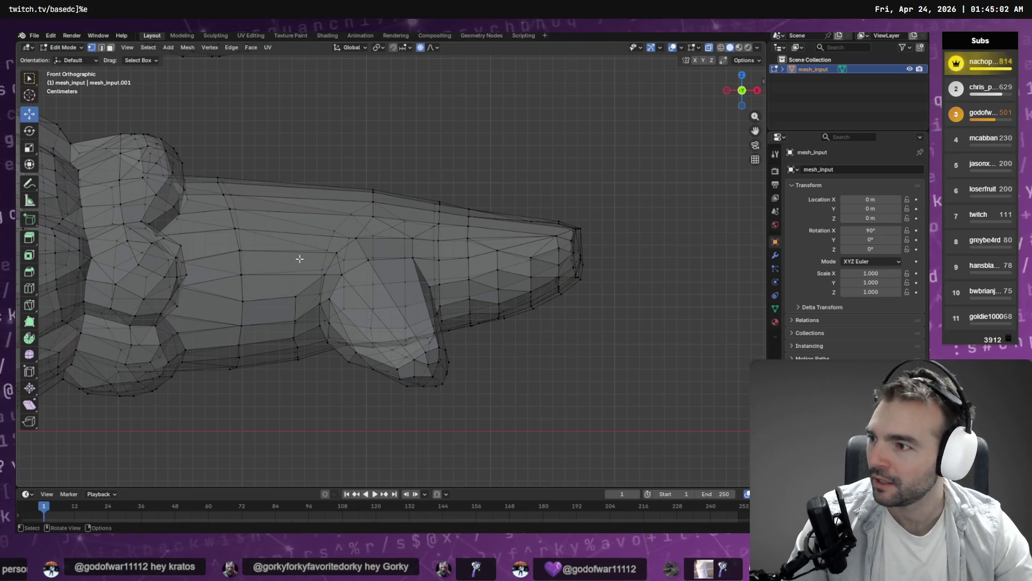
# Step: Knife two bottom-to-top cuts across the front of the forearm, forming a narrow band
pyautogui.press('k')
pyautogui.click(295, 296)
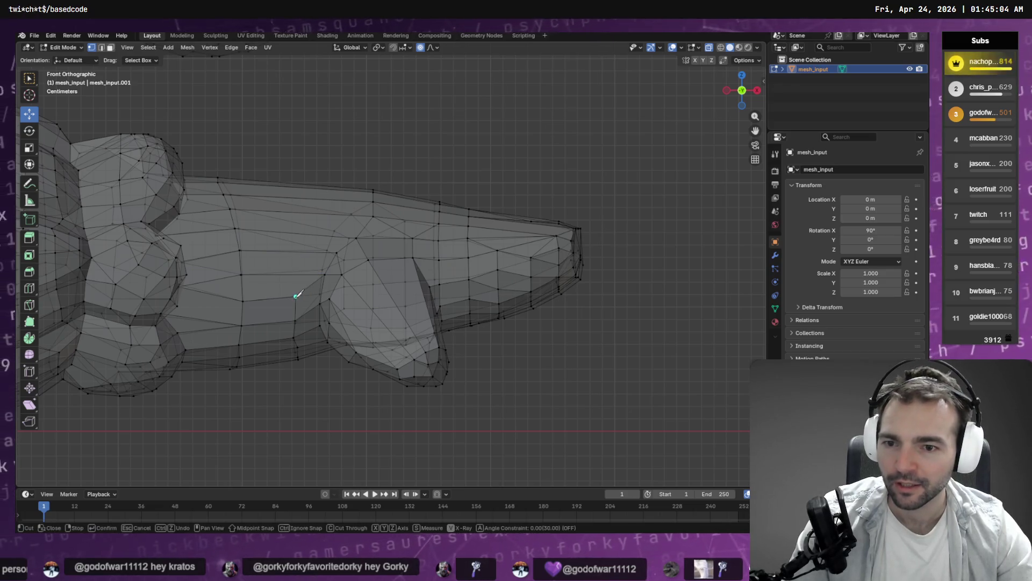
pyautogui.click(295, 276)
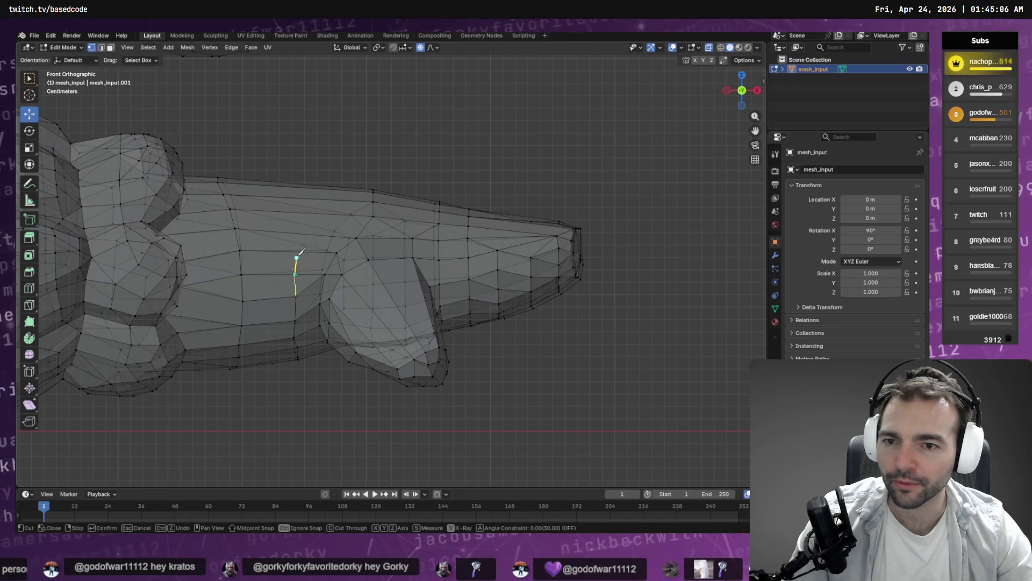
pyautogui.click(294, 183)
pyautogui.press('Return')
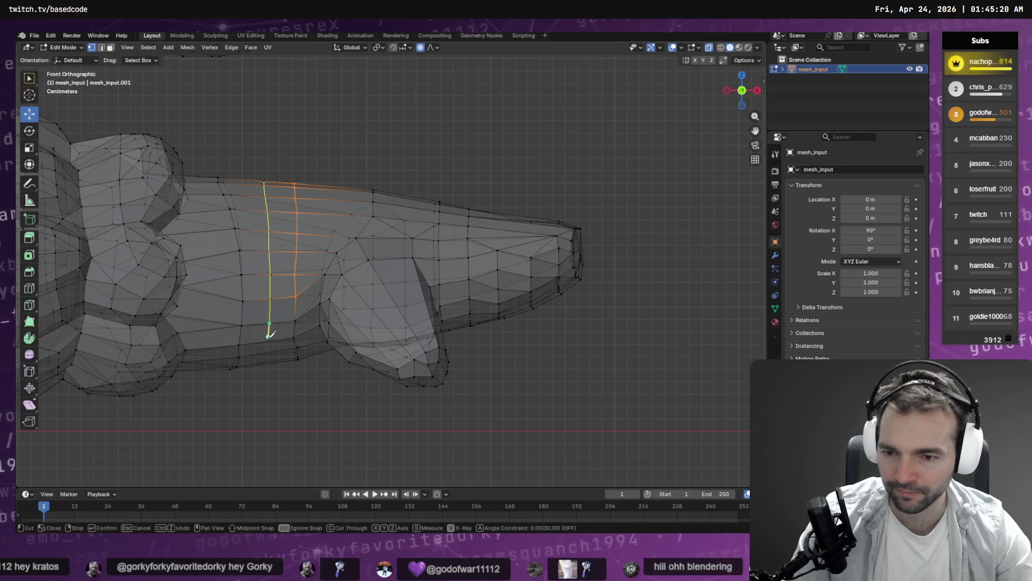
pyautogui.press('Return')
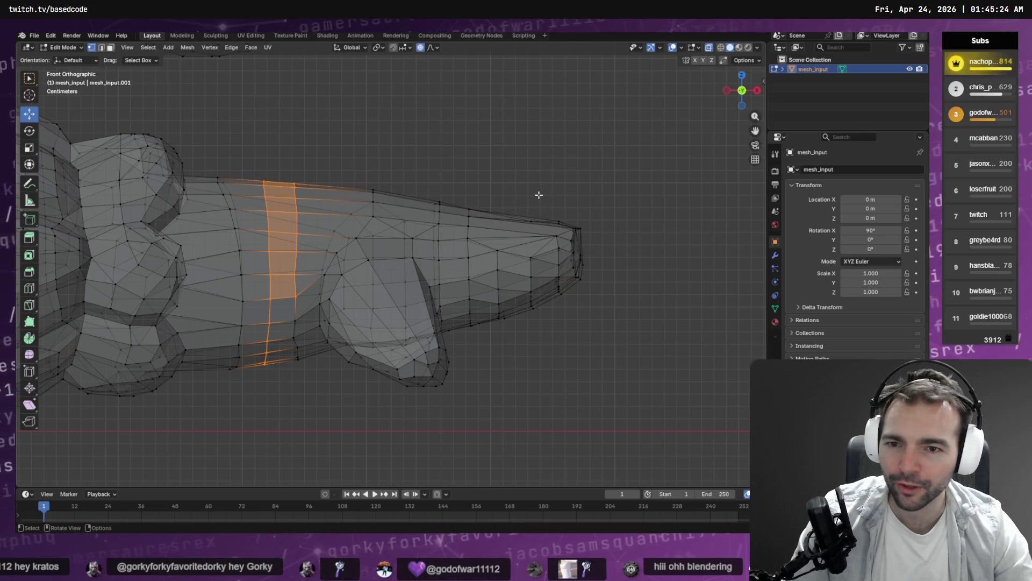
pyautogui.scroll(-3, 469, 194)
pyautogui.moveTo(468, 191)
pyautogui.mouseDown()
pyautogui.moveTo(274, 212)
pyautogui.moveTo(492, 229)
pyautogui.moveTo(467, 218)
pyautogui.mouseUp()
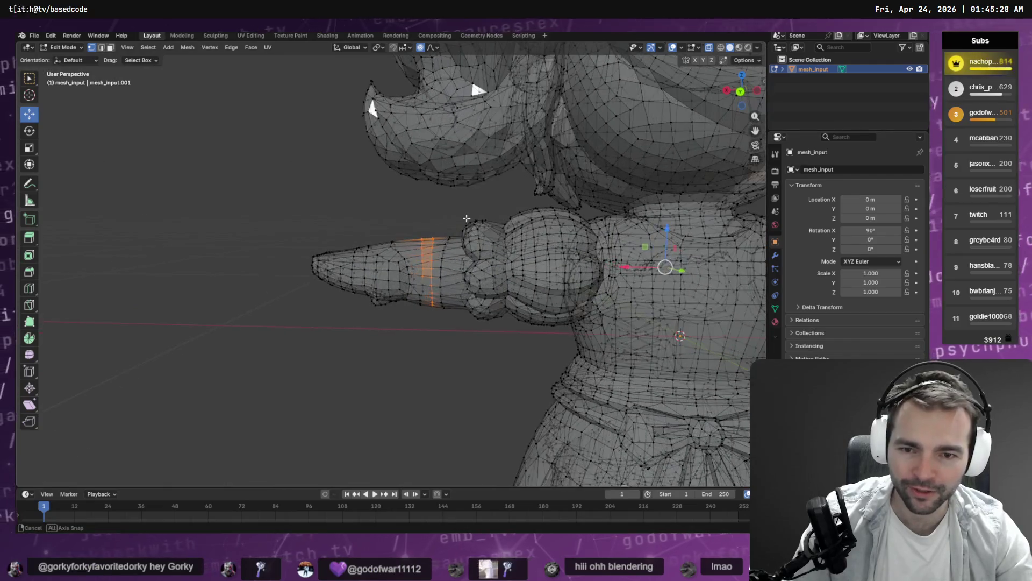
# Step: From Back view, knife two cuts down the back of the forearm to meet the front cuts
pyautogui.click(741, 91)
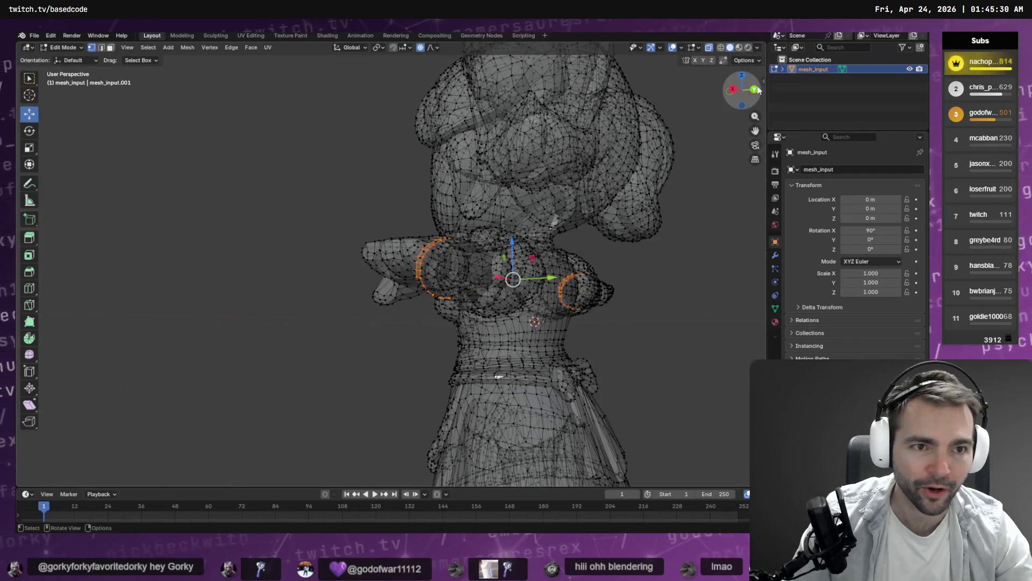
pyautogui.scroll(9, 451, 252)
pyautogui.scroll(-2, 450, 252)
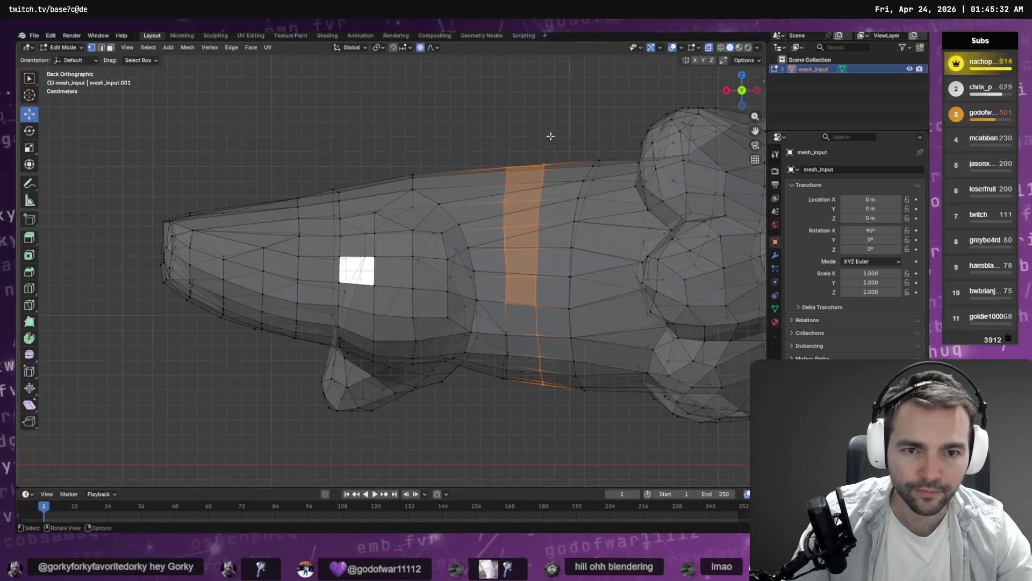
pyautogui.click(556, 128)
pyautogui.press('k')
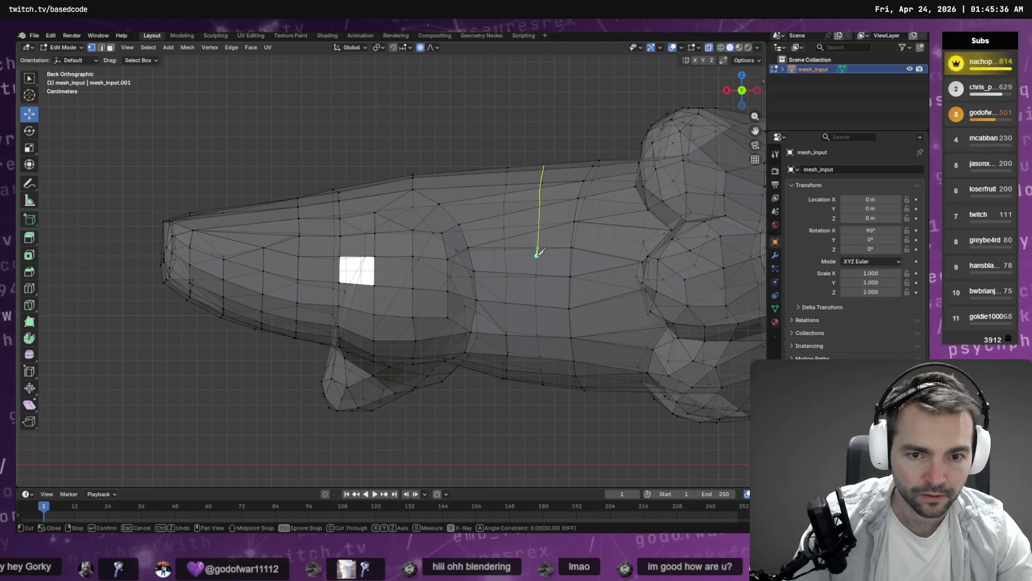
pyautogui.moveTo(538, 337); pyautogui.dragTo(543, 383)
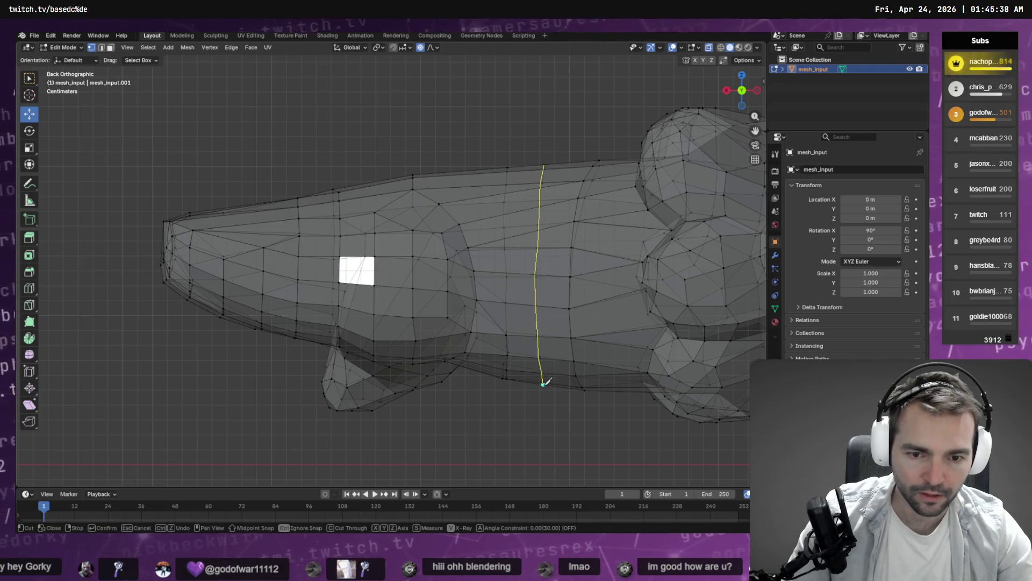
pyautogui.press('Return')
pyautogui.press('k')
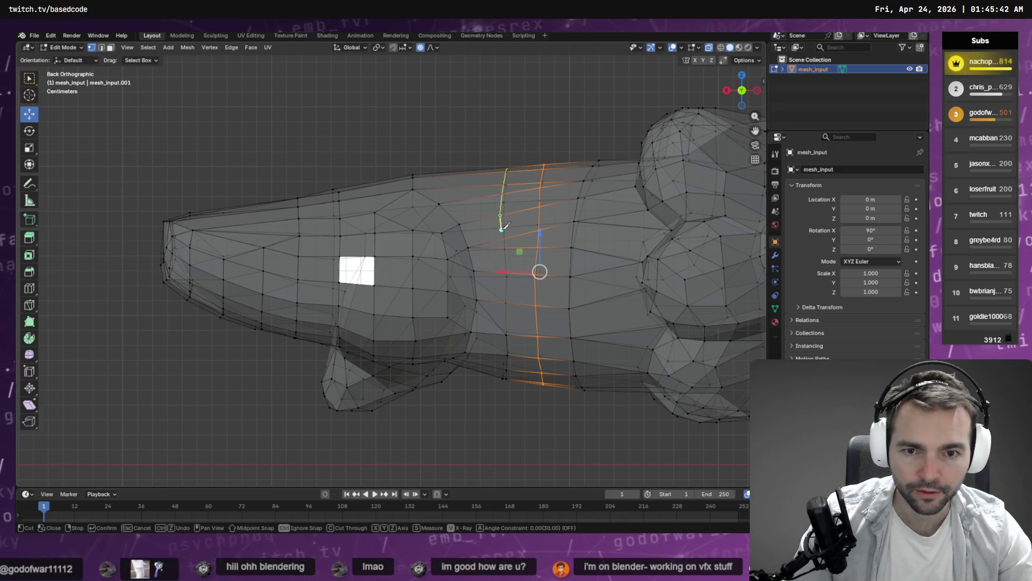
pyautogui.moveTo(506, 284); pyautogui.dragTo(508, 333)
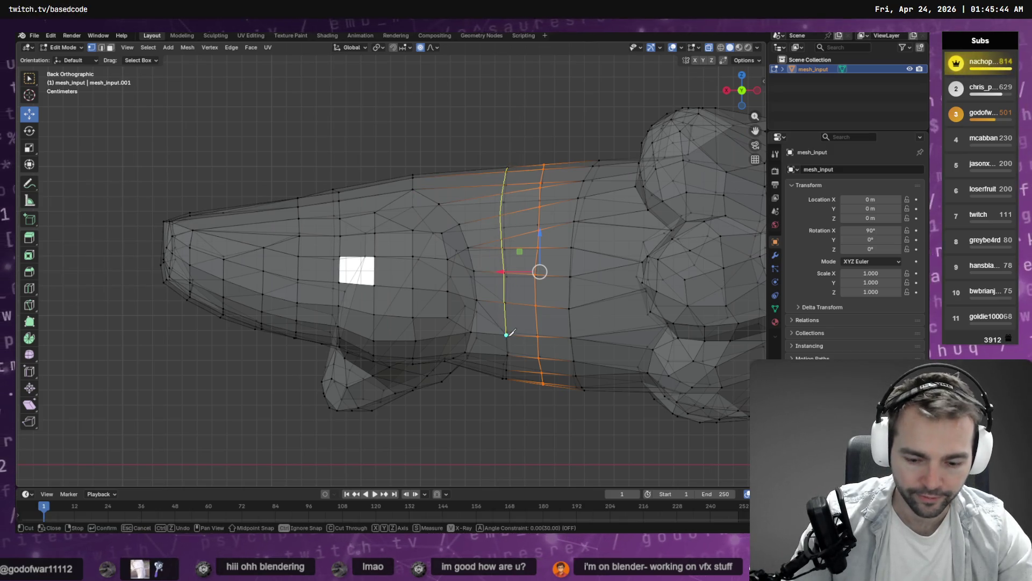
pyautogui.press('Return')
# Step: Orbit around the character to check the new arm loops, ending in front view
pyautogui.scroll(-6, 389, 264)
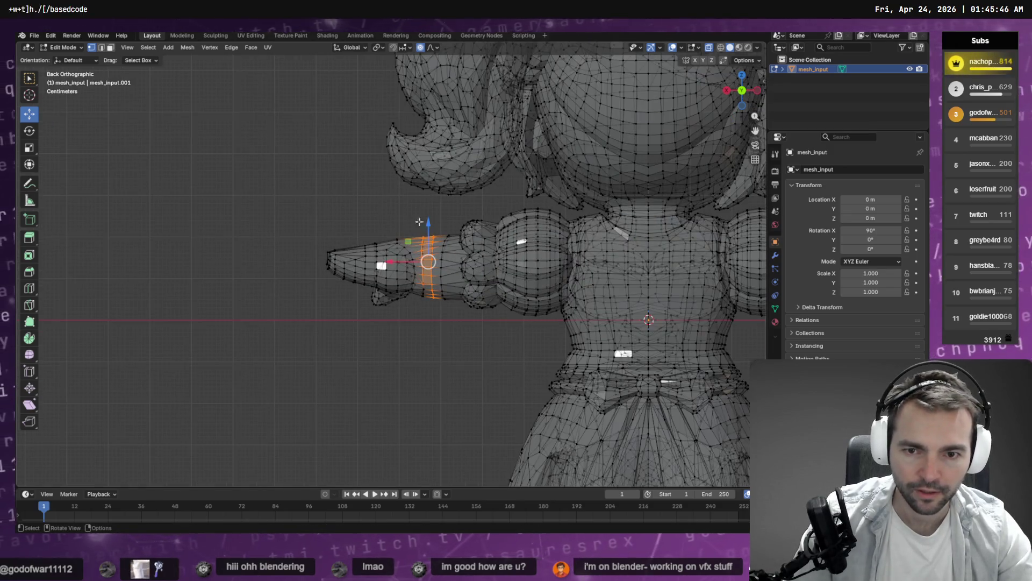
pyautogui.click(340, 219)
pyautogui.scroll(-5, 339, 219)
pyautogui.moveTo(377, 226)
pyautogui.mouseDown()
pyautogui.moveTo(511, 230)
pyautogui.moveTo(556, 221)
pyautogui.moveTo(560, 230)
pyautogui.mouseUp()
pyautogui.scroll(7, 424, 252)
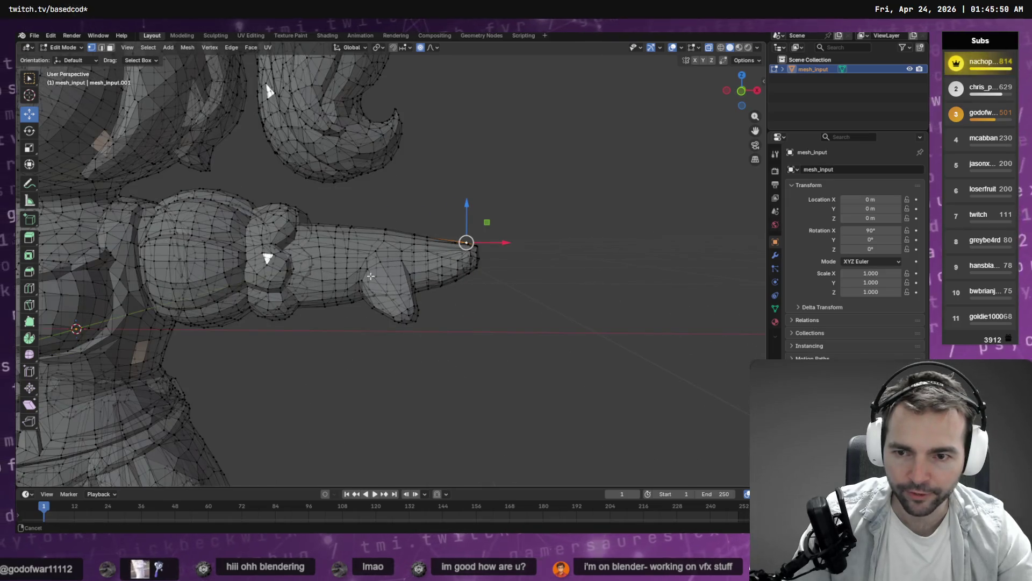
pyautogui.scroll(-6, 371, 276)
pyautogui.scroll(5, 295, 250)
pyautogui.moveTo(323, 253)
pyautogui.mouseDown()
pyautogui.moveTo(295, 250)
pyautogui.moveTo(675, 186)
pyautogui.moveTo(499, 325)
pyautogui.moveTo(677, 165)
pyautogui.mouseUp()
pyautogui.press('KP_1')
pyautogui.scroll(6, 669, 204)
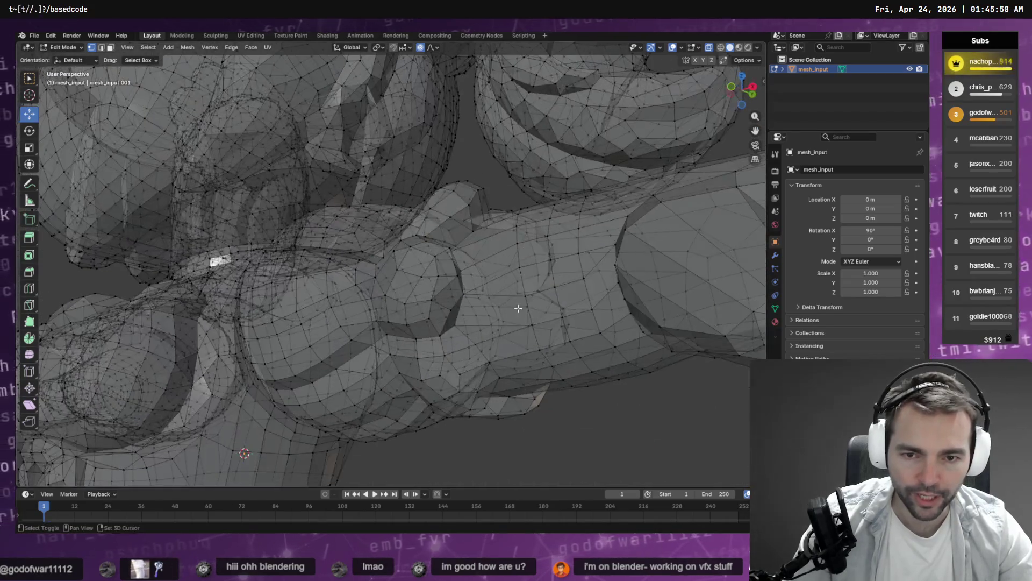
# Step: Knife a cut across the arm beside the sleeve from the front, then match it on the back
pyautogui.press('KP_1')
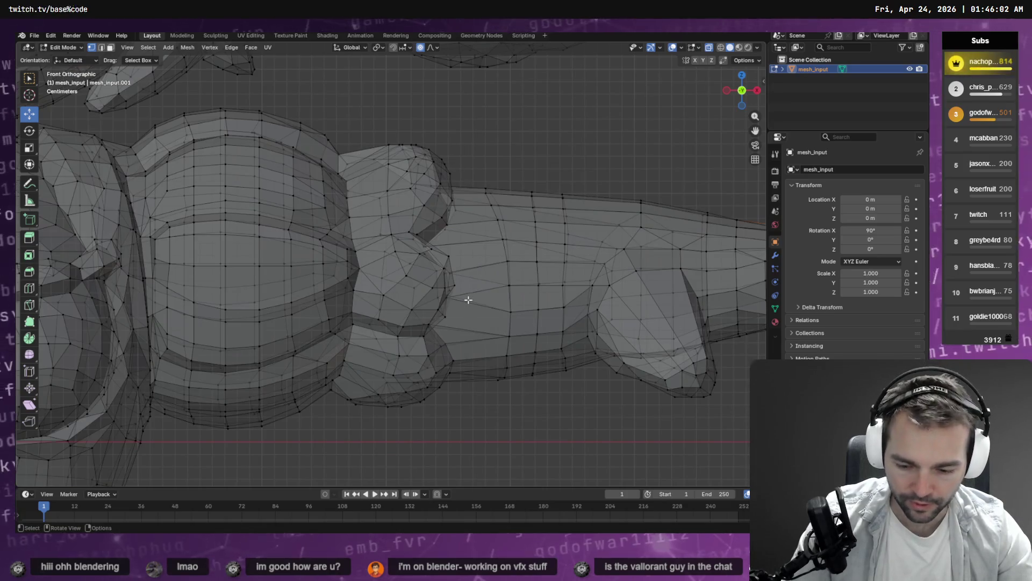
pyautogui.click(465, 187)
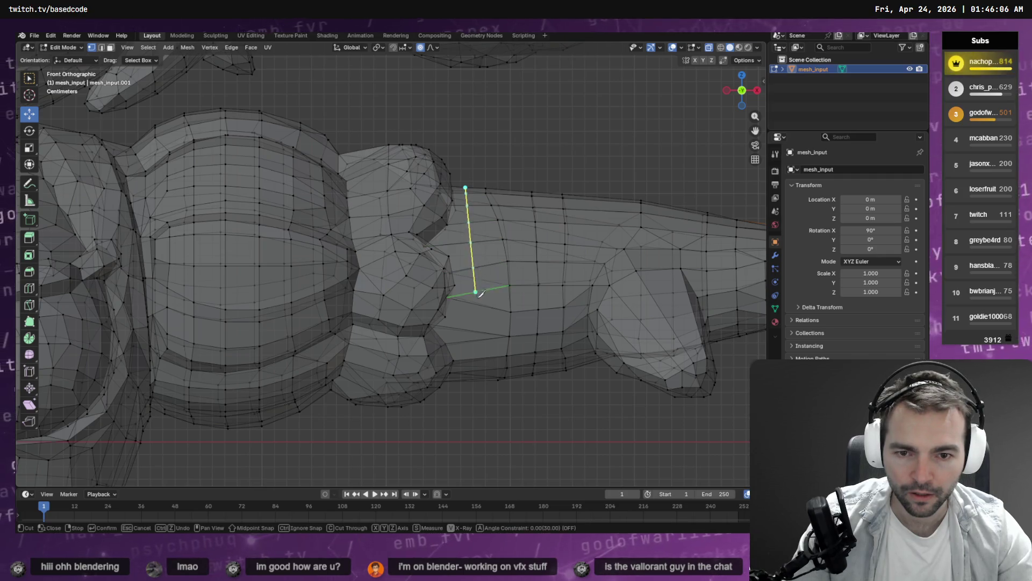
pyautogui.rightClick(480, 164)
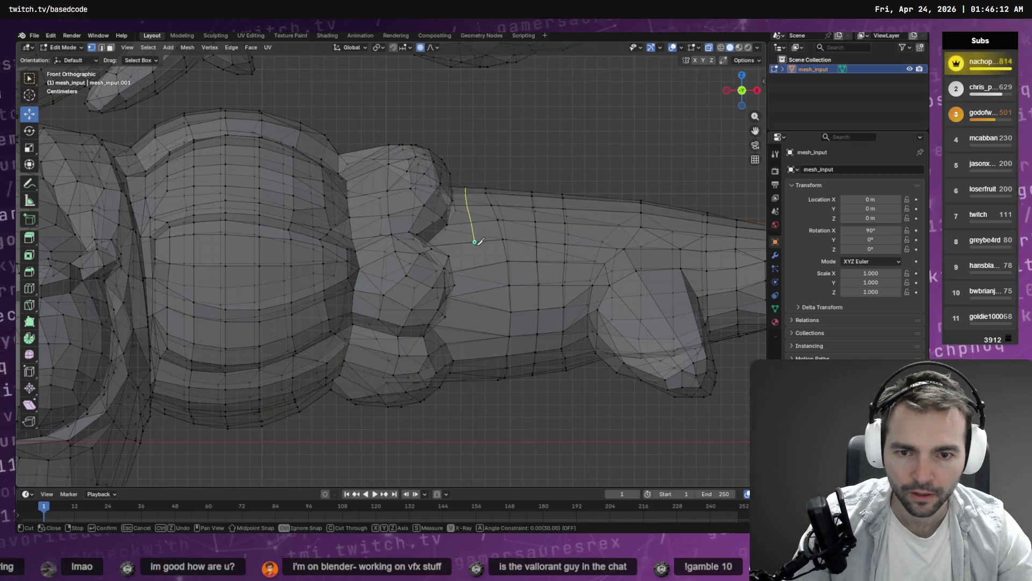
pyautogui.click(478, 344)
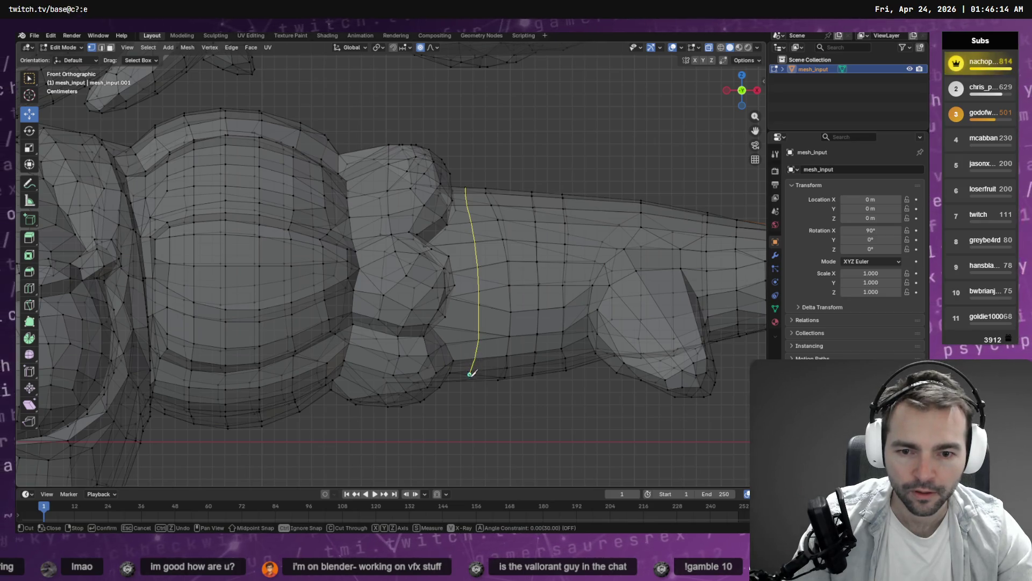
pyautogui.press('Return')
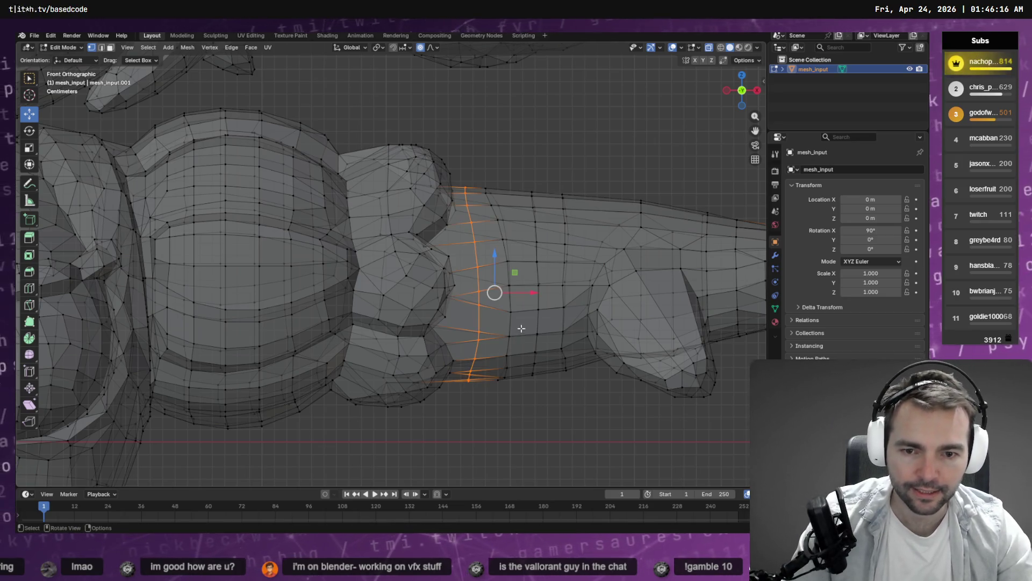
pyautogui.moveTo(741, 112); pyautogui.dragTo(746, 84)
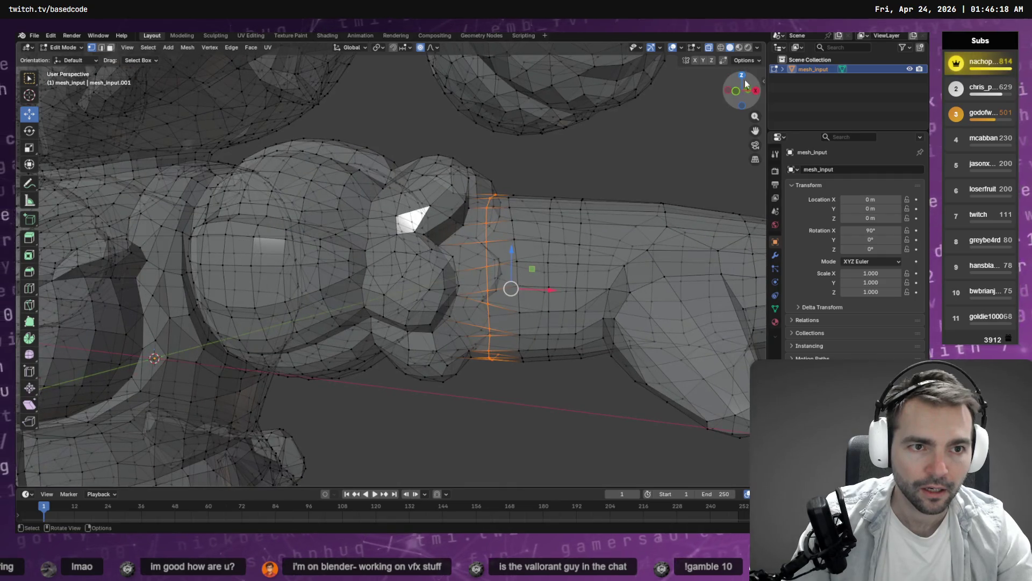
pyautogui.click(746, 92)
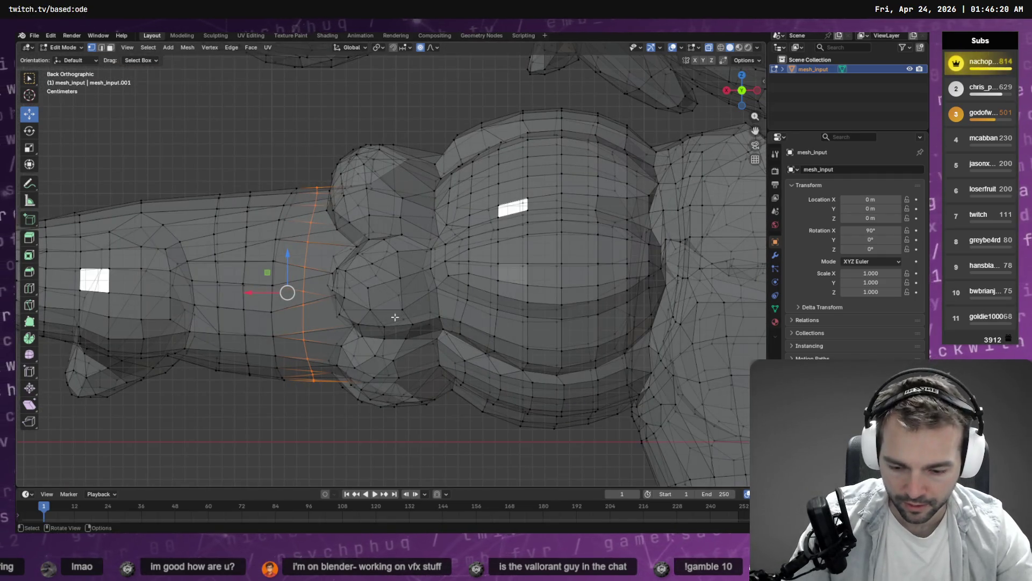
pyautogui.press('k')
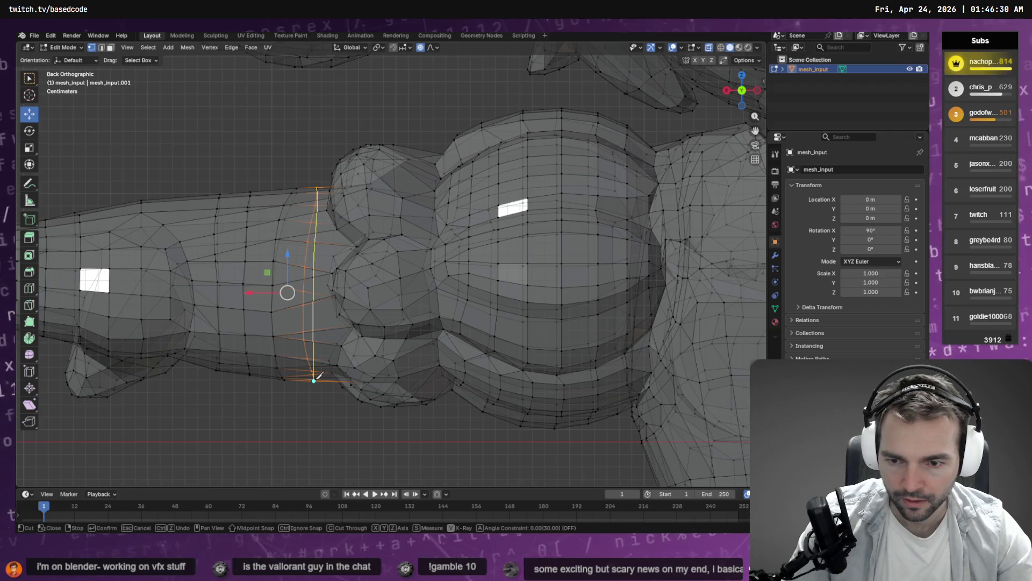
pyautogui.press('Return')
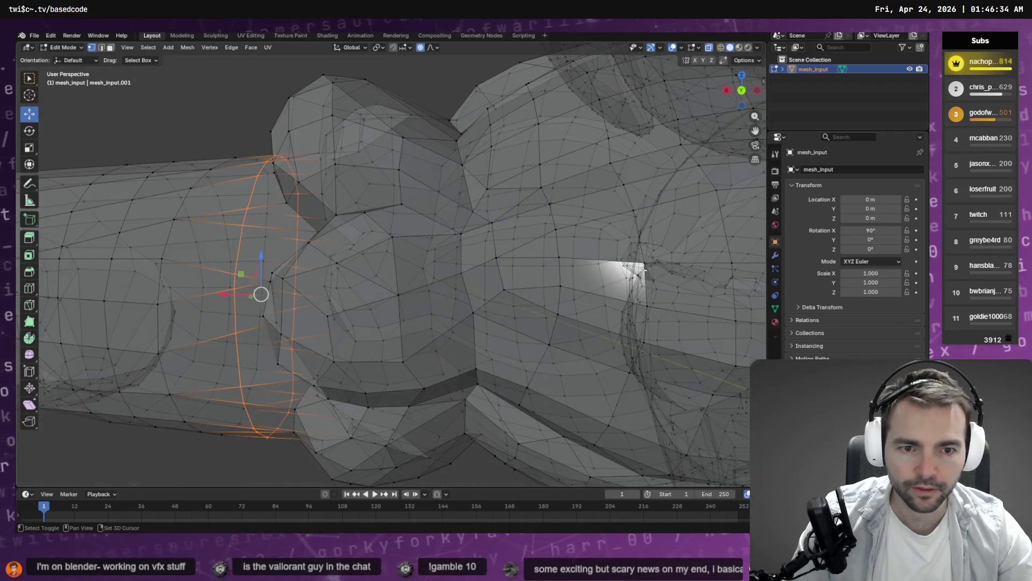
# Step: Return to front view and add another knife cut across the upper arm
pyautogui.scroll(-5, 690, 273)
pyautogui.scroll(-2, 360, 272)
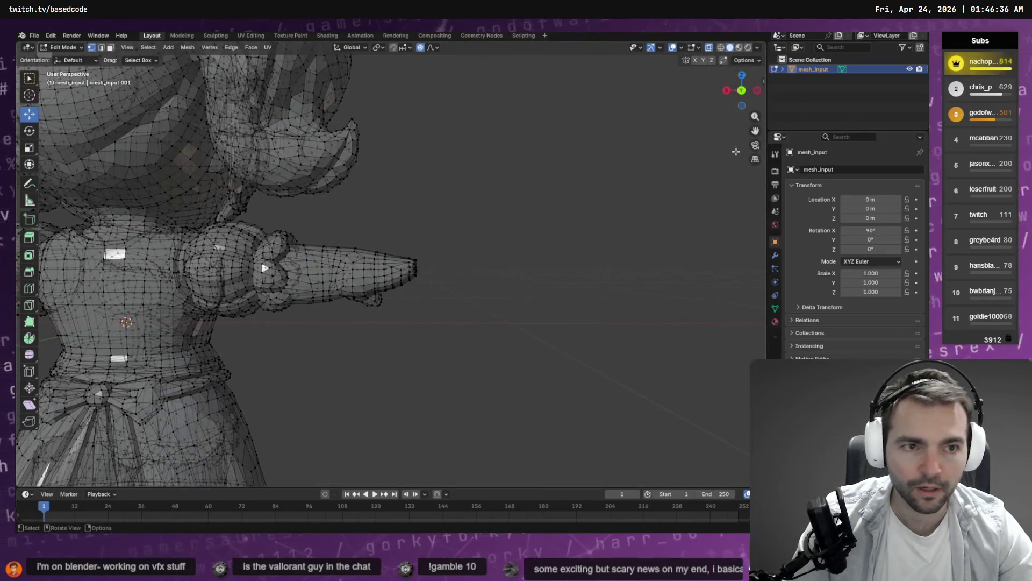
pyautogui.click(743, 90)
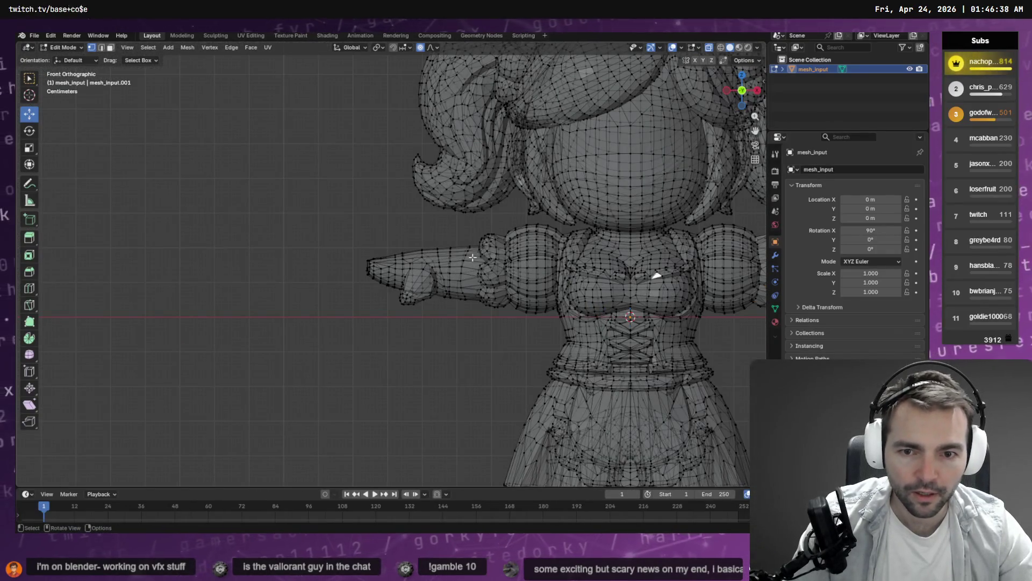
pyautogui.scroll(6, 473, 257)
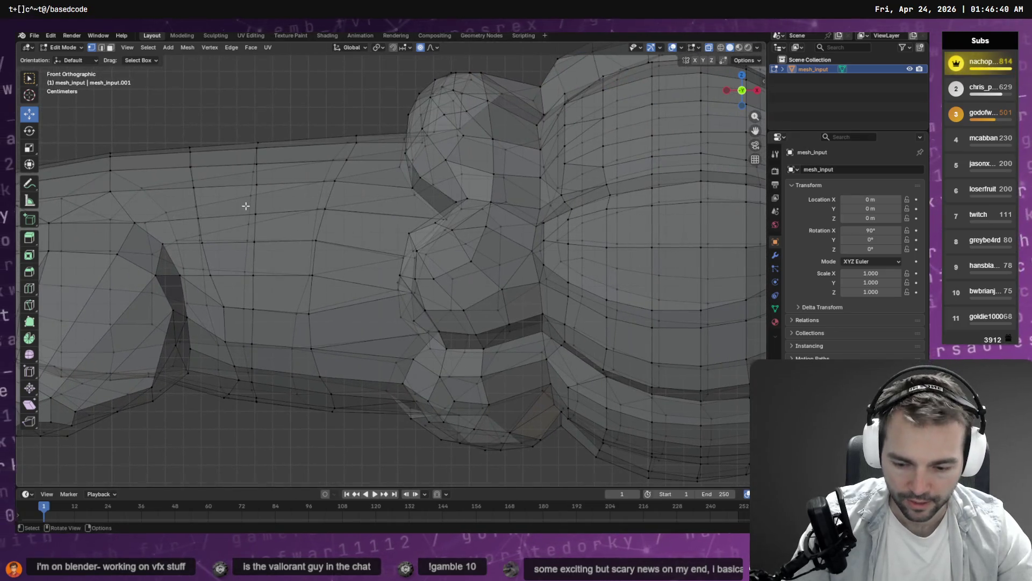
pyautogui.press('k')
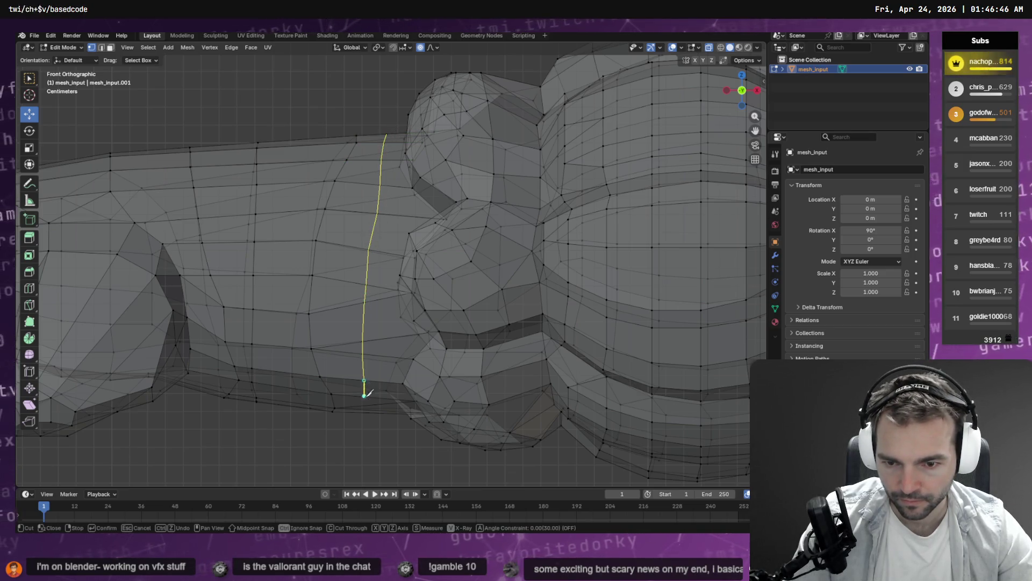
pyautogui.press('Return')
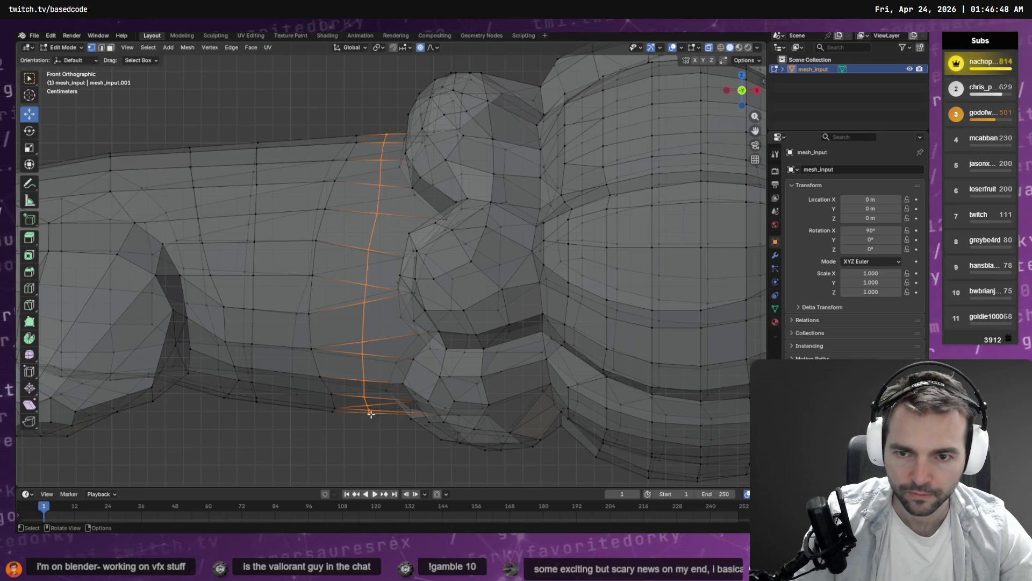
# Step: From the back view, trace a matching cut down the arm near the sleeve
pyautogui.click(742, 90)
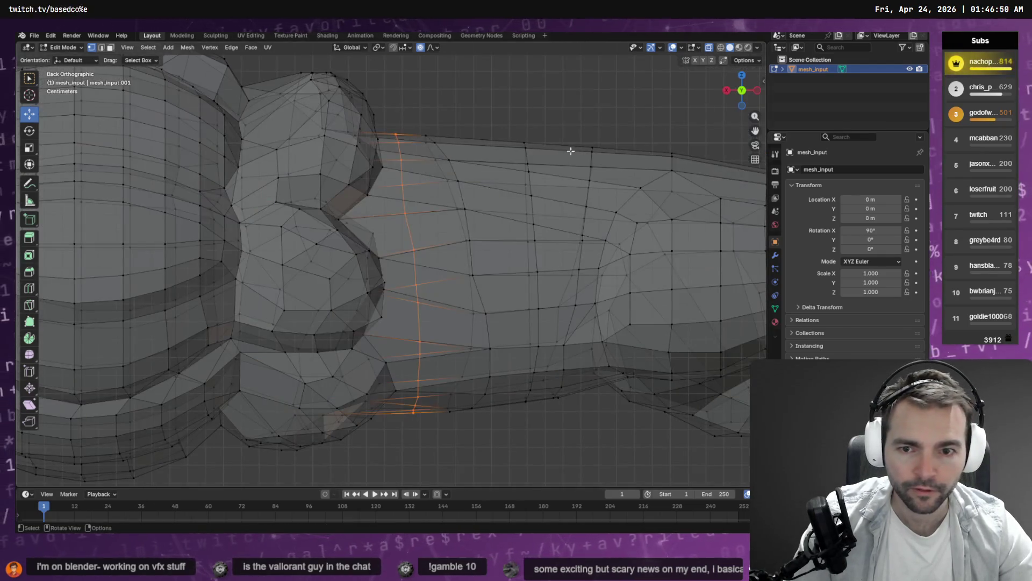
pyautogui.click(446, 107)
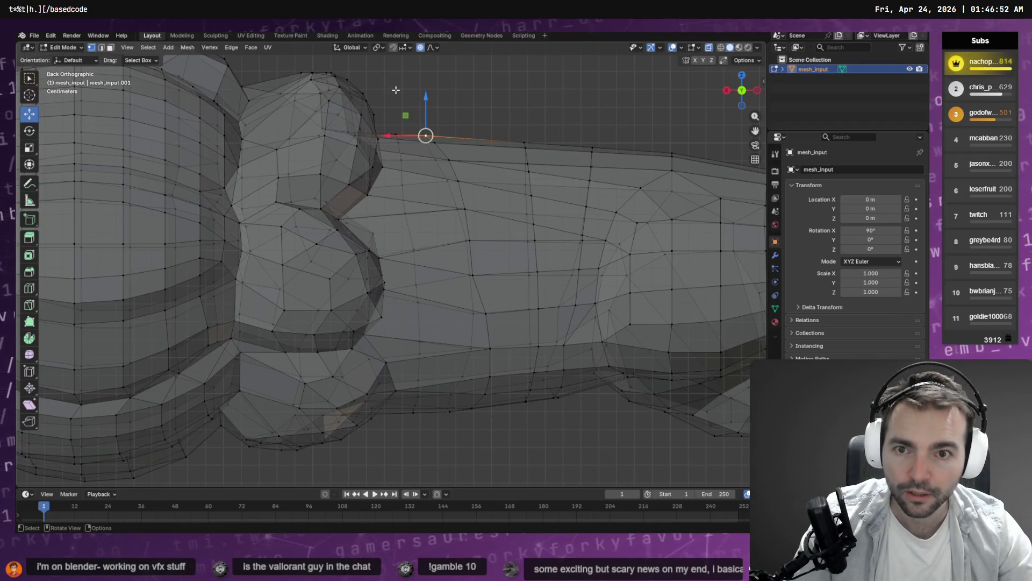
pyautogui.press('k')
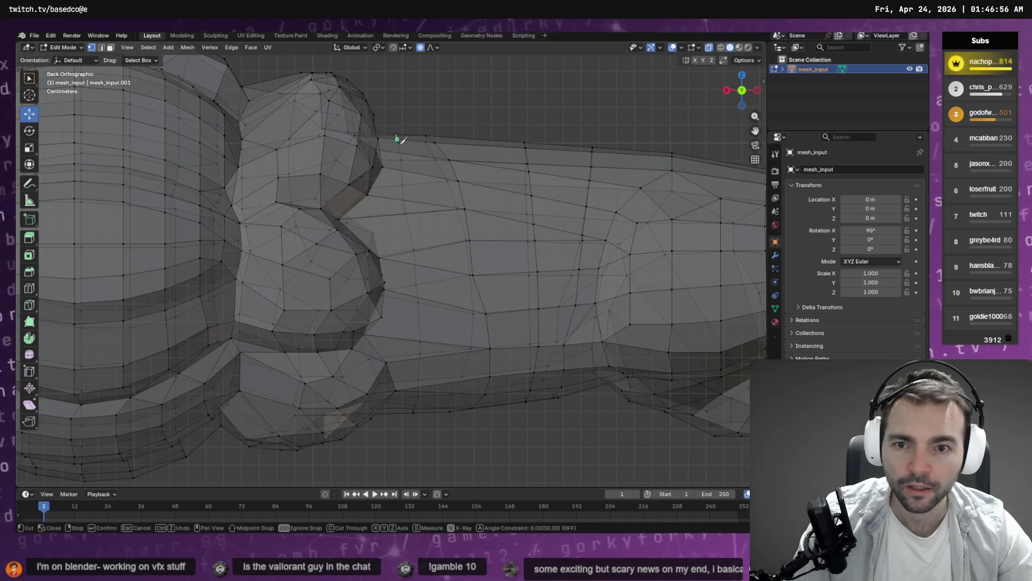
pyautogui.click(396, 135)
pyautogui.moveTo(421, 268); pyautogui.dragTo(414, 414)
pyautogui.press('Return')
pyautogui.scroll(-6, 502, 189)
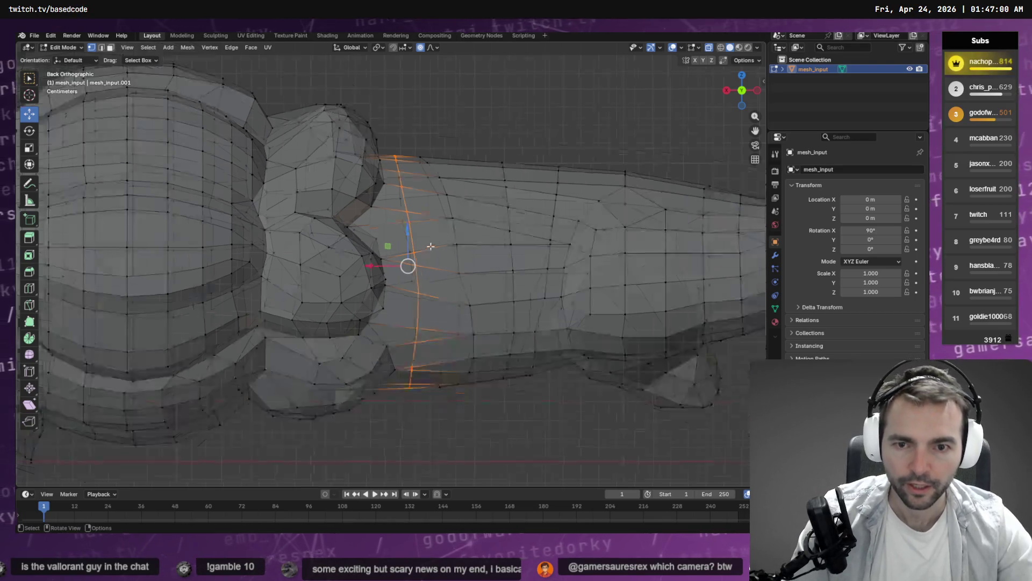
pyautogui.scroll(-5, 531, 192)
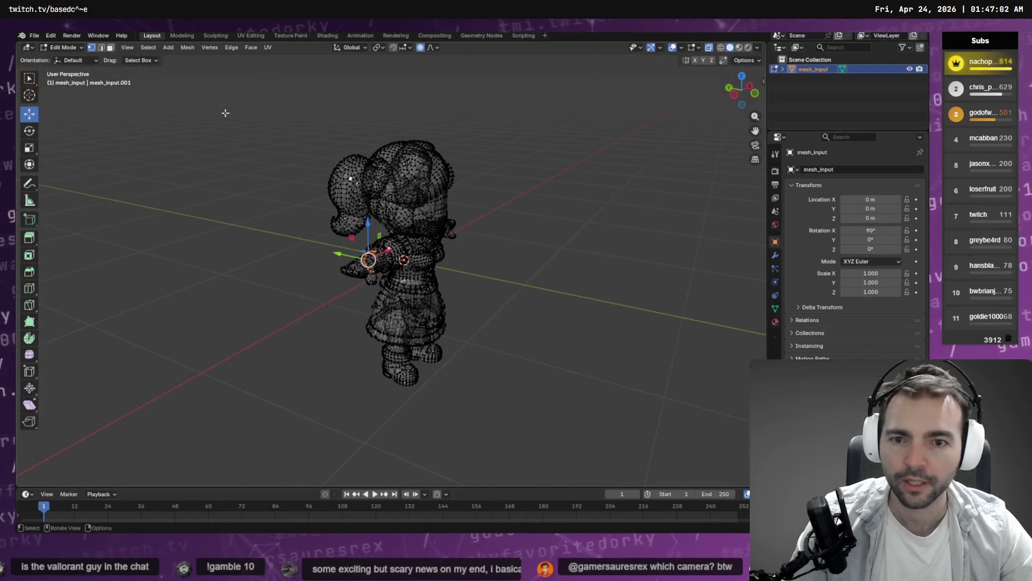
# Step: Export as Wavefront OBJ, pasting the Barkeeper folder path and overwriting Barkeeper.obj
pyautogui.click(34, 35)
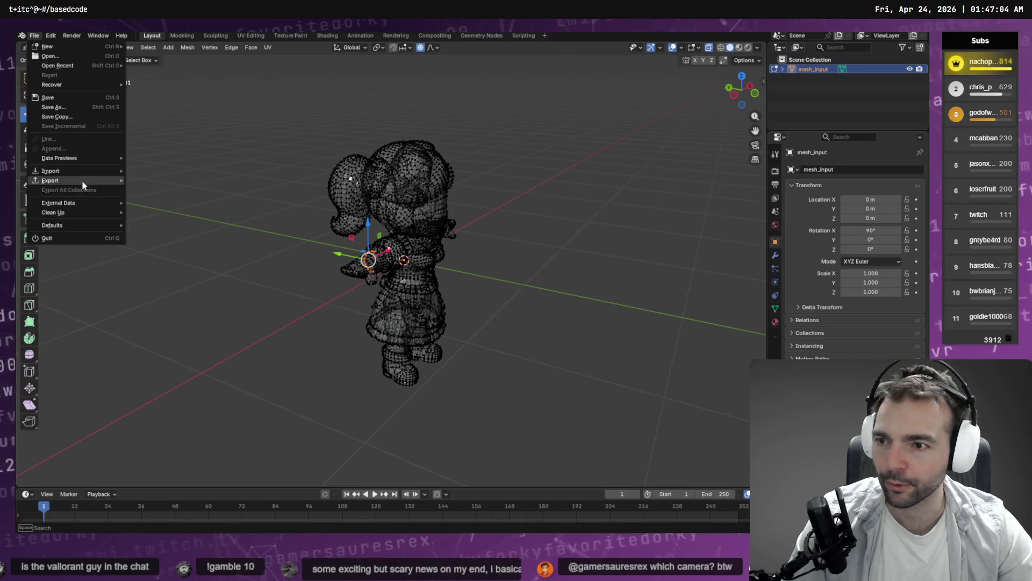
pyautogui.moveTo(82, 181)
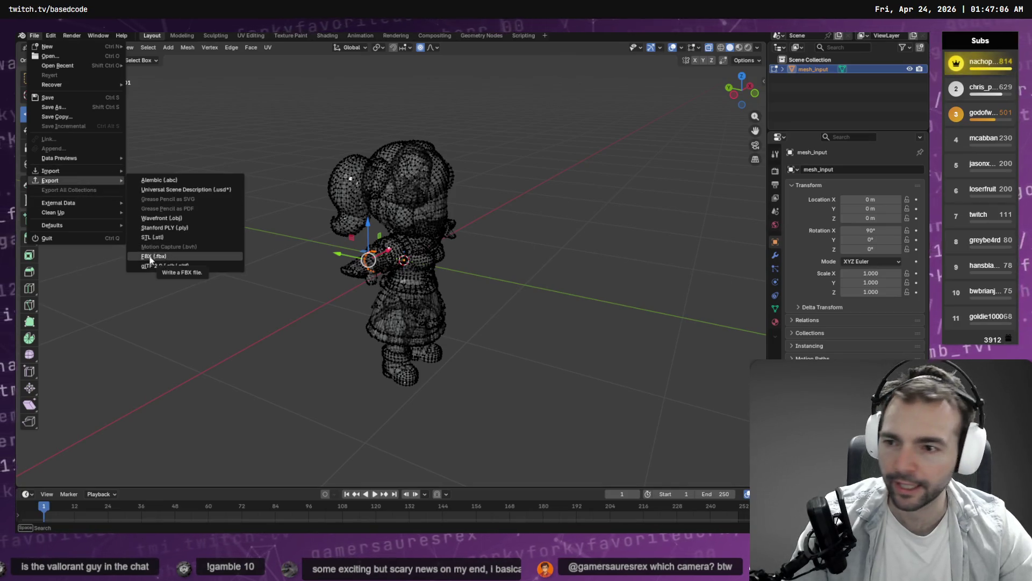
pyautogui.click(167, 218)
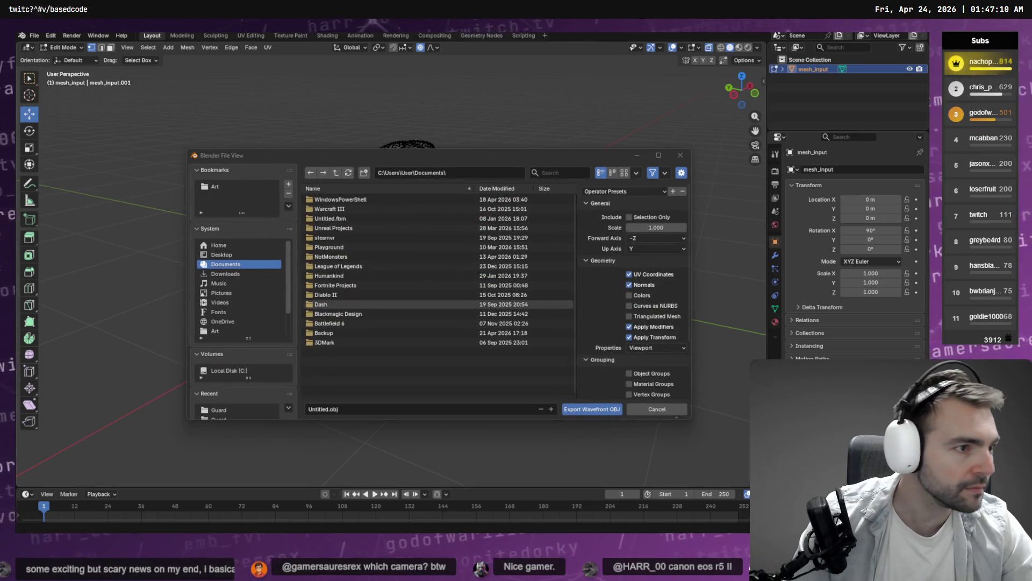
pyautogui.hotkey('alt', 'Tab')
pyautogui.click(538, 172)
pyautogui.hotkey('alt', 'Tab')
pyautogui.click(430, 173)
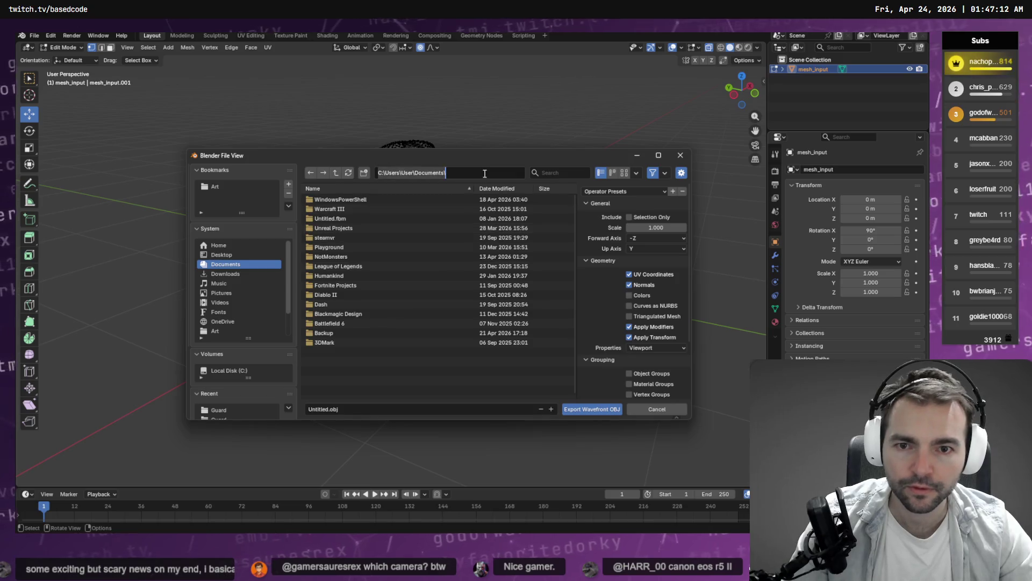
pyautogui.write('C:\\Work\\Based.NotMonsters\\Art\\_To Process\\Barkeeper')
pyautogui.press('Return')
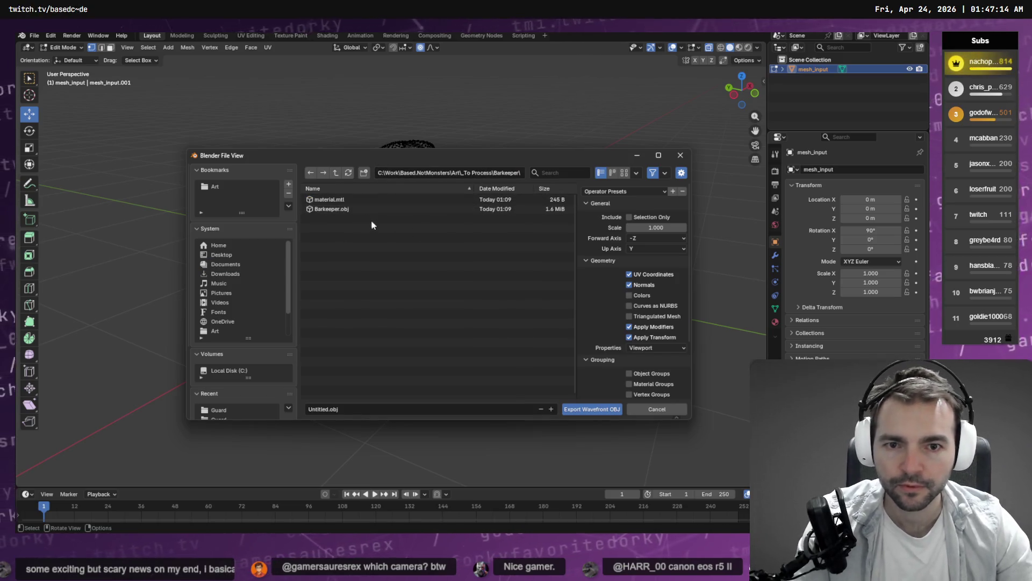
pyautogui.doubleClick(343, 210)
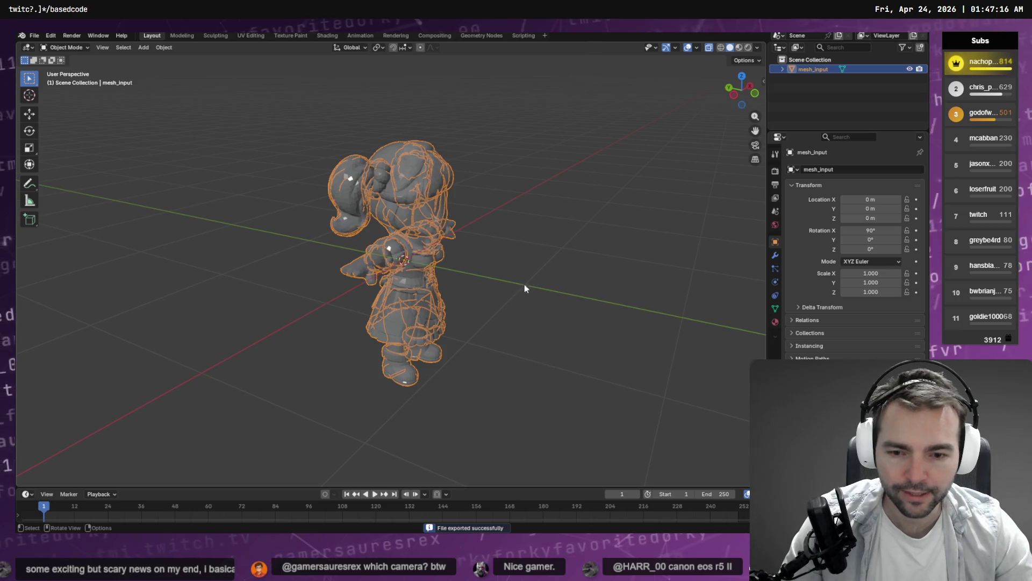
pyautogui.click(558, 278)
# Step: Switch to Material Preview, inspect Material.002's Metallic input, then move to AccuRIG
pyautogui.moveTo(558, 279); pyautogui.dragTo(530, 254)
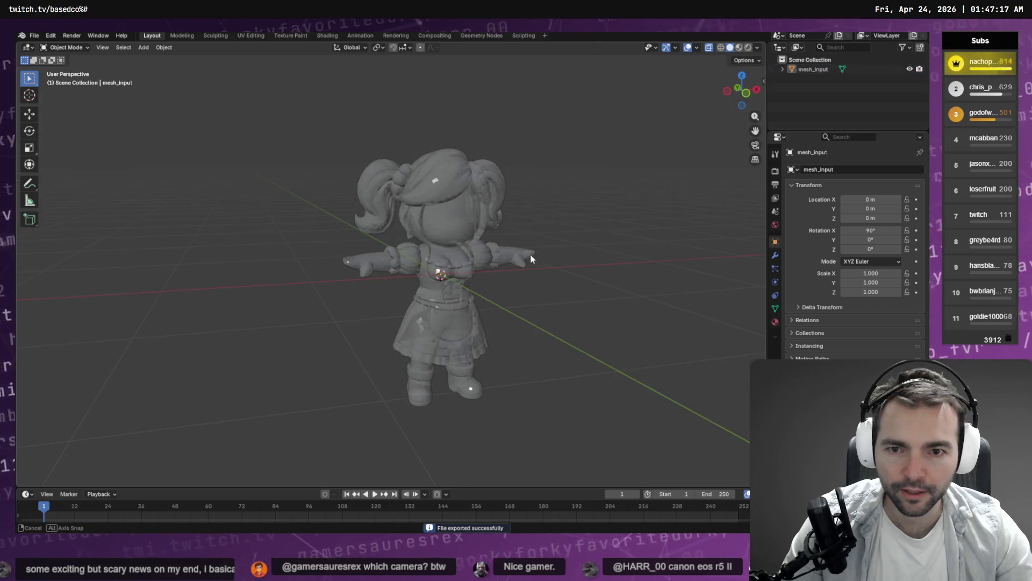
pyautogui.click(739, 48)
pyautogui.scroll(5, 620, 166)
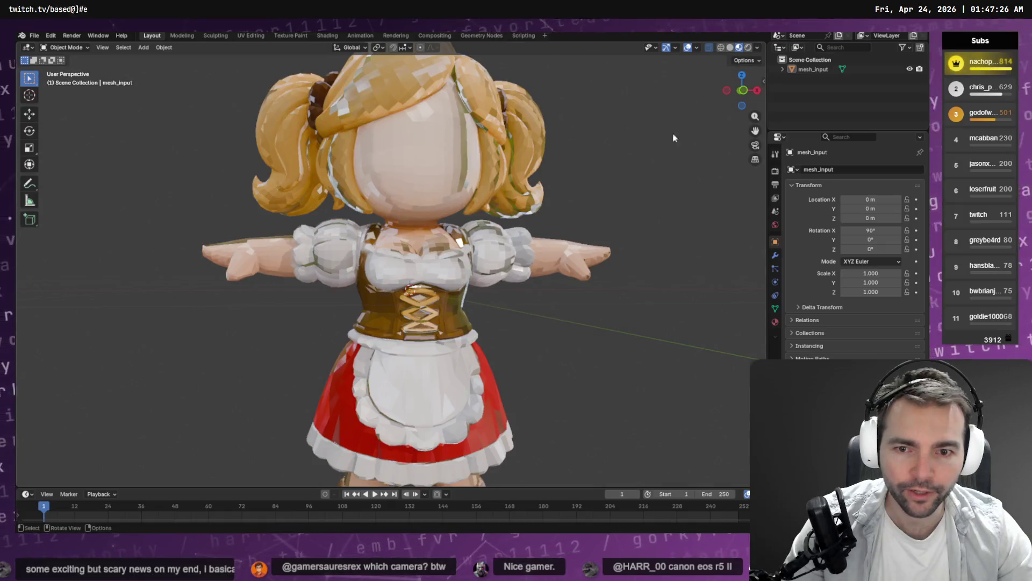
pyautogui.scroll(-3, 648, 165)
pyautogui.moveTo(648, 166)
pyautogui.mouseDown()
pyautogui.moveTo(577, 223)
pyautogui.moveTo(839, 257)
pyautogui.mouseUp()
pyautogui.scroll(-3, 577, 222)
pyautogui.click(776, 323)
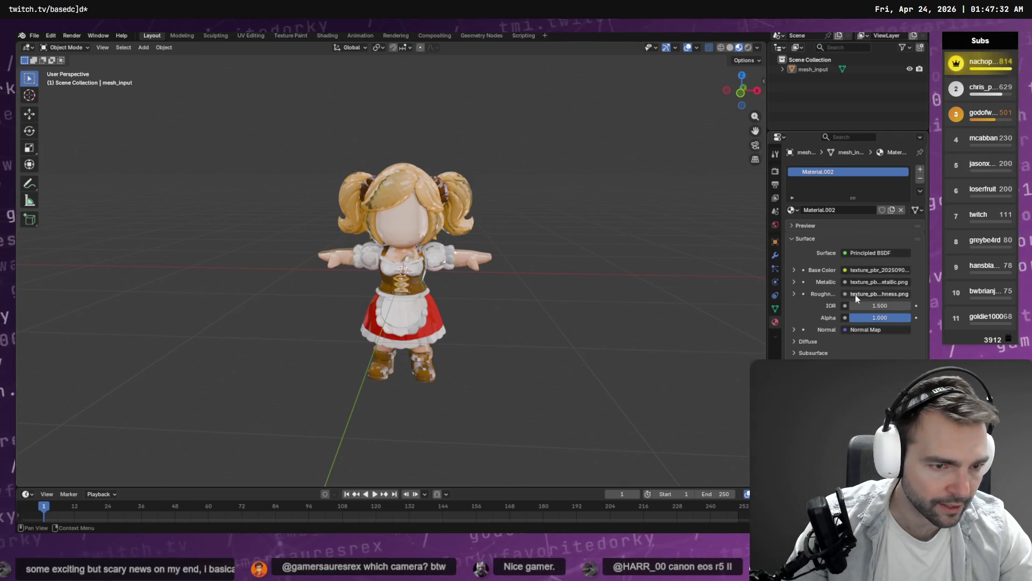
pyautogui.click(795, 282)
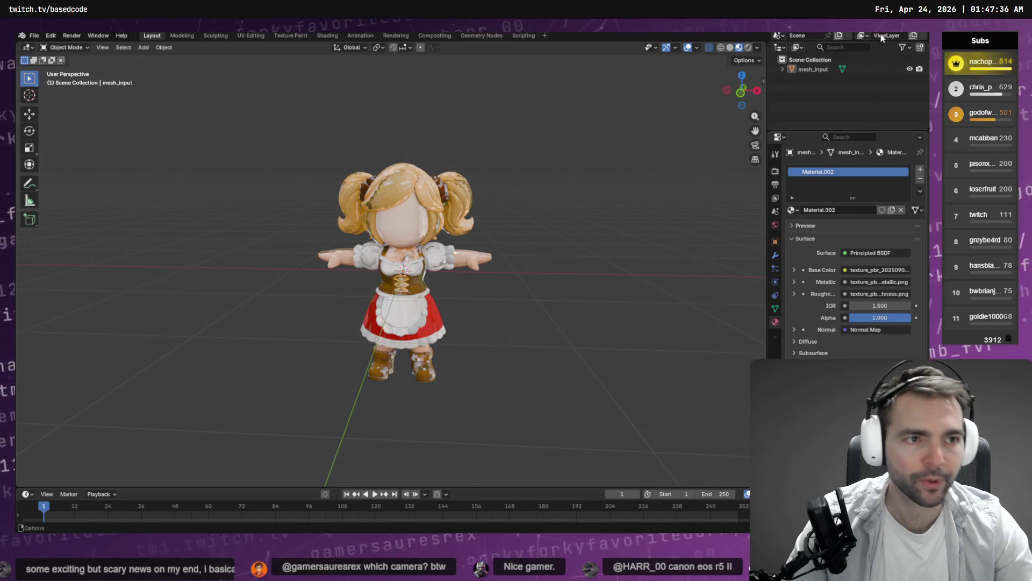
pyautogui.hotkey('alt', 'Tab')
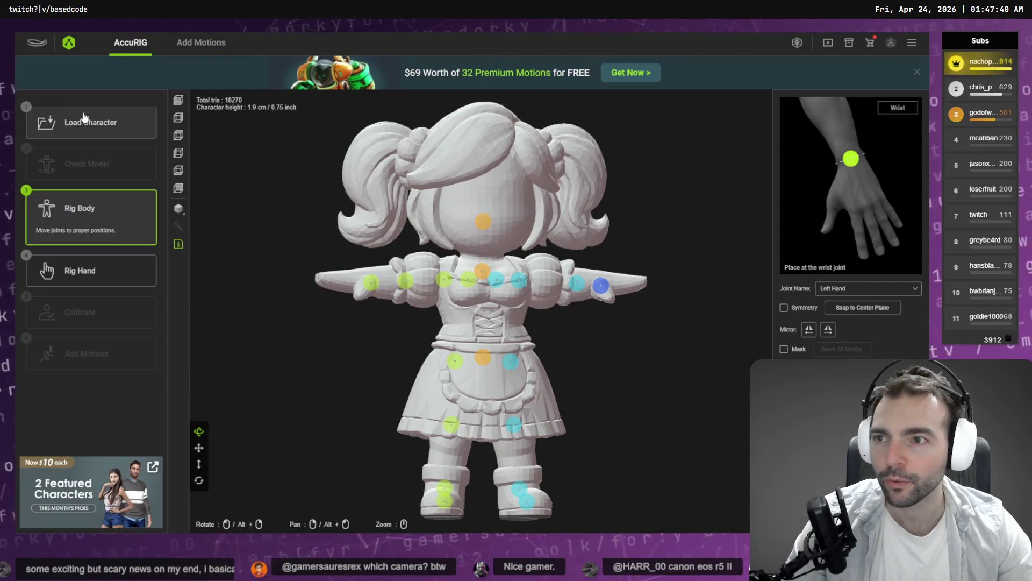
# Step: Load Barkeeper.obj from the Barkeeper folder through Load Character and Choose File
pyautogui.click(104, 125)
pyautogui.click(543, 235)
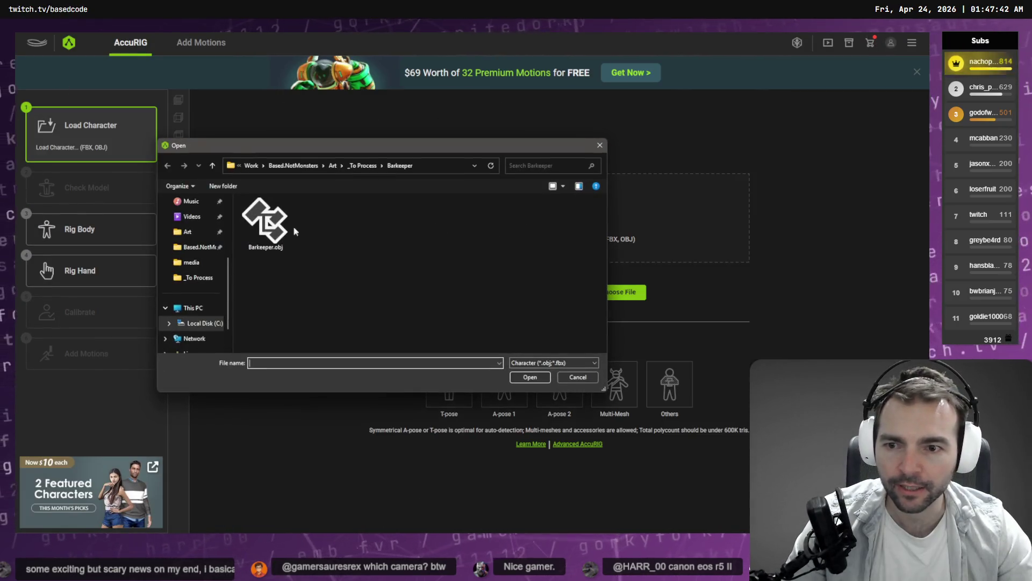
pyautogui.doubleClick(285, 254)
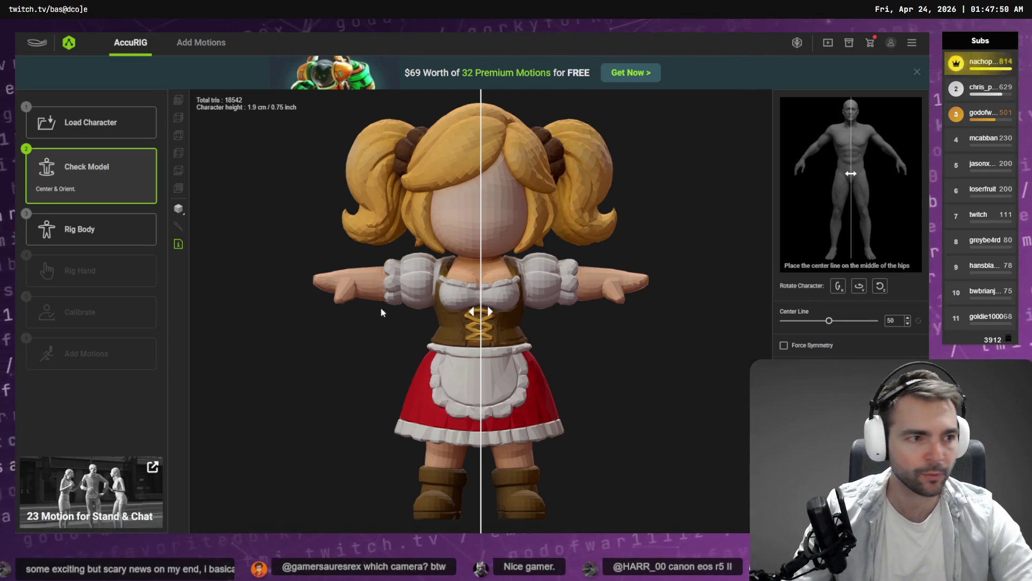
# Step: Back in Blender, face the front view and enter Edit Mode on the character mesh
pyautogui.hotkey('alt', 'Tab')
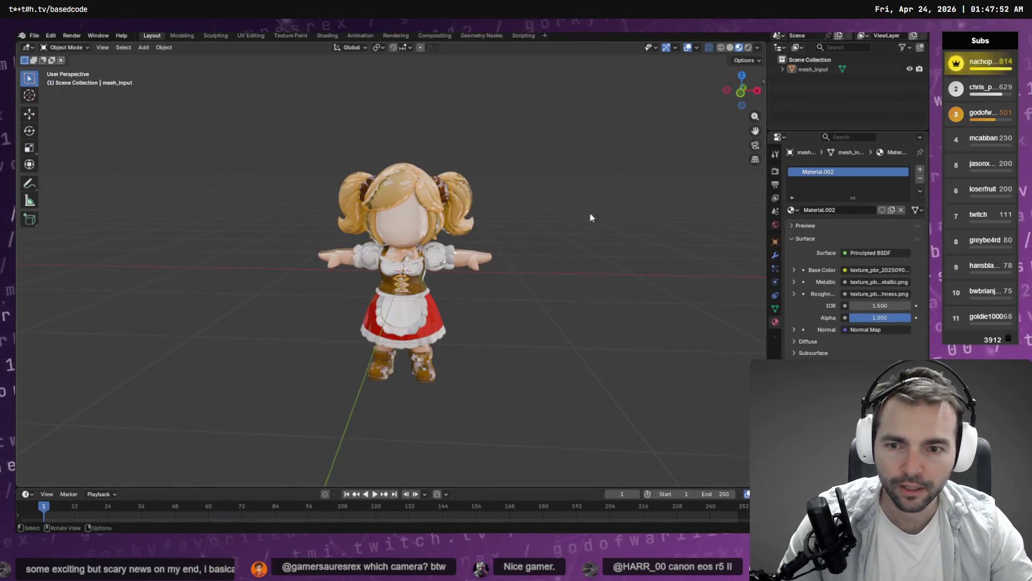
pyautogui.click(743, 96)
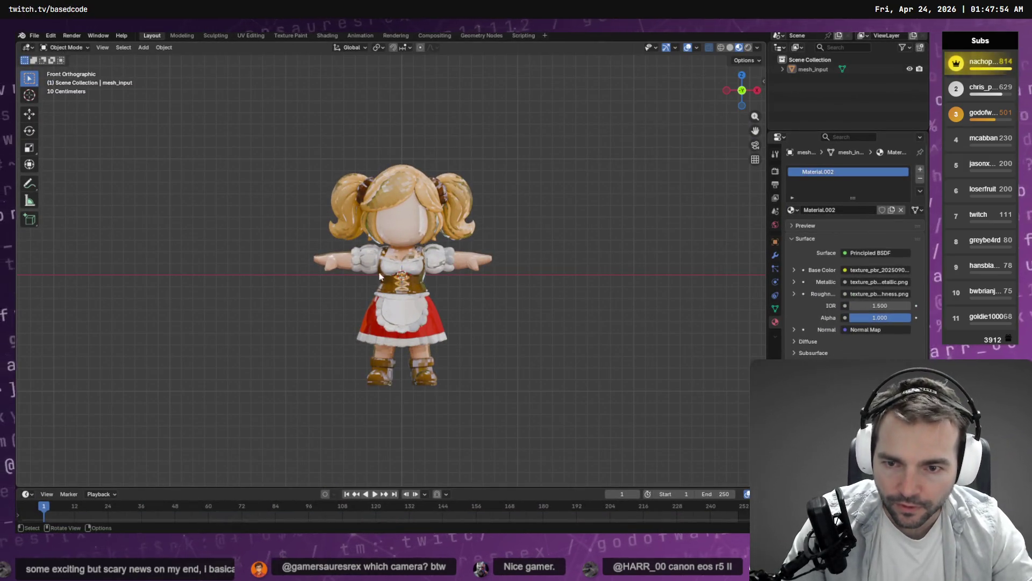
pyautogui.scroll(4, 337, 266)
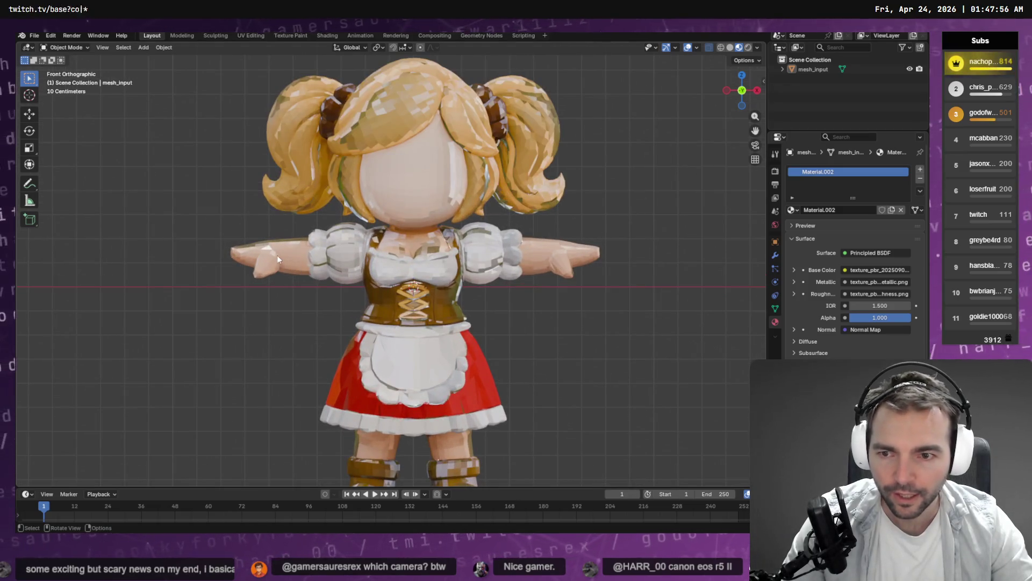
pyautogui.scroll(3, 269, 256)
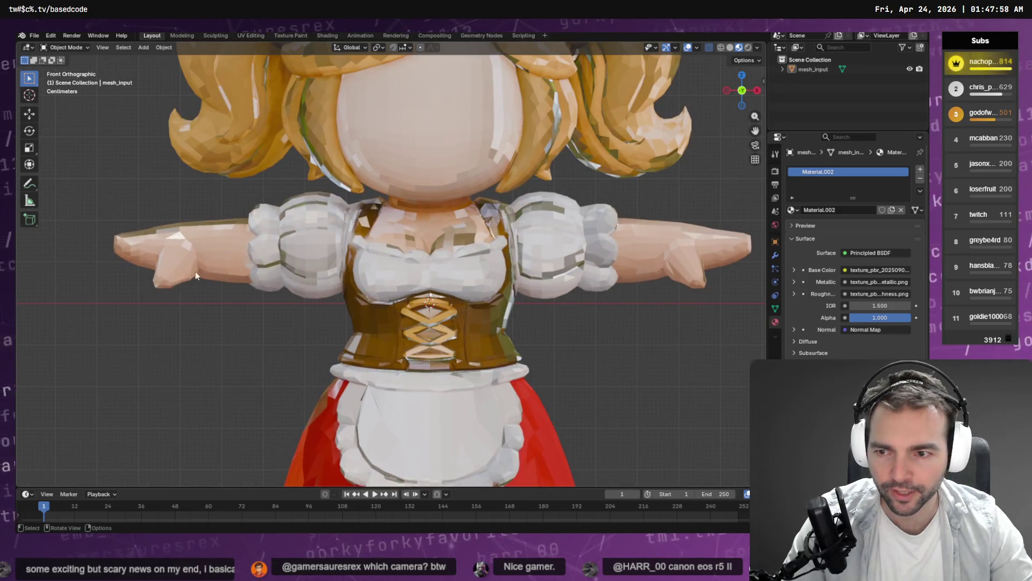
pyautogui.scroll(-2, 178, 257)
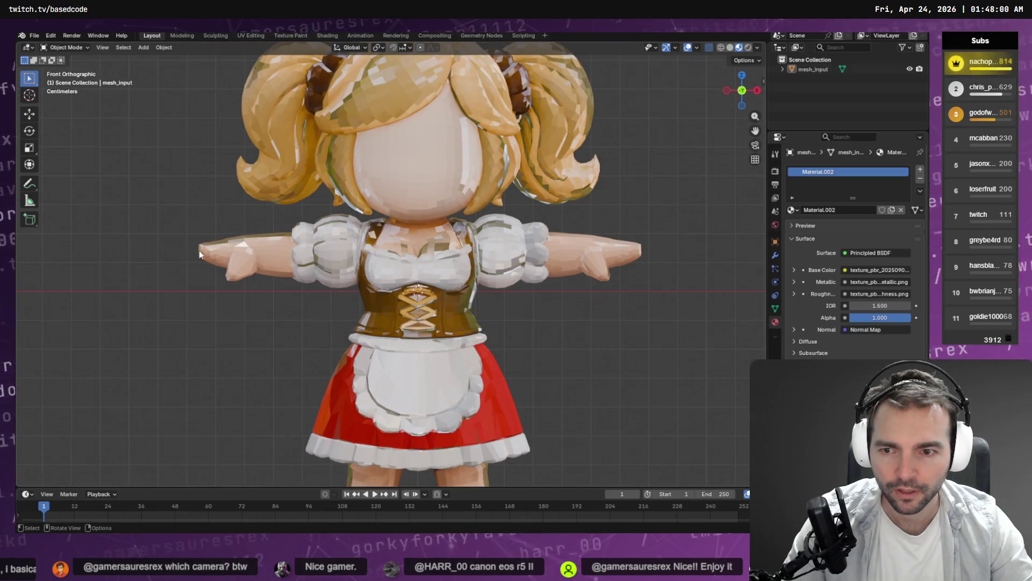
pyautogui.click(237, 257)
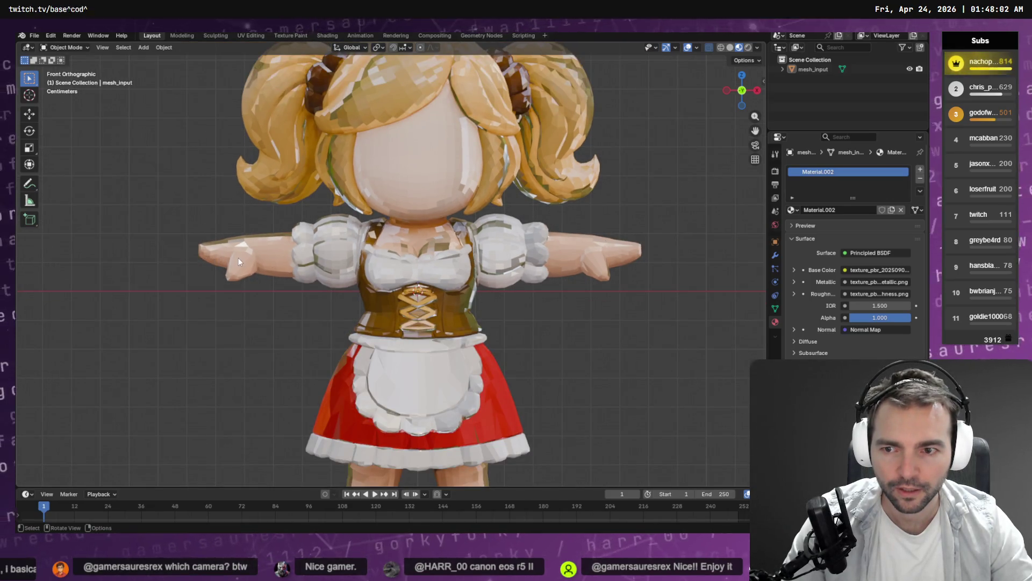
pyautogui.scroll(3, 238, 257)
pyautogui.press('Tab')
# Step: Pull the screen-left hand's tip vertices outward along X, then dismiss the save prompt
pyautogui.moveTo(264, 259); pyautogui.dragTo(270, 255)
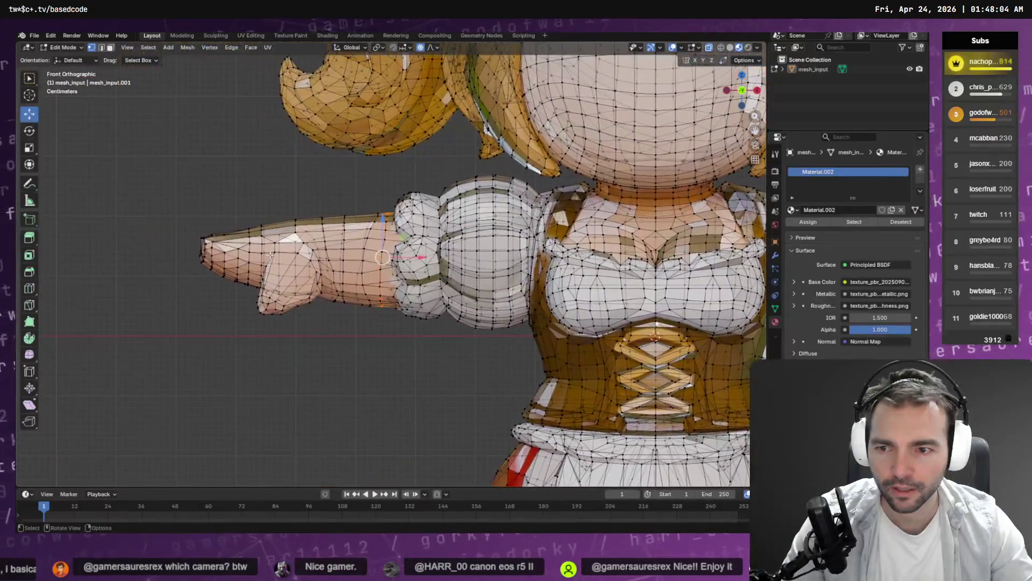
pyautogui.moveTo(182, 218); pyautogui.dragTo(209, 257)
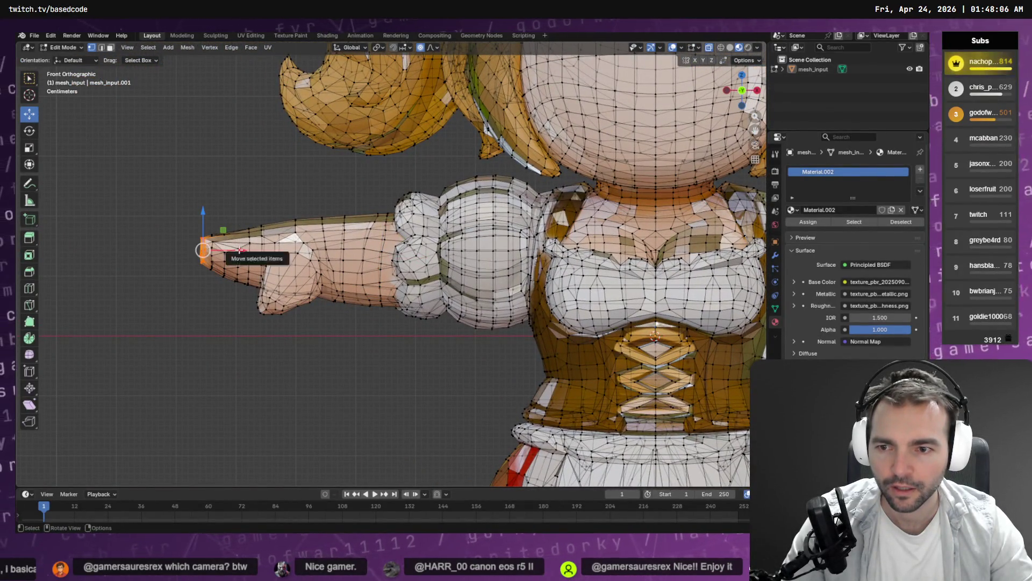
pyautogui.press('g')
pyautogui.press('x')
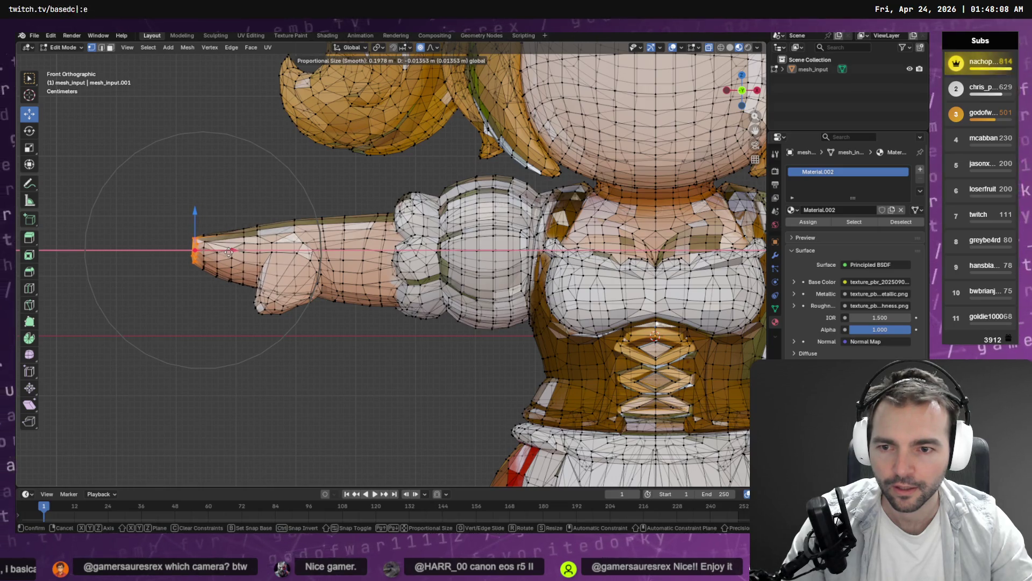
pyautogui.click(235, 250)
pyautogui.scroll(-5, 269, 273)
pyautogui.scroll(-2, 268, 273)
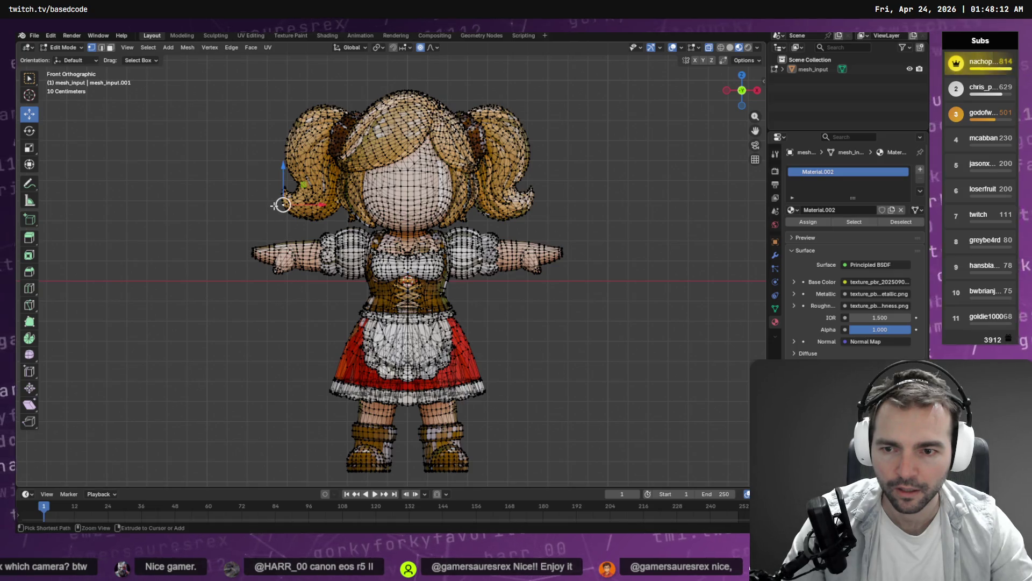
pyautogui.hotkey('ctrl', 's')
pyautogui.press('Escape')
# Step: Start an FBX export of the Barkeeper mesh, then cancel it
pyautogui.click(34, 35)
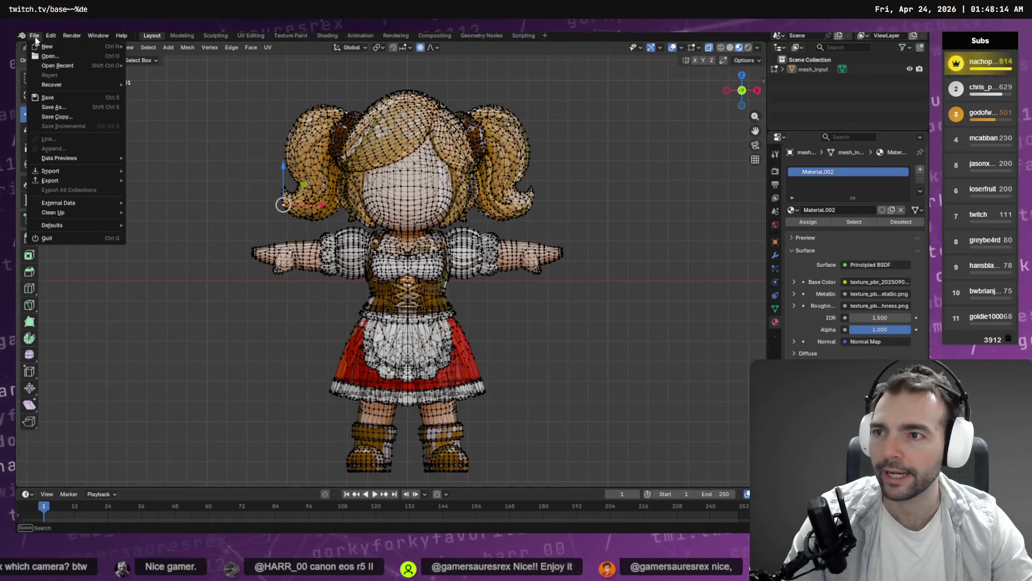
pyautogui.moveTo(79, 186)
pyautogui.click(177, 255)
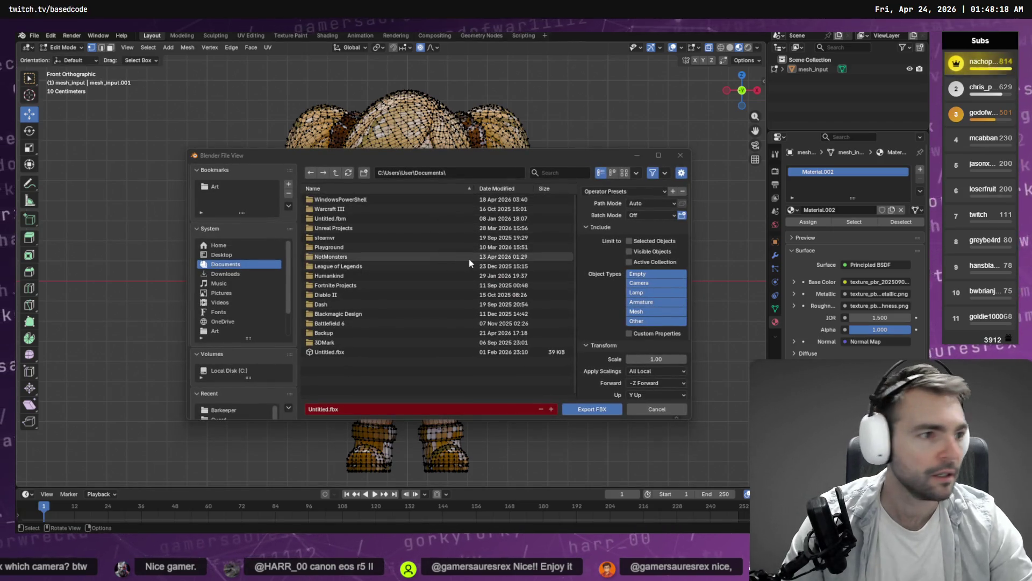
pyautogui.hotkey('alt', 'Tab')
pyautogui.click(369, 359)
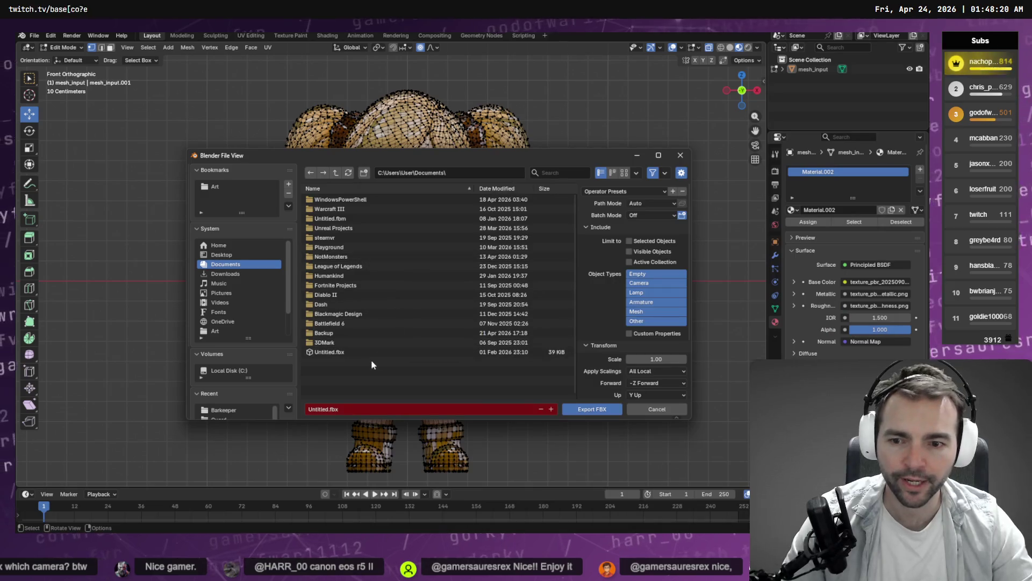
pyautogui.click(680, 154)
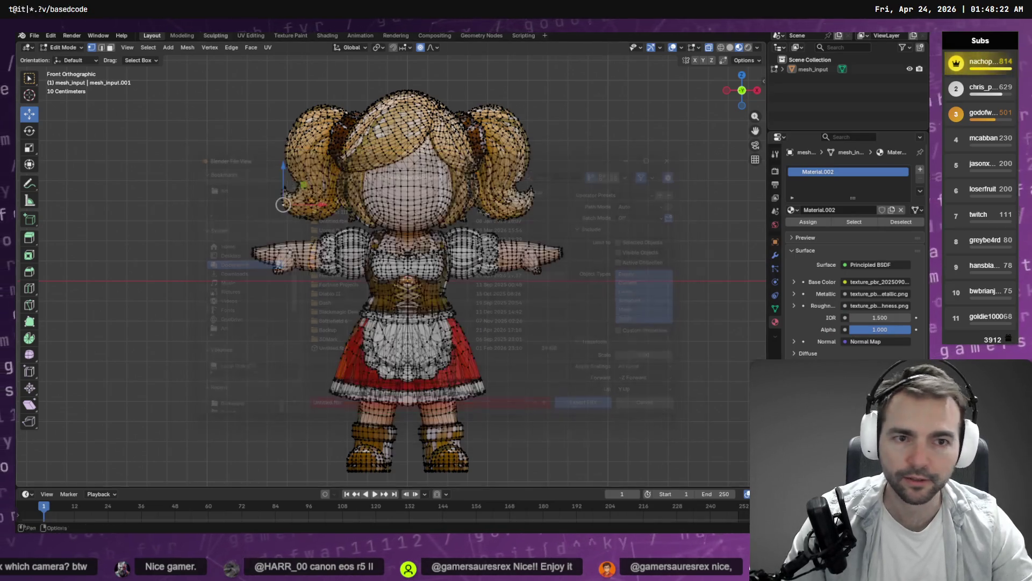
# Step: Re-export the mesh as OBJ, overwriting Barkeeper.obj, then check its topology in Edit Mode
pyautogui.press('Tab')
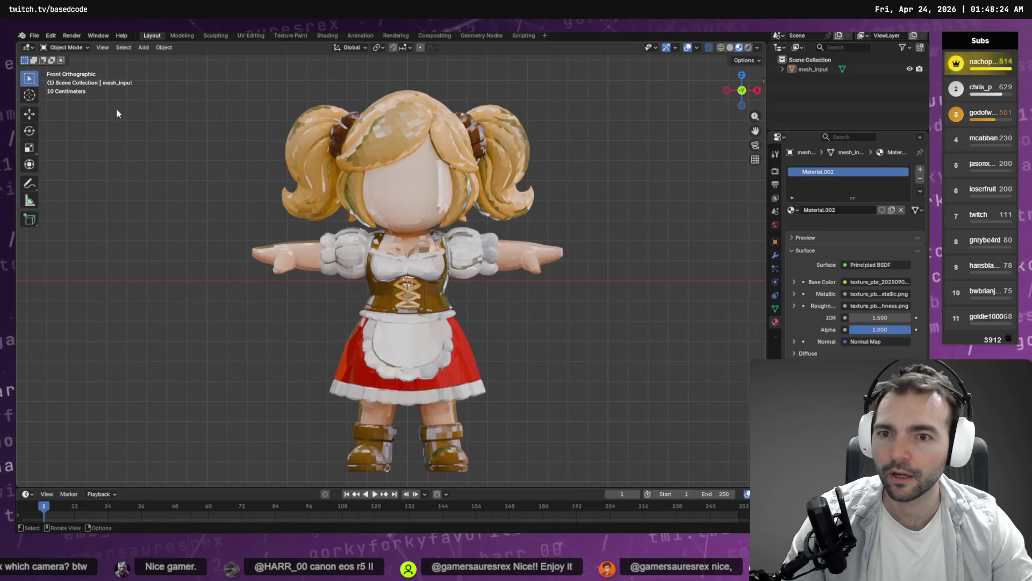
pyautogui.press('q')
pyautogui.click(73, 86)
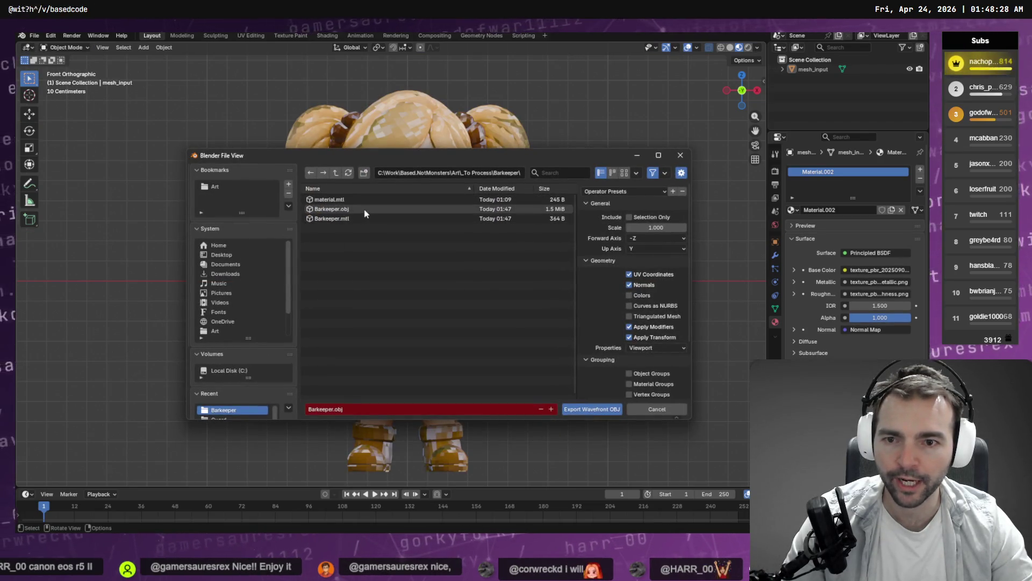
pyautogui.doubleClick(365, 213)
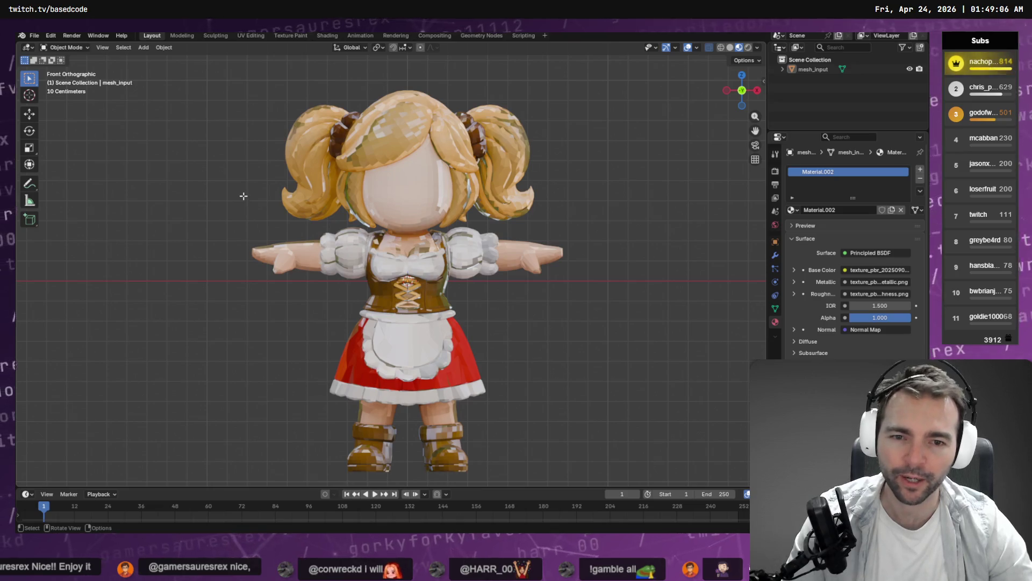
pyautogui.press('Tab')
pyautogui.press('Tab')
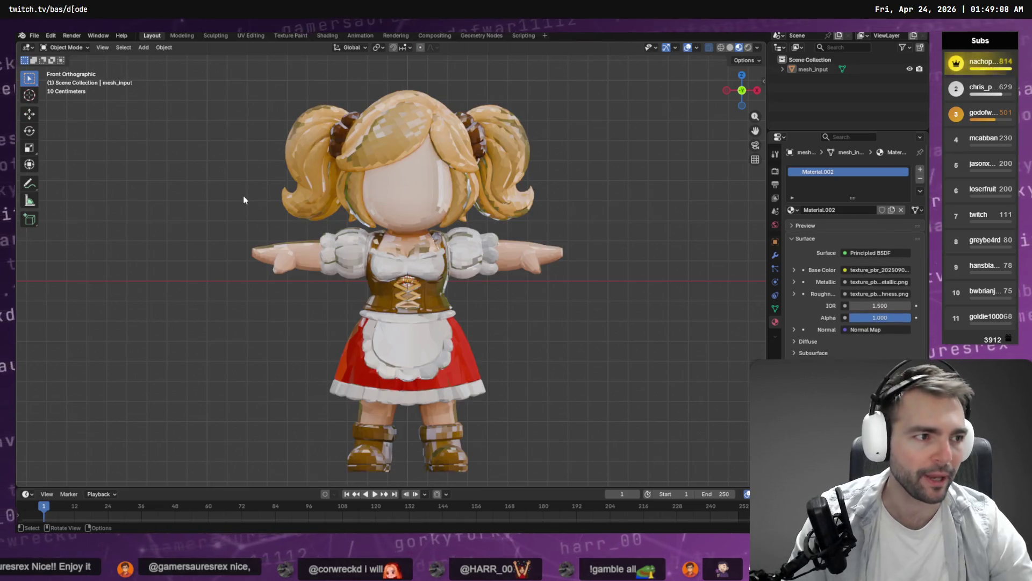
pyautogui.hotkey('alt', 'Tab')
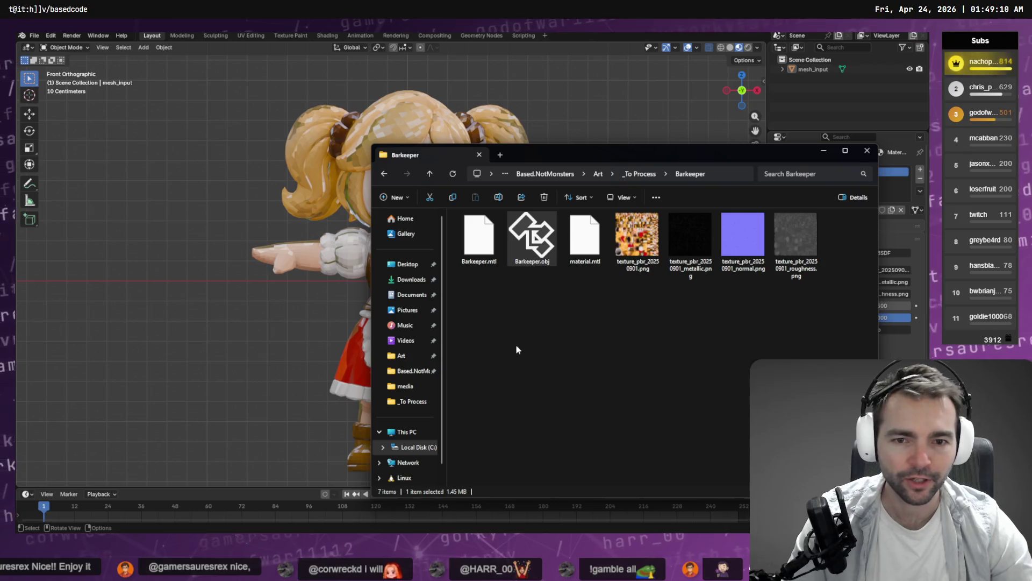
# Step: Load Barkeeper.obj into AccuRIG with Force Symmetry on and place its body joints
pyautogui.hotkey('alt', 'Tab')
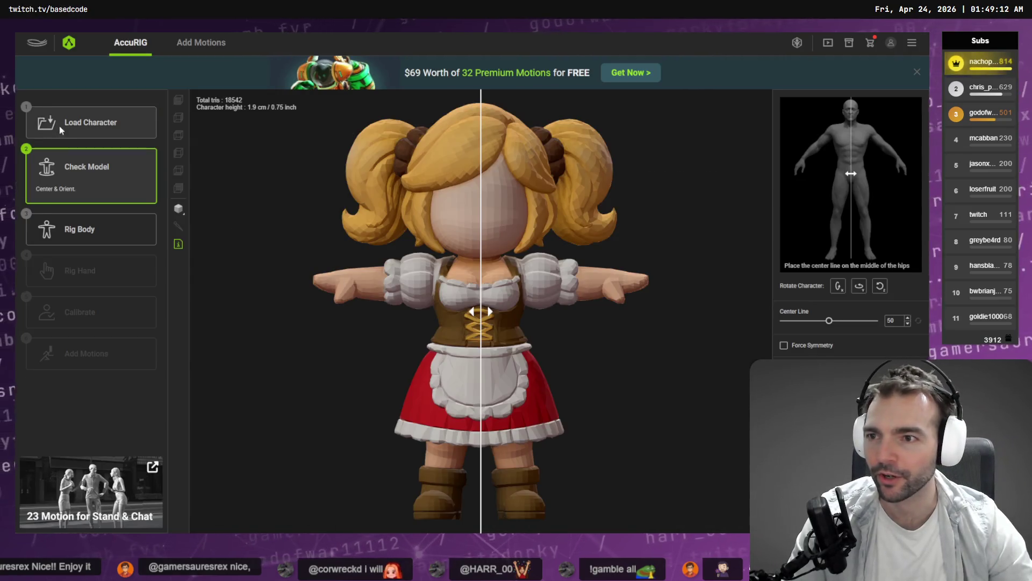
pyautogui.click(59, 126)
pyautogui.doubleClick(266, 220)
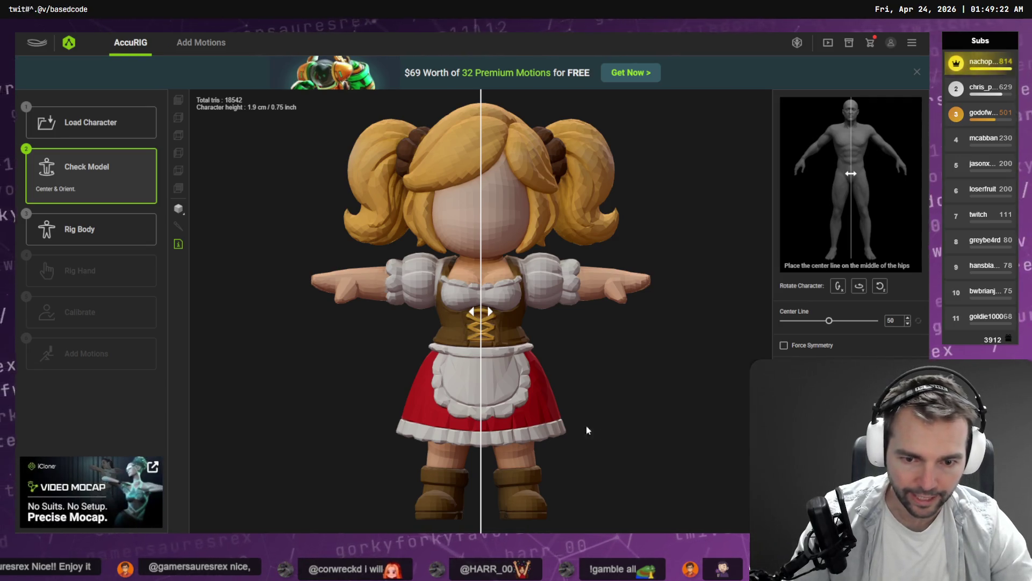
pyautogui.press('s')
pyautogui.click(86, 229)
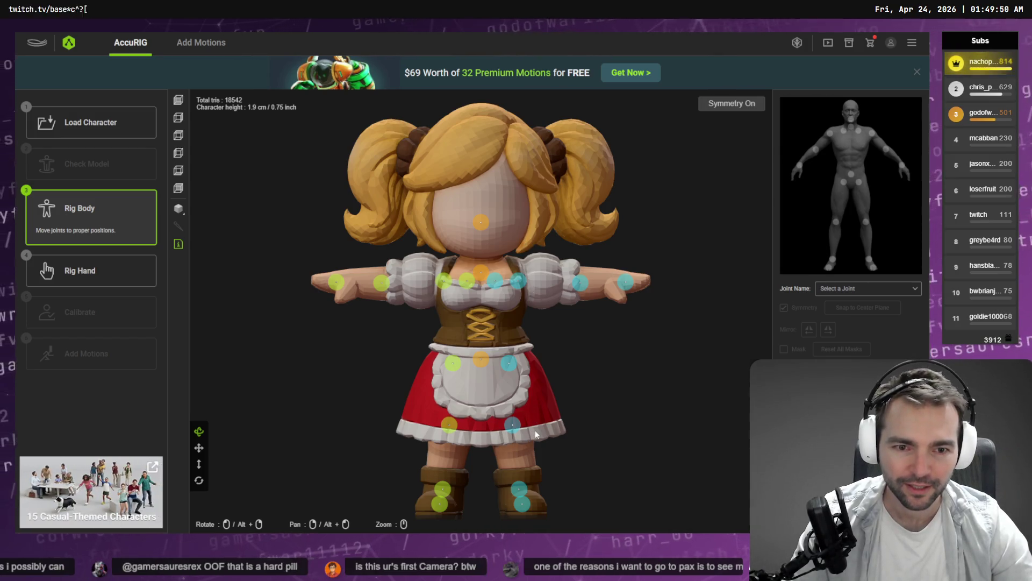
# Step: Move the right wrist joint further out along the arm and rig the hands with 0 fingers
pyautogui.moveTo(336, 282); pyautogui.dragTo(351, 280)
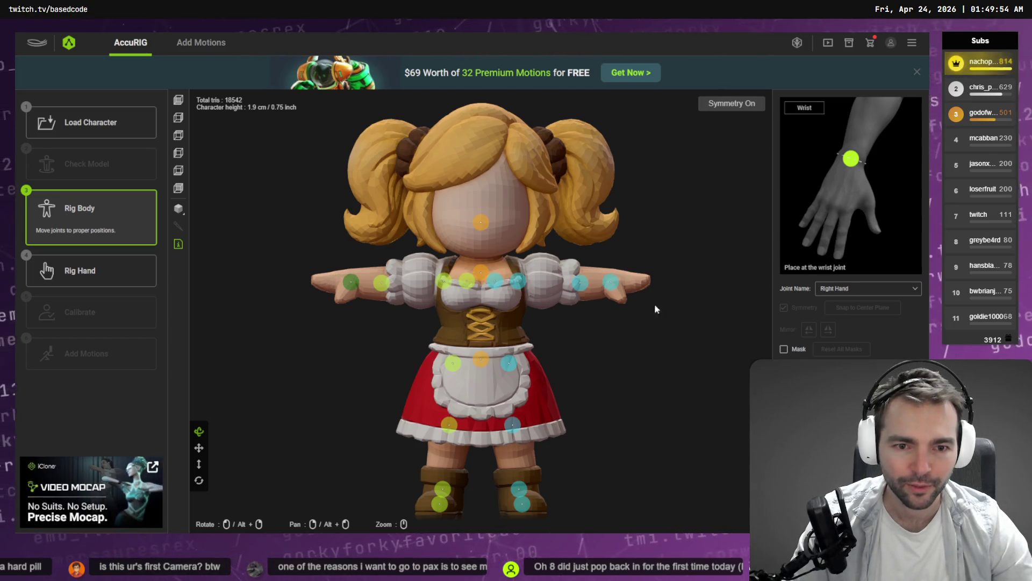
pyautogui.click(141, 275)
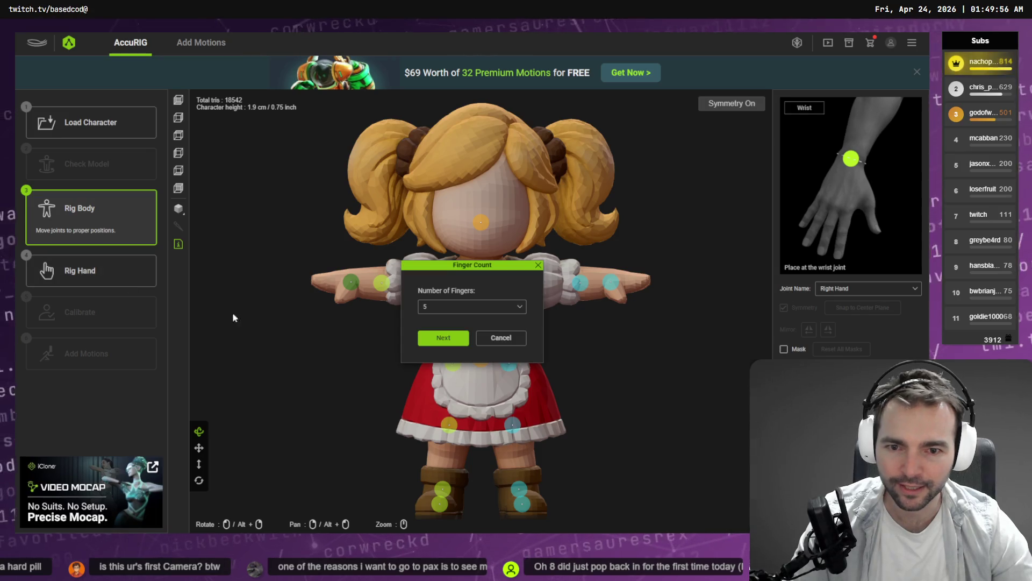
pyautogui.click(452, 307)
pyautogui.click(450, 325)
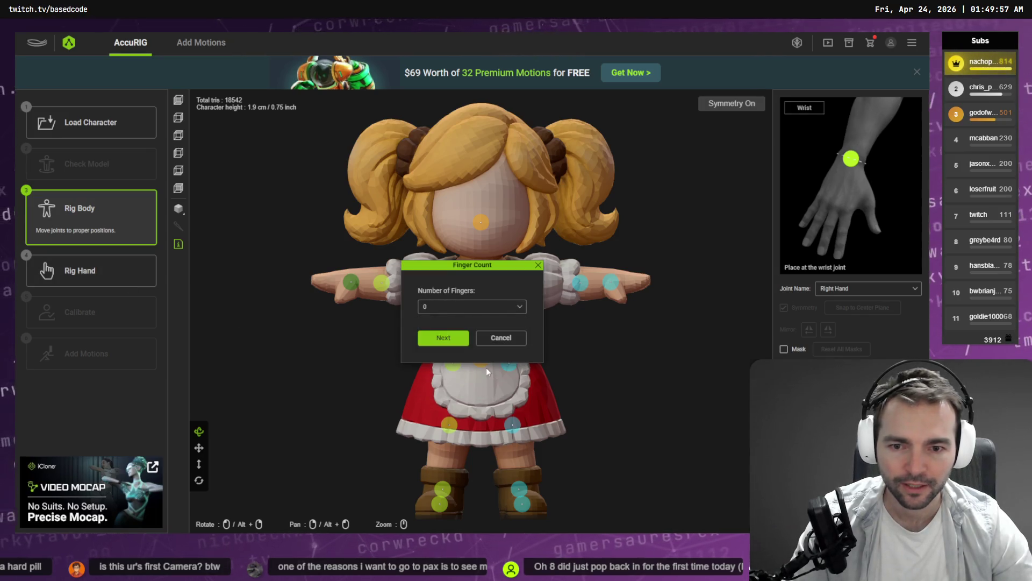
pyautogui.click(445, 337)
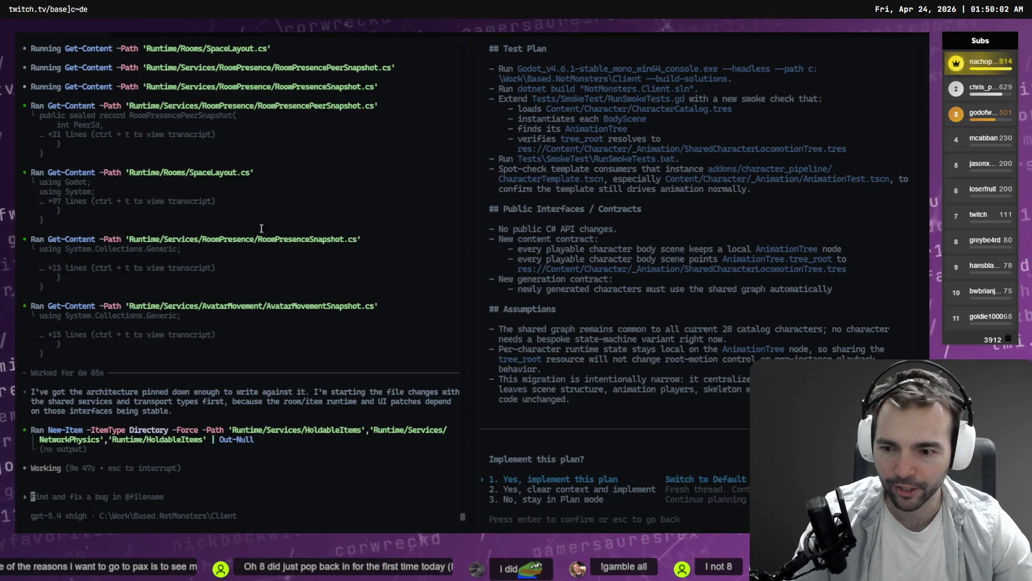
pyautogui.hotkey('alt', 'Tab')
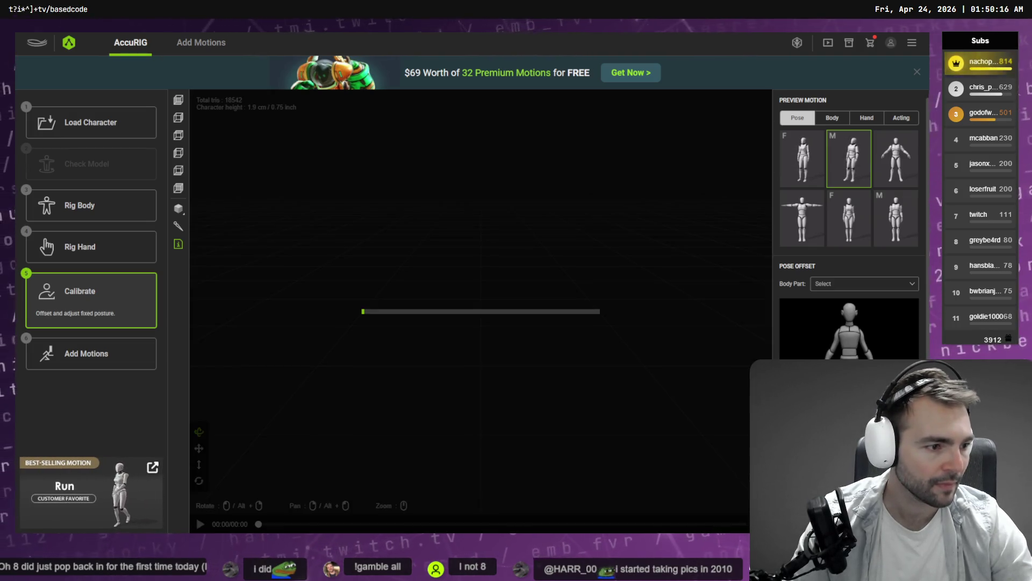
pyautogui.hotkey('alt', 'Tab')
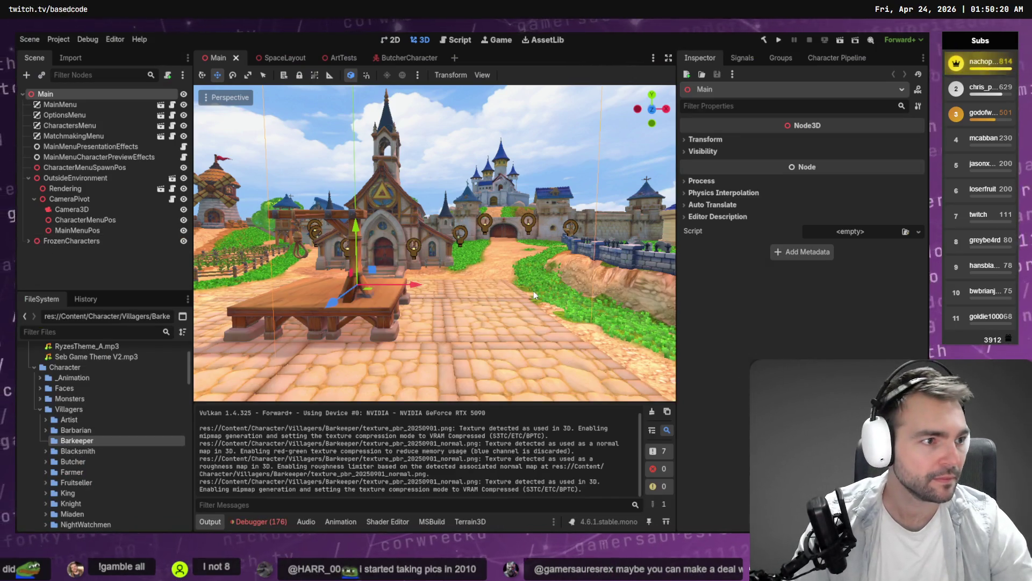
pyautogui.hotkey('alt', 'Tab')
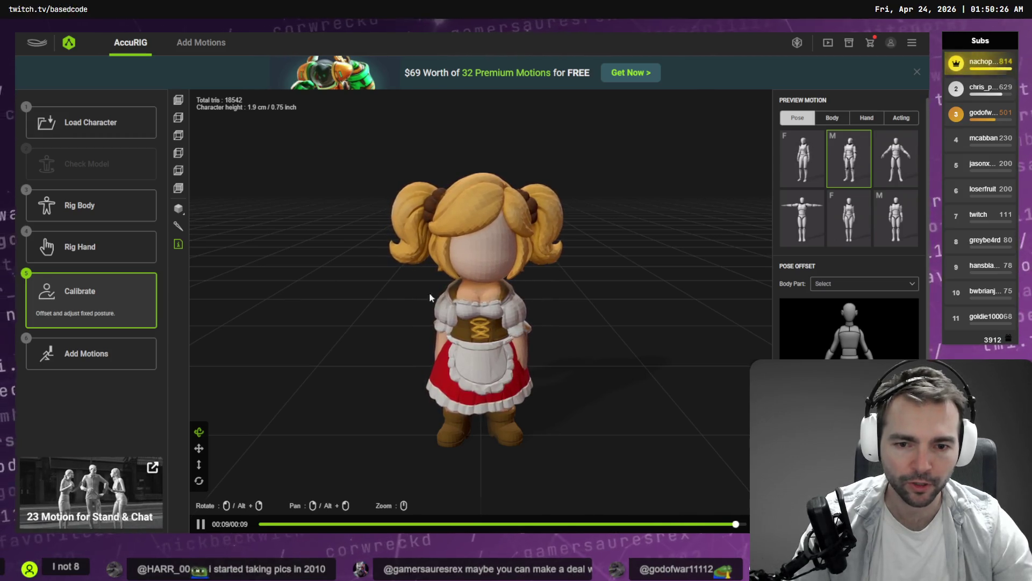
# Step: Rebuild the body rig and calibration, then preview Hand and female Acting motions from several angles
pyautogui.click(54, 205)
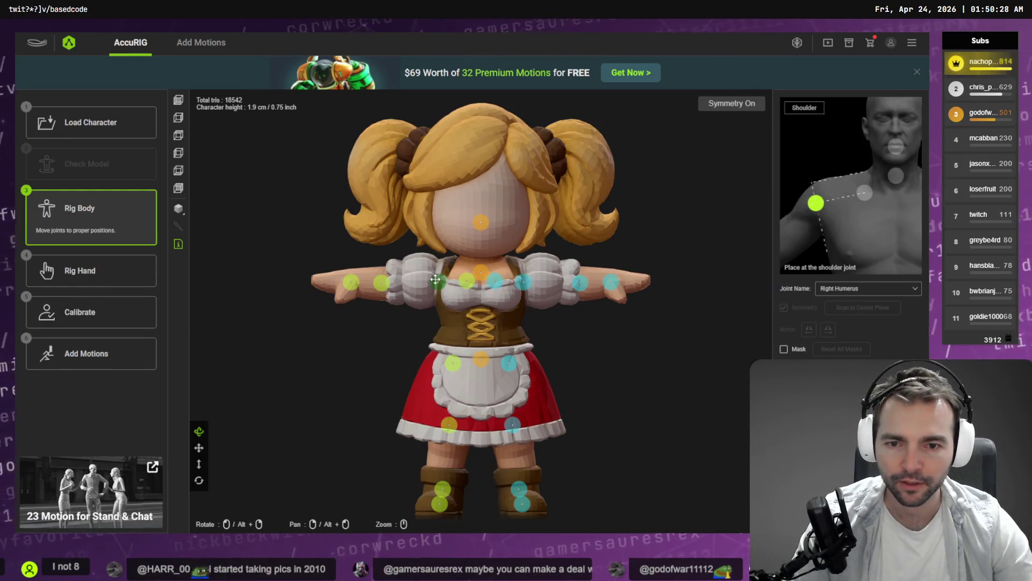
pyautogui.click(127, 315)
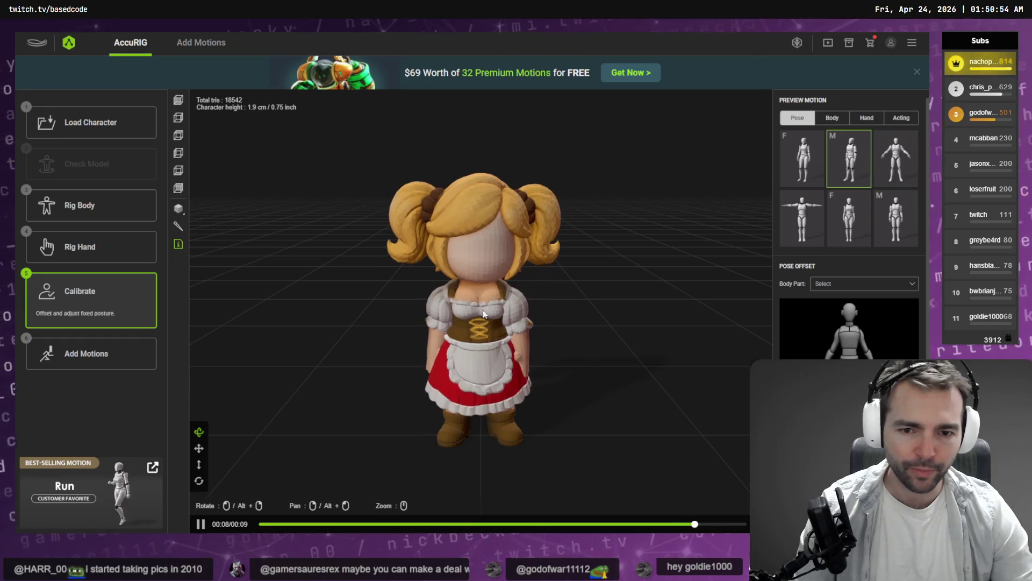
pyautogui.moveTo(540, 263)
pyautogui.mouseDown()
pyautogui.moveTo(597, 344)
pyautogui.moveTo(588, 339)
pyautogui.mouseUp()
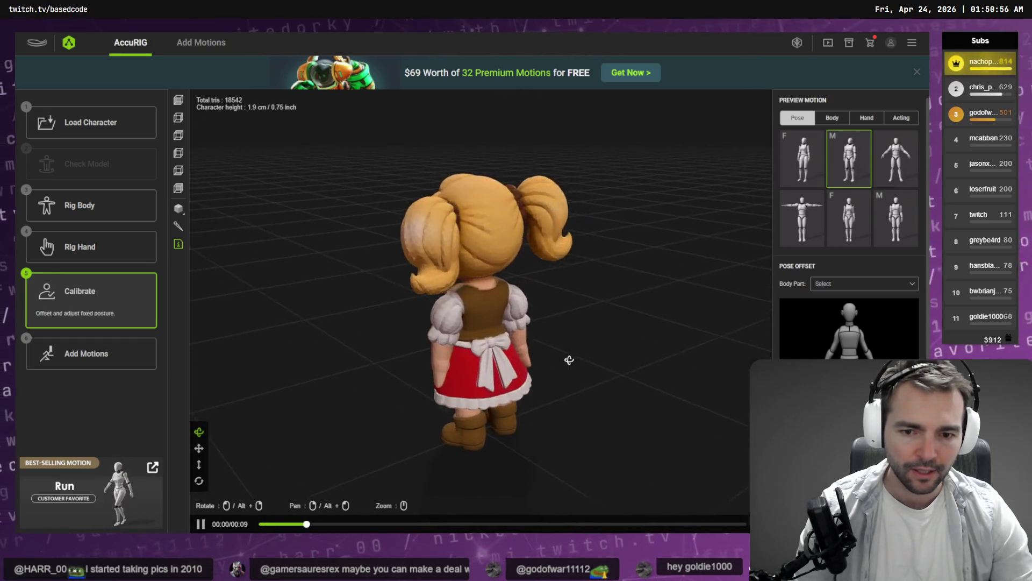
pyautogui.click(901, 118)
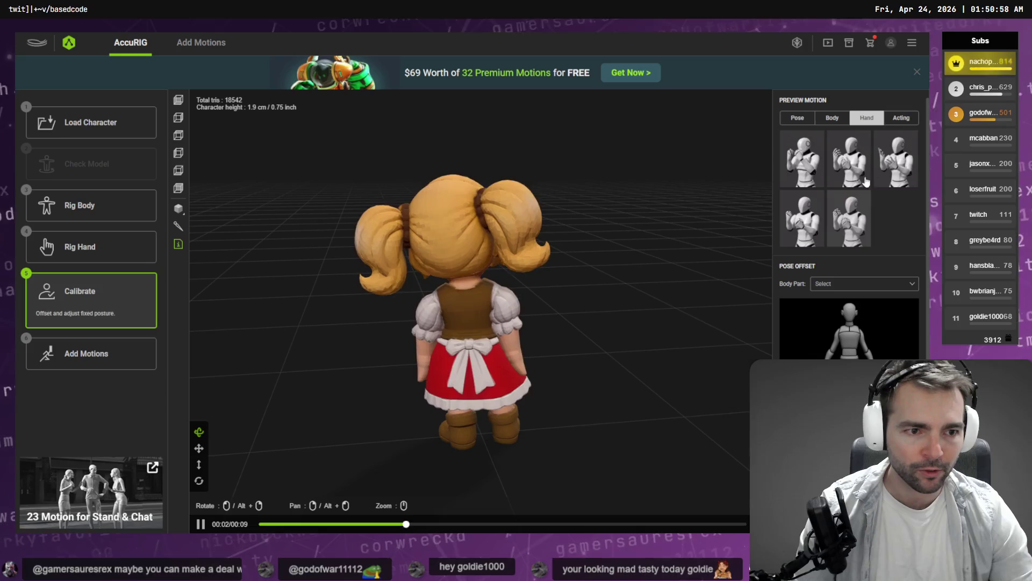
pyautogui.click(849, 218)
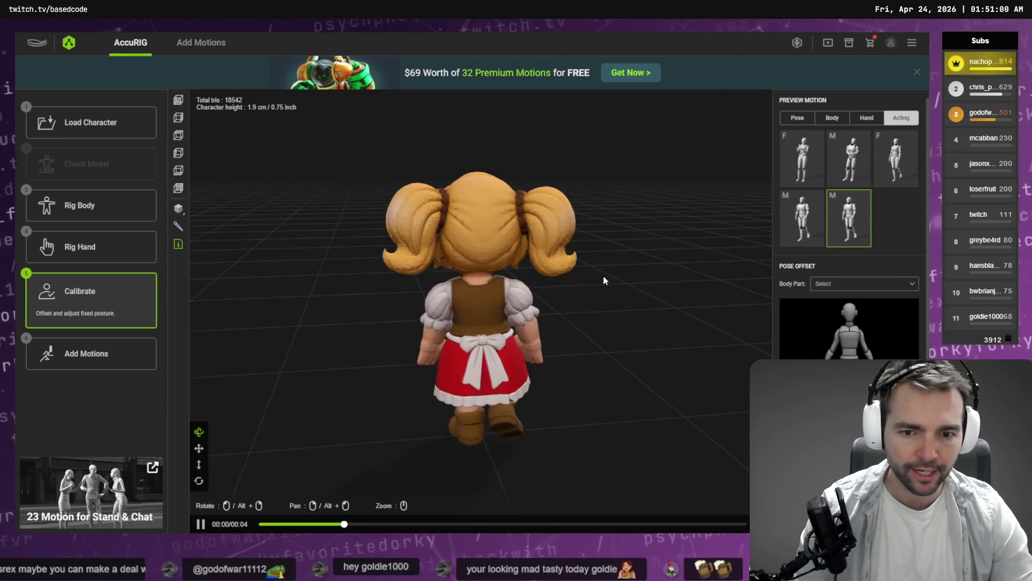
pyautogui.moveTo(602, 275)
pyautogui.mouseDown()
pyautogui.moveTo(490, 270)
pyautogui.moveTo(608, 270)
pyautogui.mouseUp()
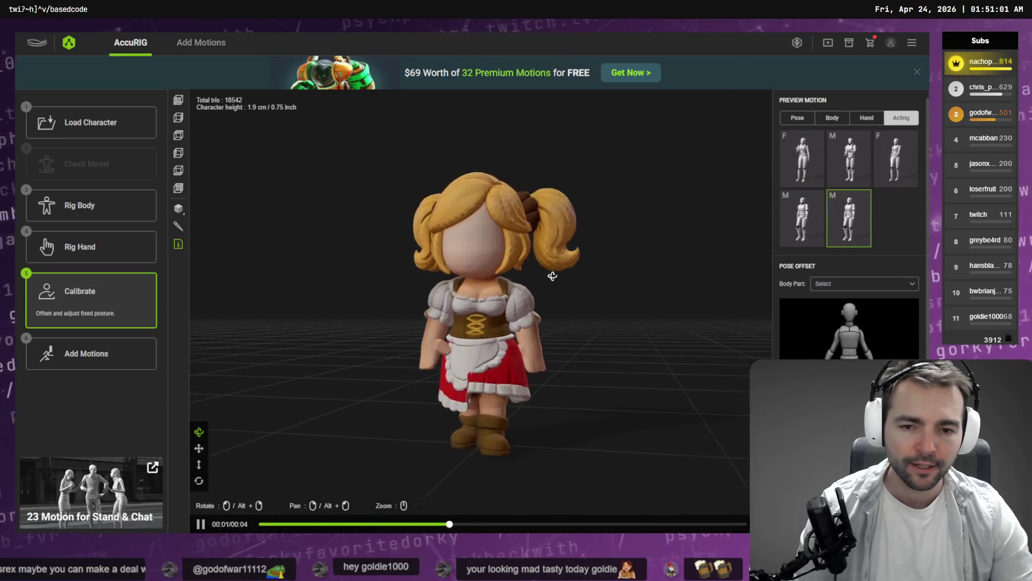
pyautogui.click(895, 159)
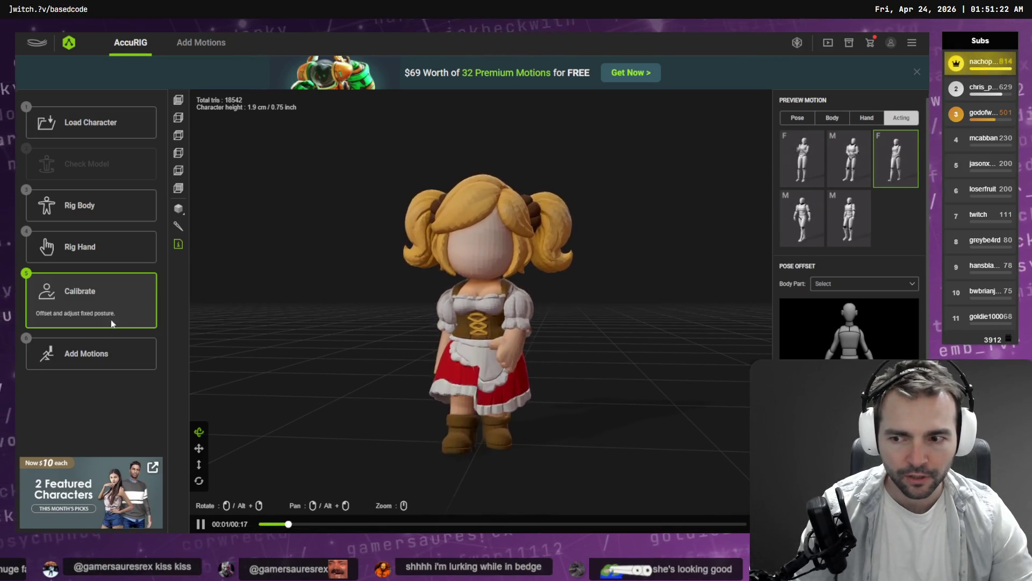
# Step: Preview a body motion, a 4-second male Acting motion and a 17-second female Acting motion
pyautogui.click(96, 353)
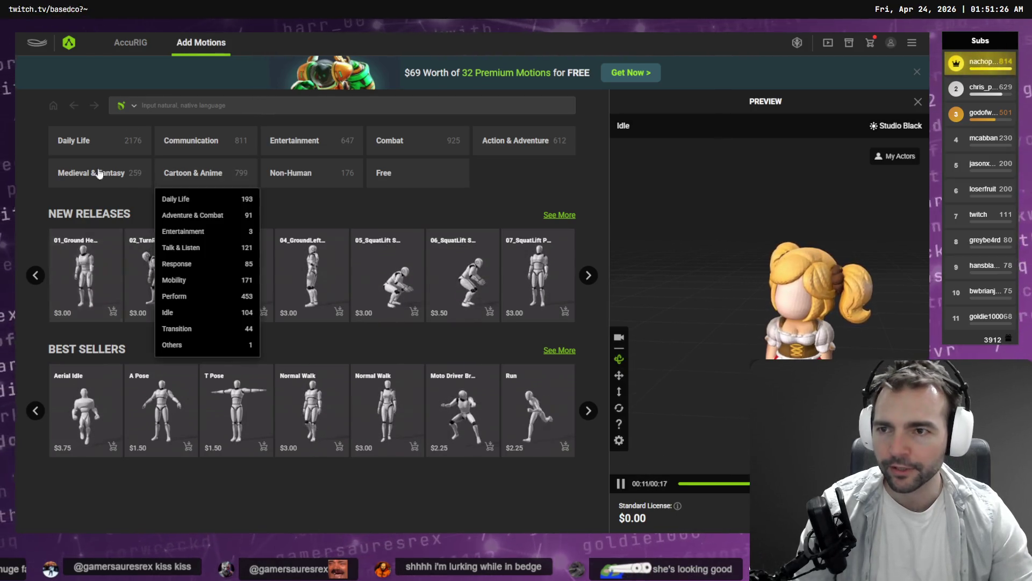
pyautogui.click(134, 43)
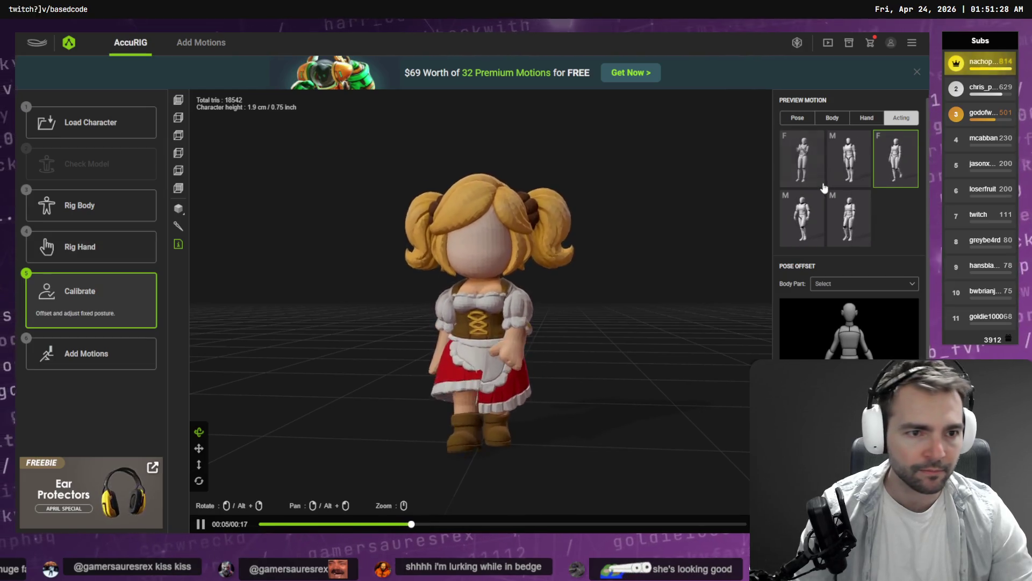
pyautogui.click(842, 123)
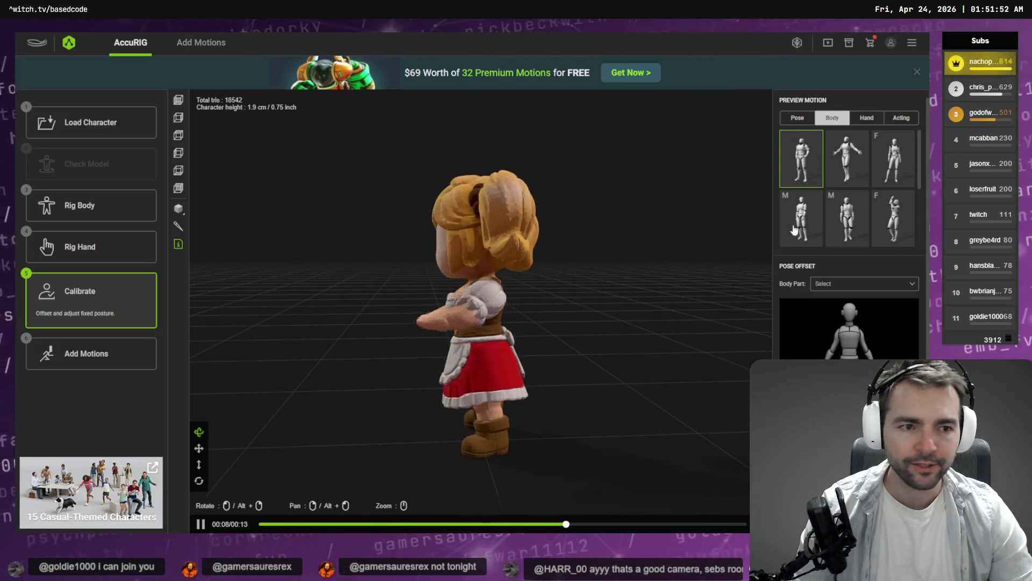
pyautogui.click(902, 118)
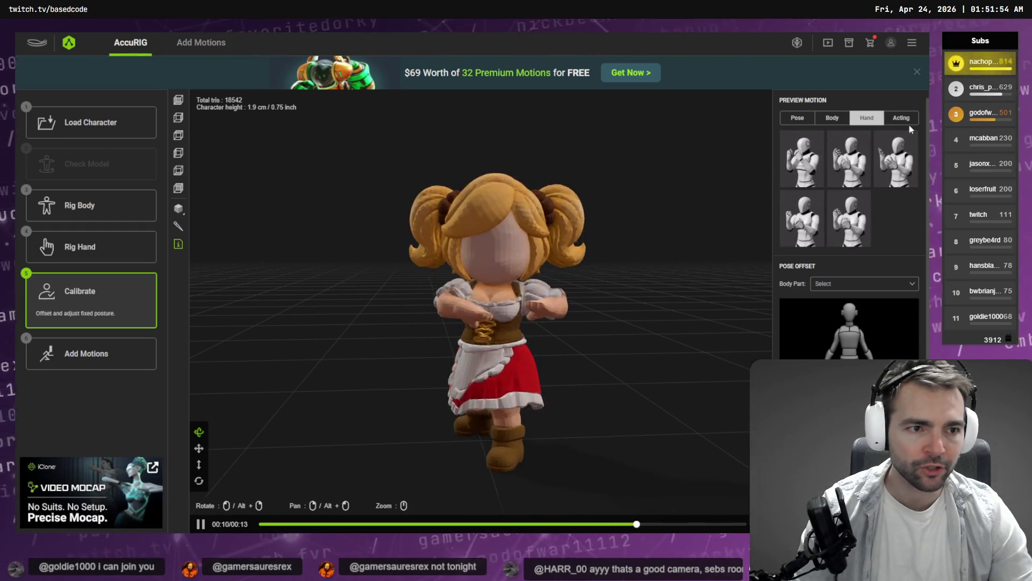
pyautogui.click(849, 218)
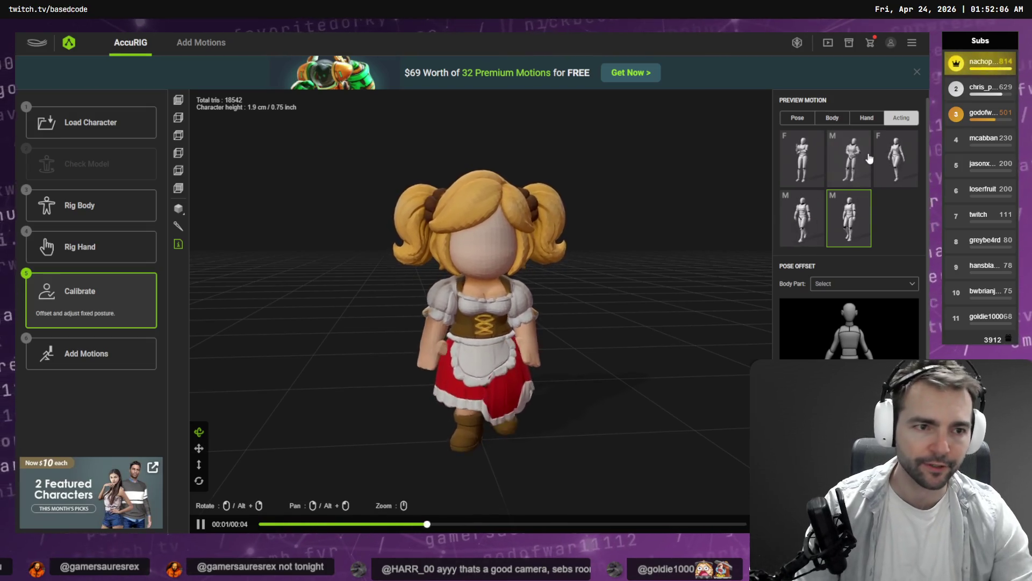
pyautogui.click(880, 175)
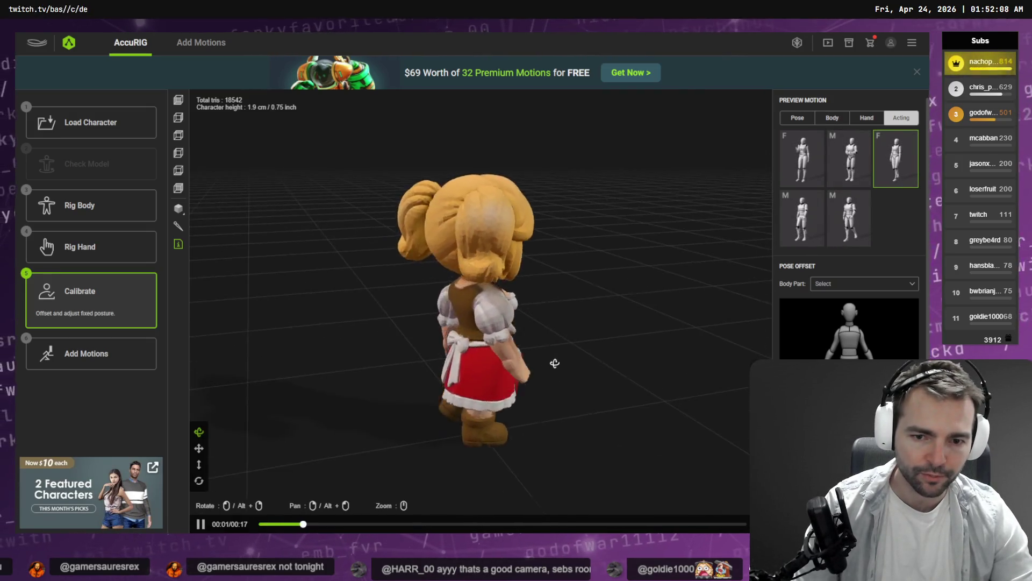
# Step: Use Add Motions > Export FBX to save the character as 'Barkeeper', then switch to Godot
pyautogui.click(131, 348)
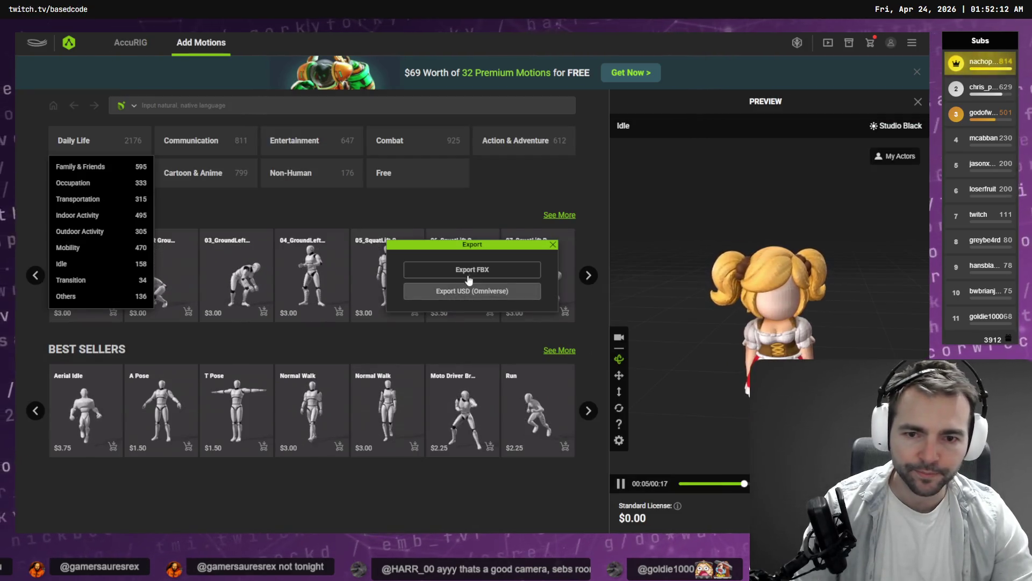
pyautogui.click(473, 285)
pyautogui.click(505, 433)
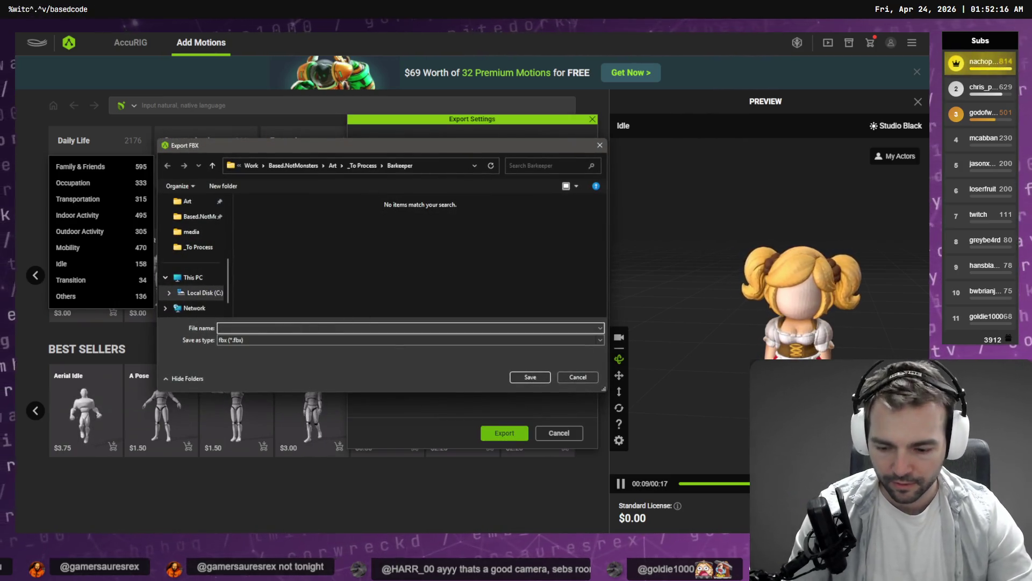
pyautogui.write('Barkeeper')
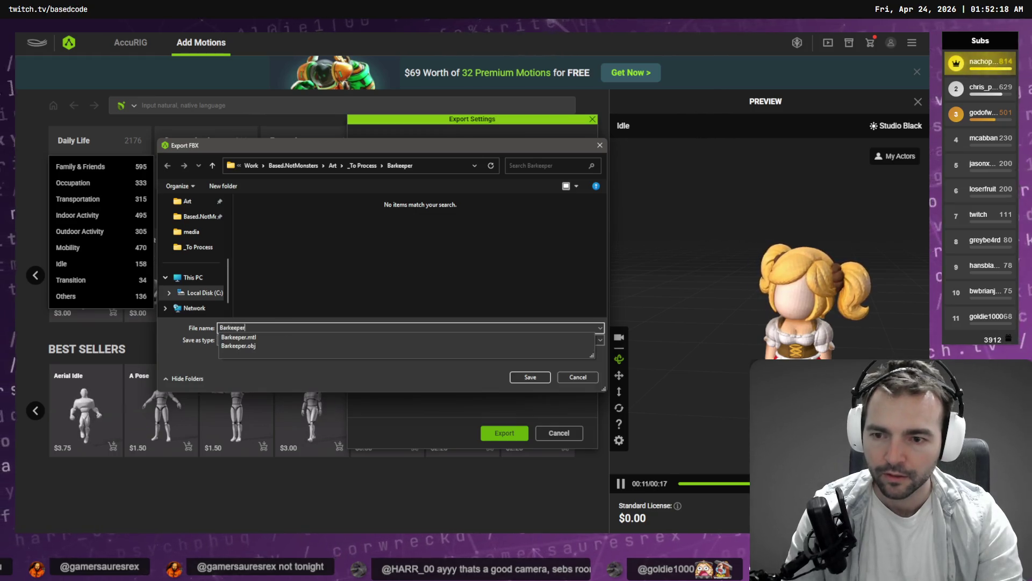
pyautogui.press('Return')
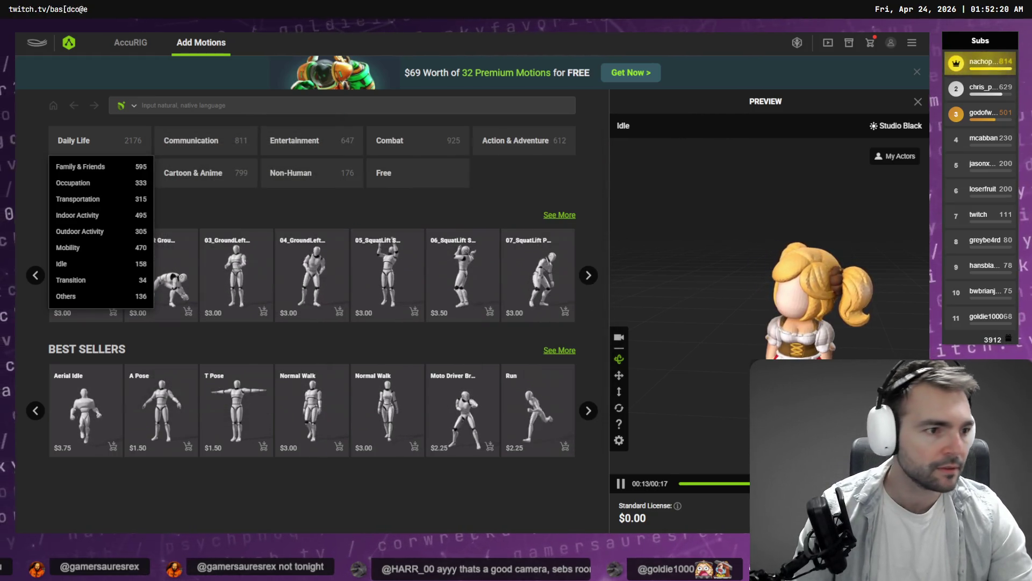
pyautogui.hotkey('alt', 'Tab')
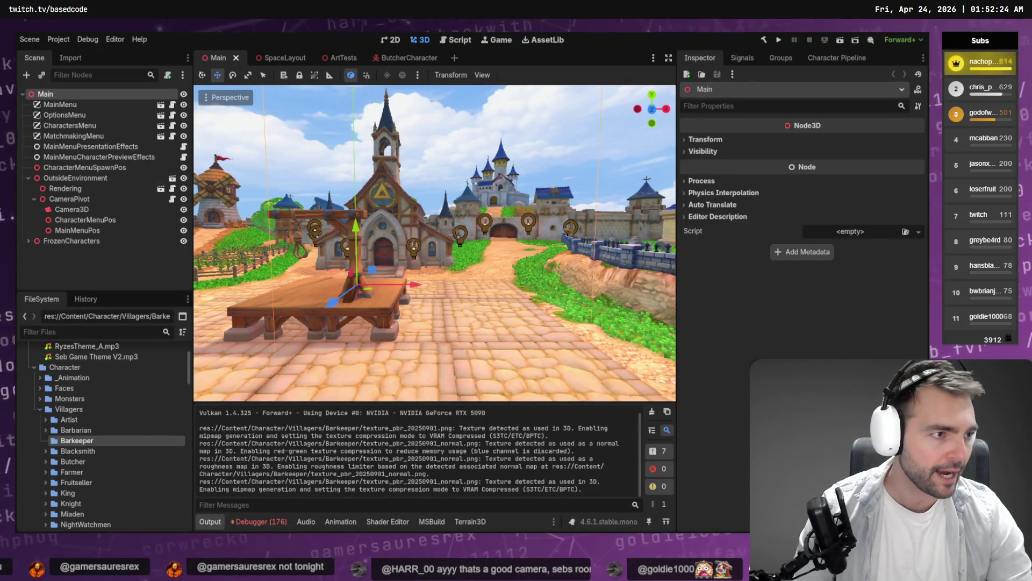
# Step: Select the exported Barkeeper.fbx in the Barkeeper folder, then return to the Godot editor
pyautogui.hotkey('alt', 'Tab')
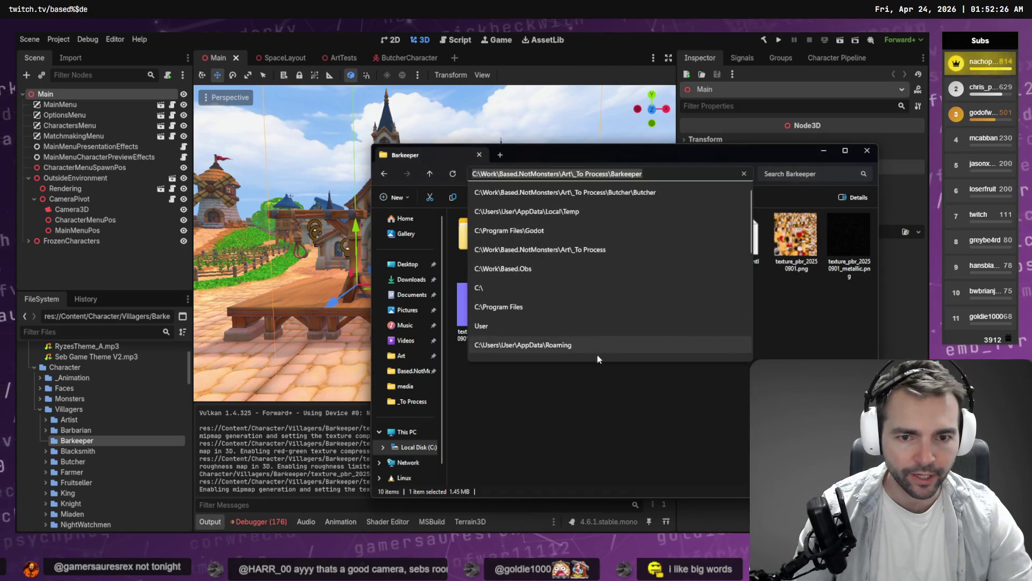
pyautogui.click(536, 259)
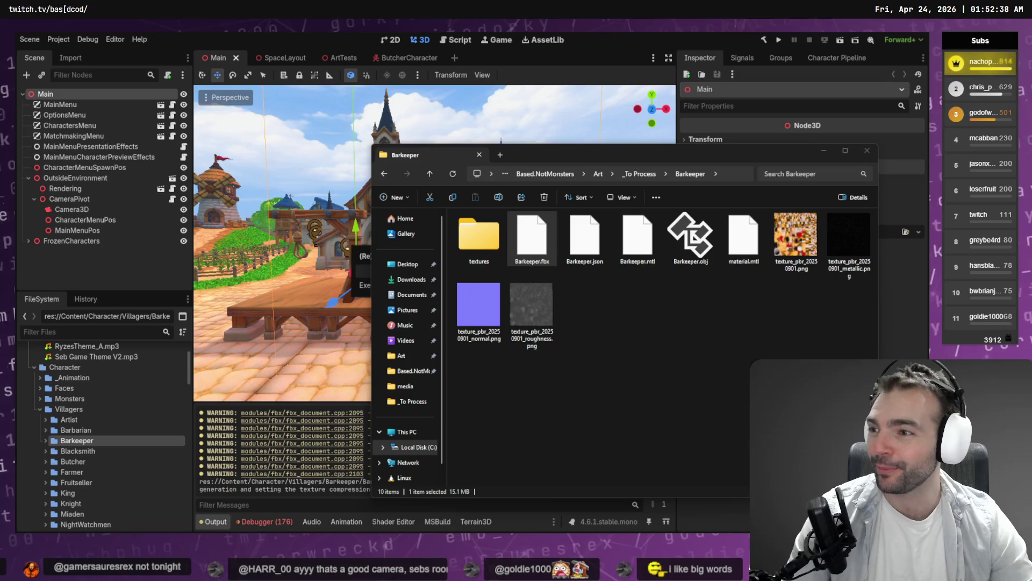
pyautogui.click(402, 68)
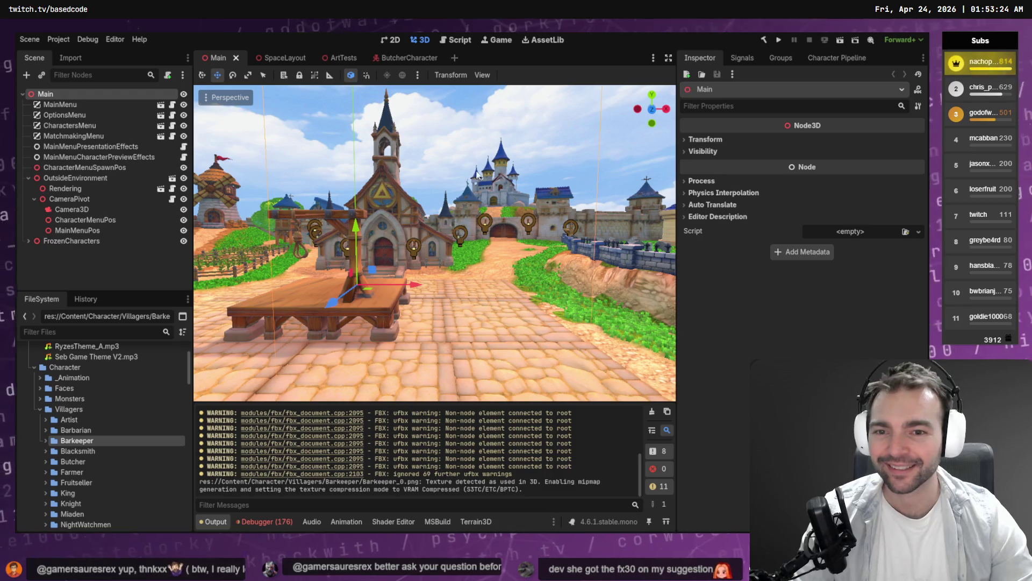
# Step: Clear the errors listed in the Debugger's Errors tab
pyautogui.press('Escape')
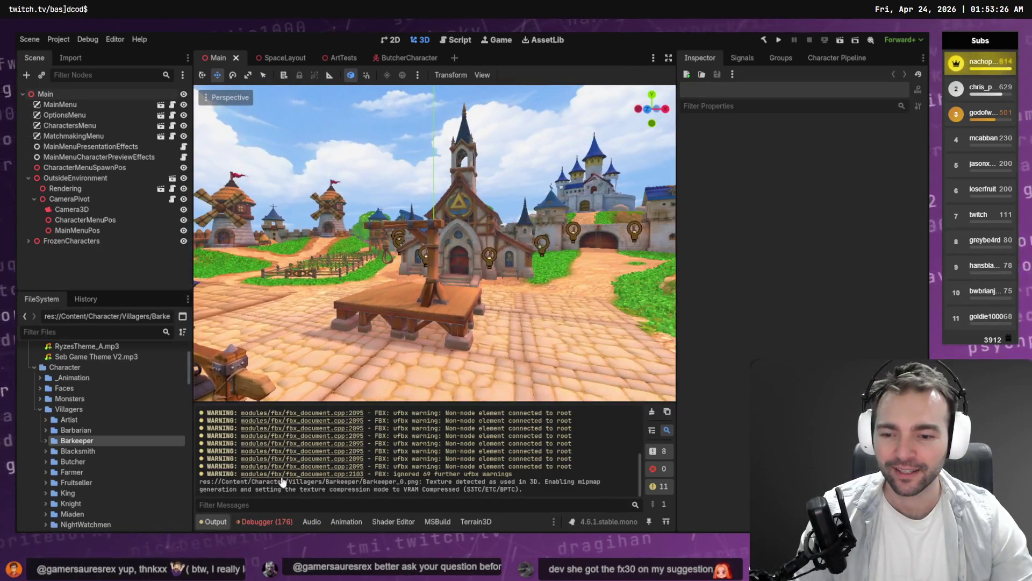
pyautogui.click(278, 523)
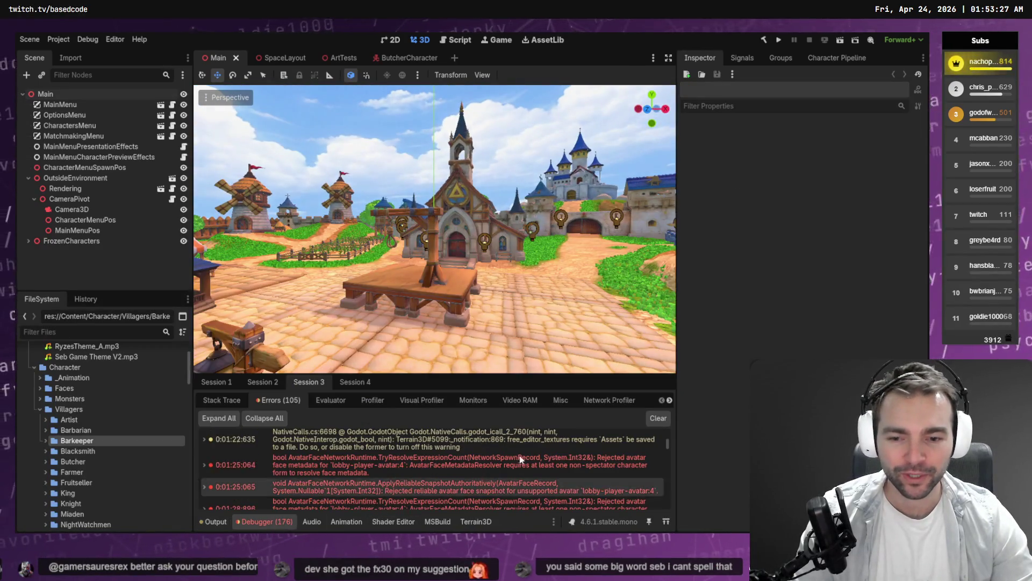
pyautogui.click(659, 419)
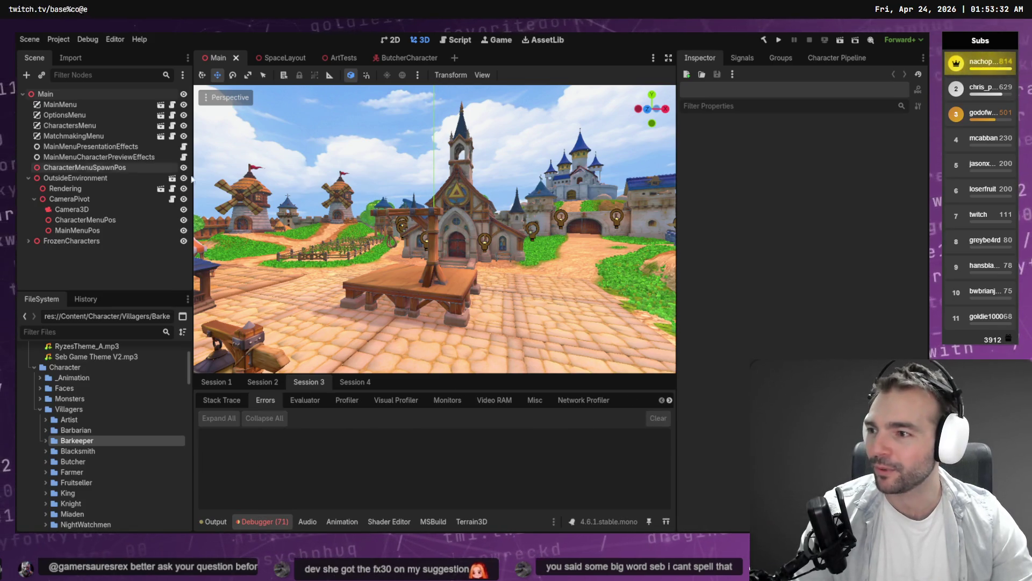
pyautogui.press('w')
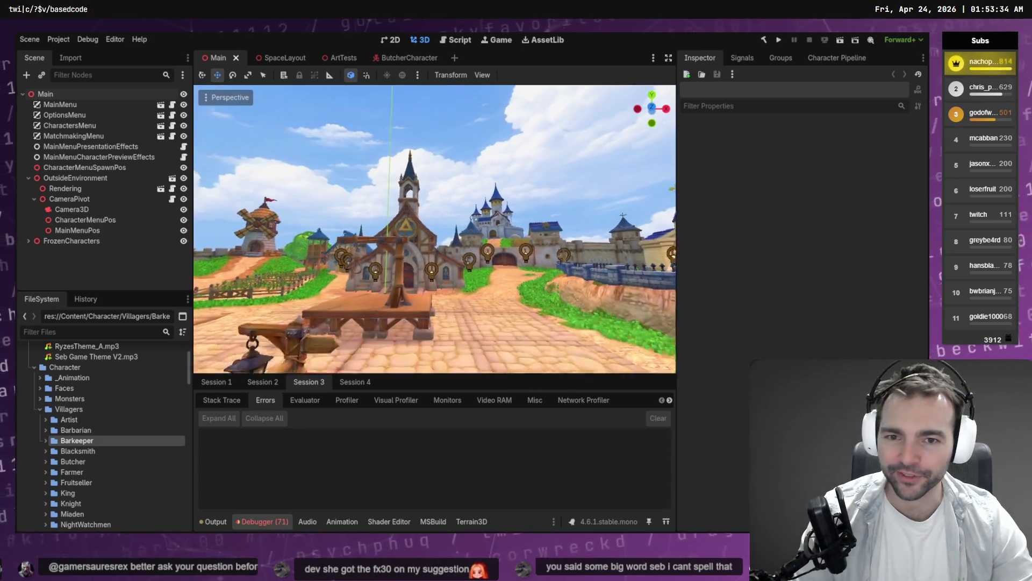
pyautogui.press('w')
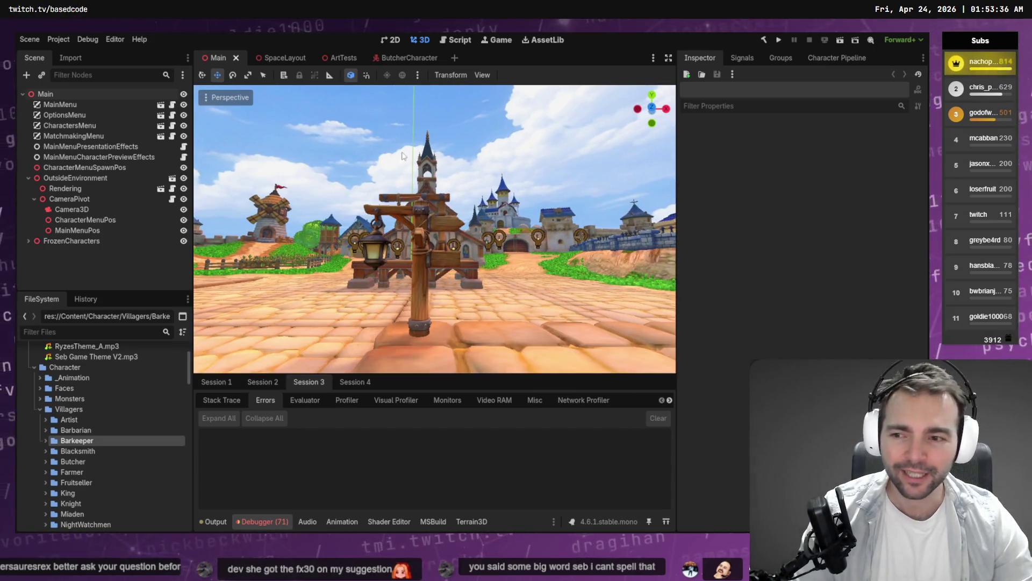
# Step: Open the ArtTests scene and drop Barkeeper.fbx among the villager characters
pyautogui.click(44, 441)
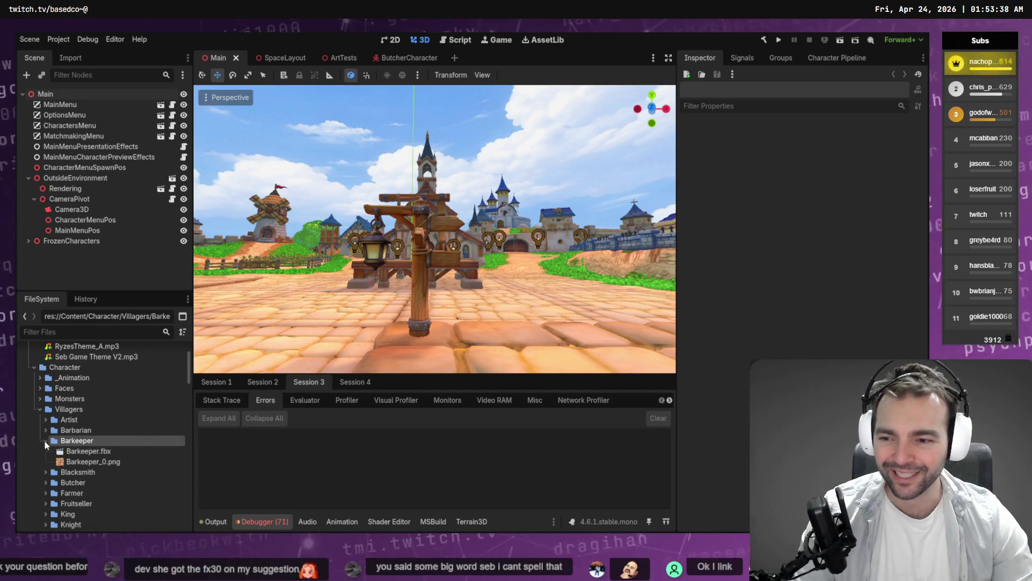
pyautogui.moveTo(80, 452)
pyautogui.mouseDown()
pyautogui.moveTo(162, 242)
pyautogui.moveTo(248, 70)
pyautogui.moveTo(316, 60)
pyautogui.moveTo(448, 175)
pyautogui.moveTo(524, 161)
pyautogui.moveTo(551, 138)
pyautogui.mouseUp()
pyautogui.press('w')
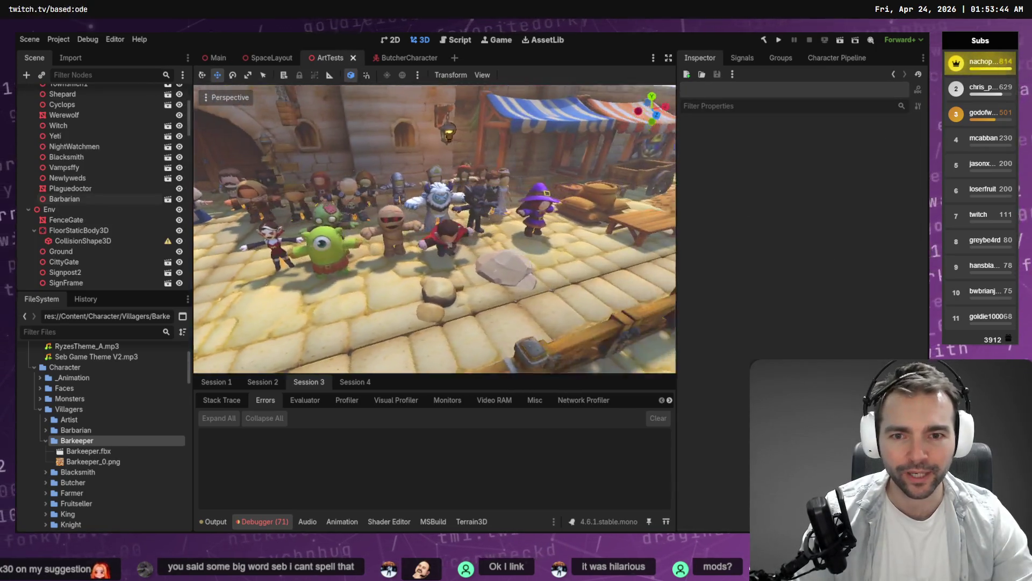
pyautogui.press('w')
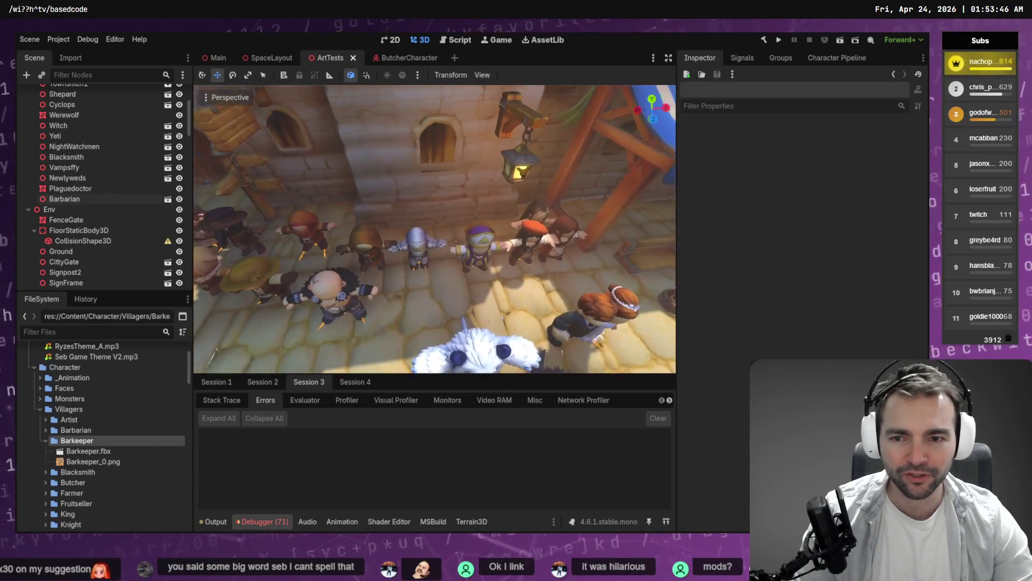
pyautogui.moveTo(86, 452)
pyautogui.mouseDown()
pyautogui.moveTo(437, 267)
pyautogui.moveTo(446, 276)
pyautogui.mouseUp()
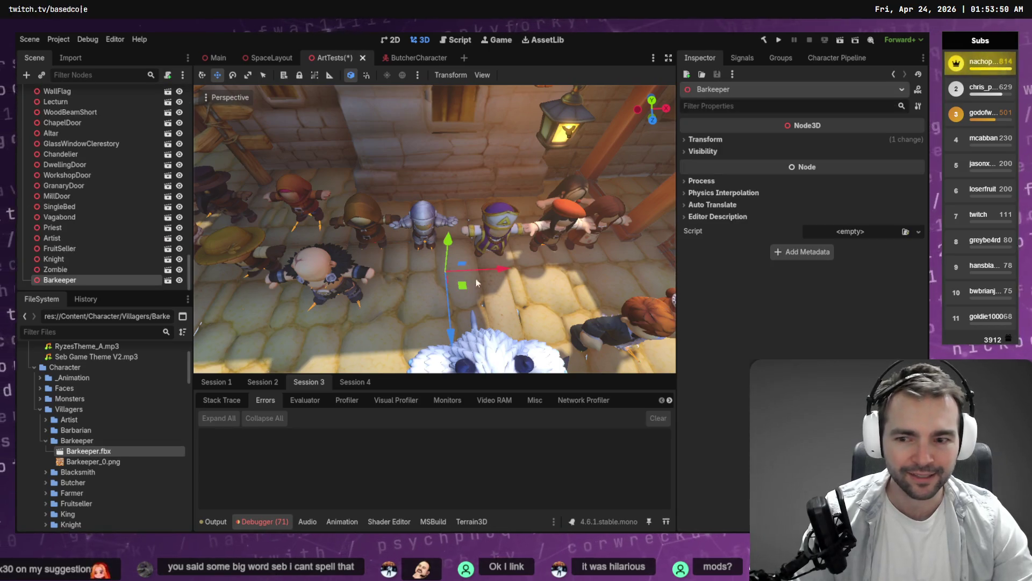
# Step: Reimport Barkeeper.fbx at Root Scale 100, then again at Root Scale 90
pyautogui.click(70, 58)
pyautogui.click(139, 195)
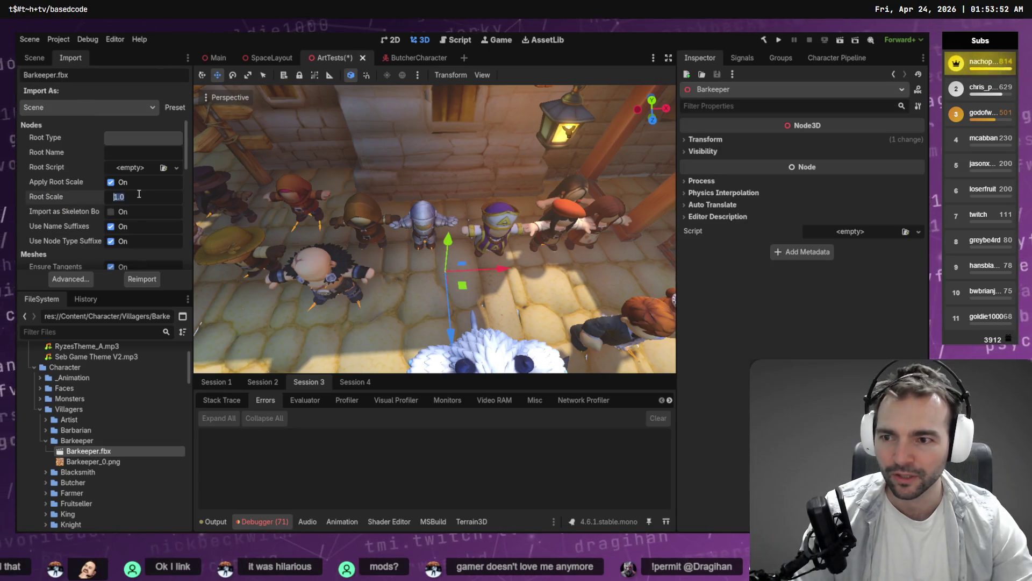
pyautogui.write('100')
pyautogui.press('Return')
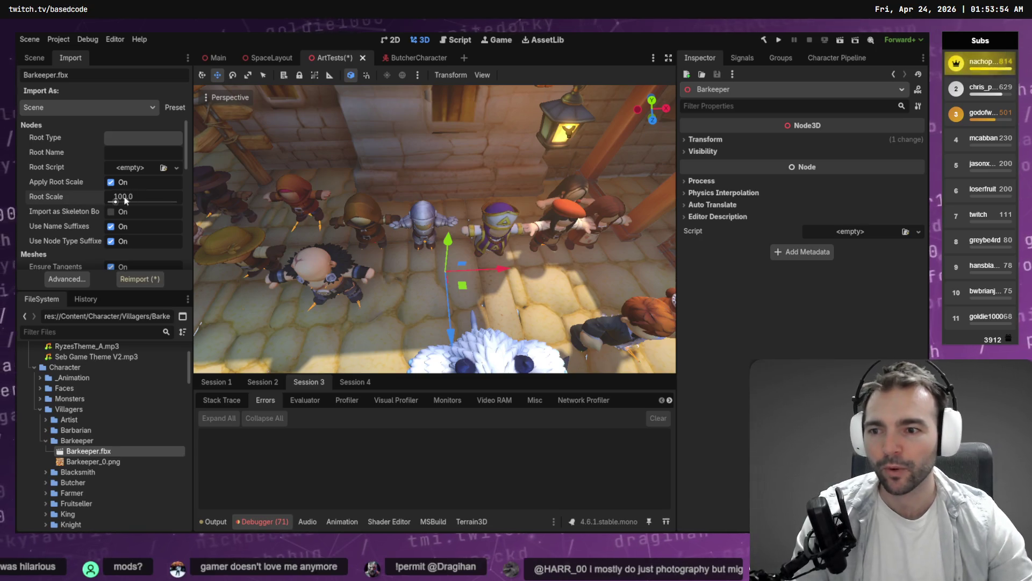
pyautogui.click(140, 279)
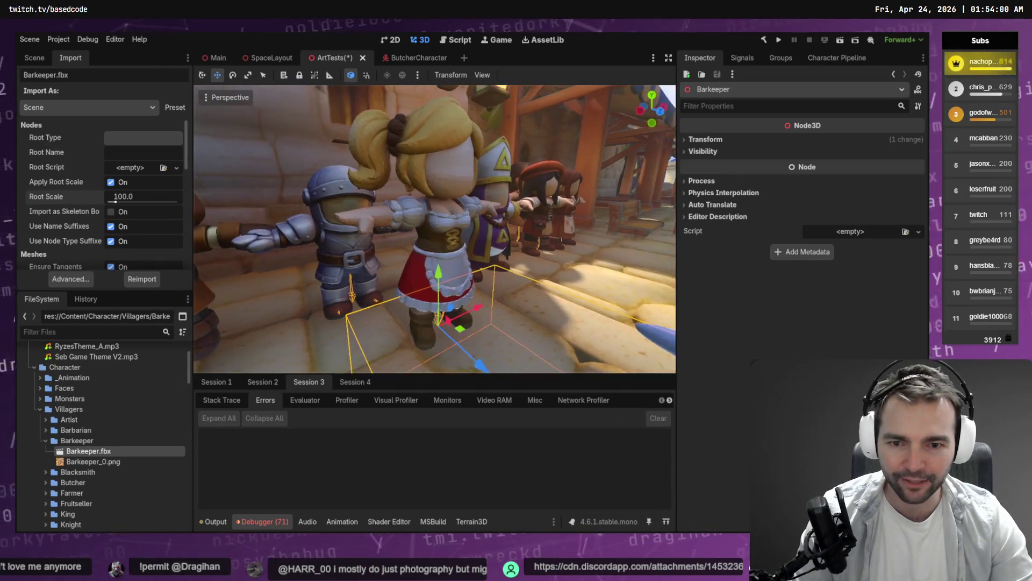
pyautogui.moveTo(465, 248); pyautogui.dragTo(464, 254)
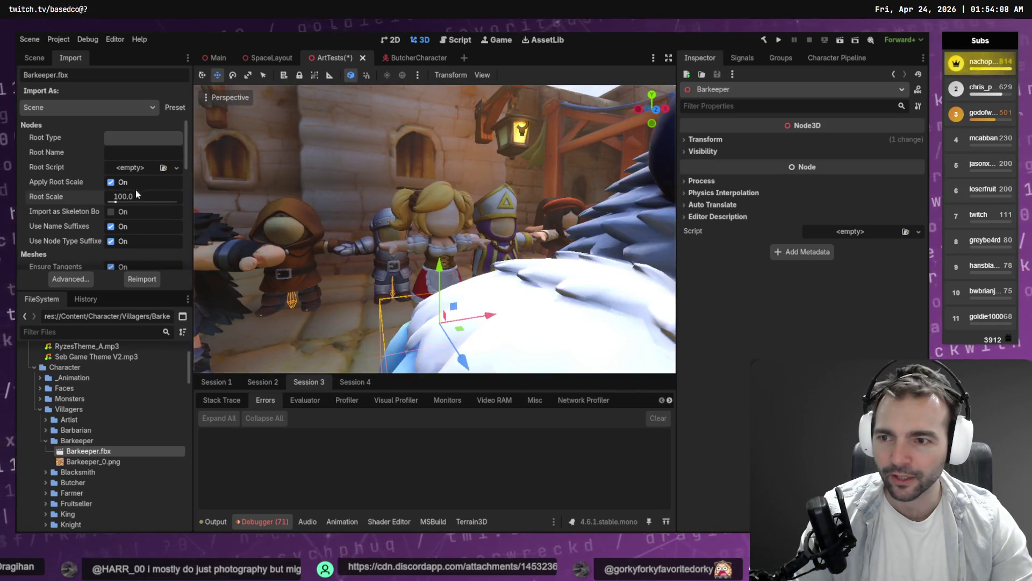
pyautogui.click(140, 278)
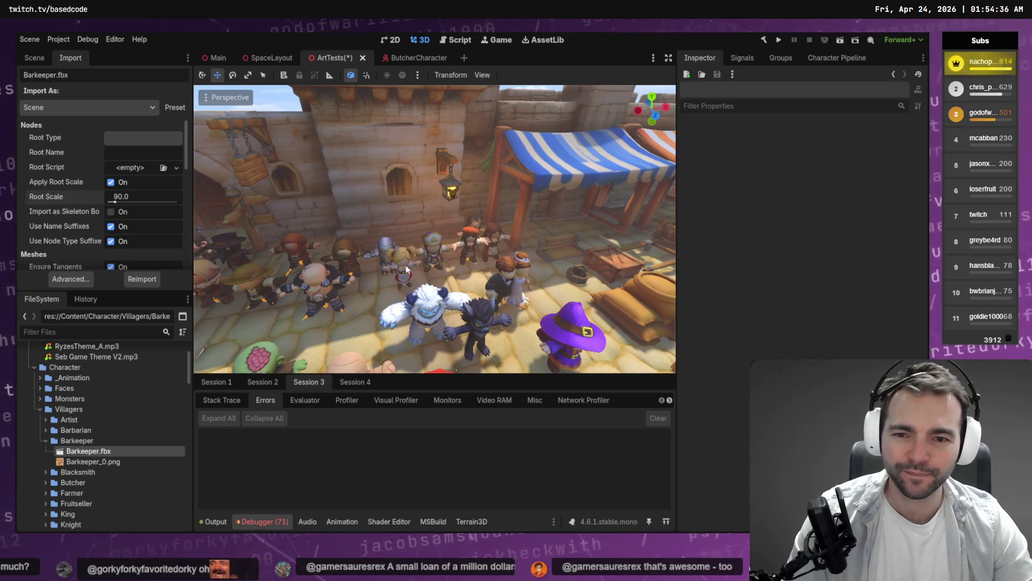
# Step: Select the Barkeeper node and shift it sideways along the X axis
pyautogui.click(408, 297)
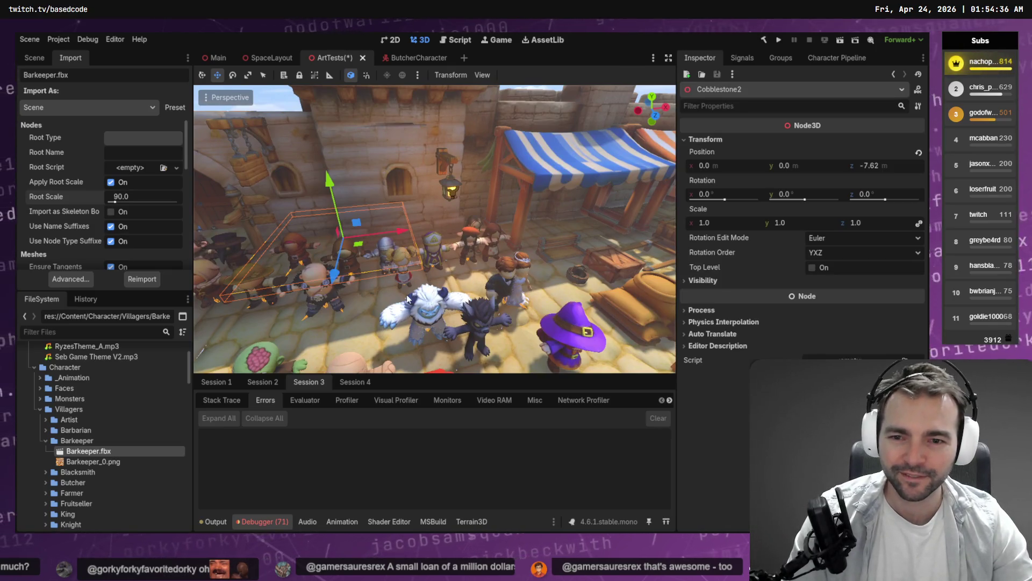
pyautogui.click(32, 58)
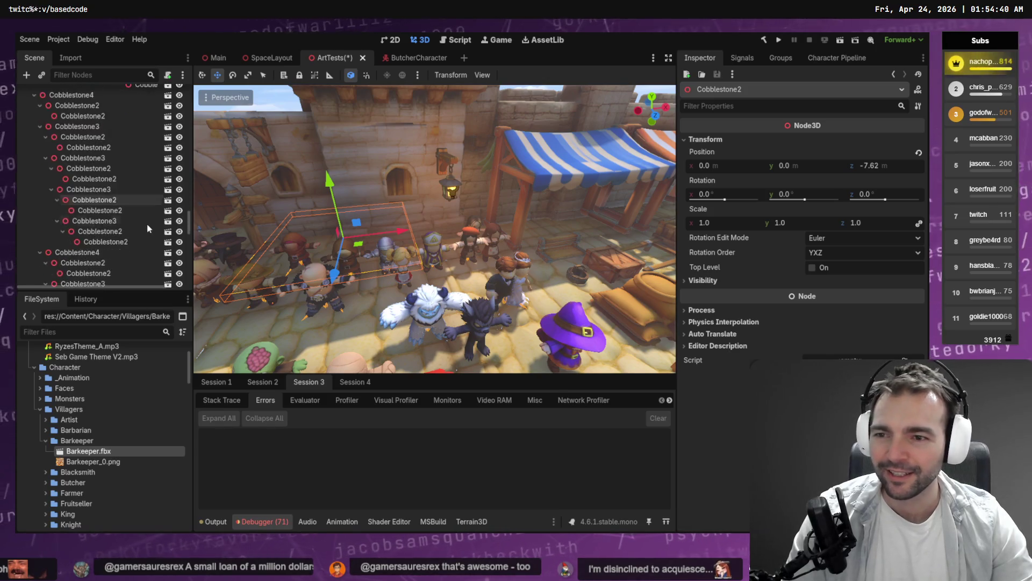
pyautogui.scroll(-20, 102, 233)
pyautogui.click(98, 273)
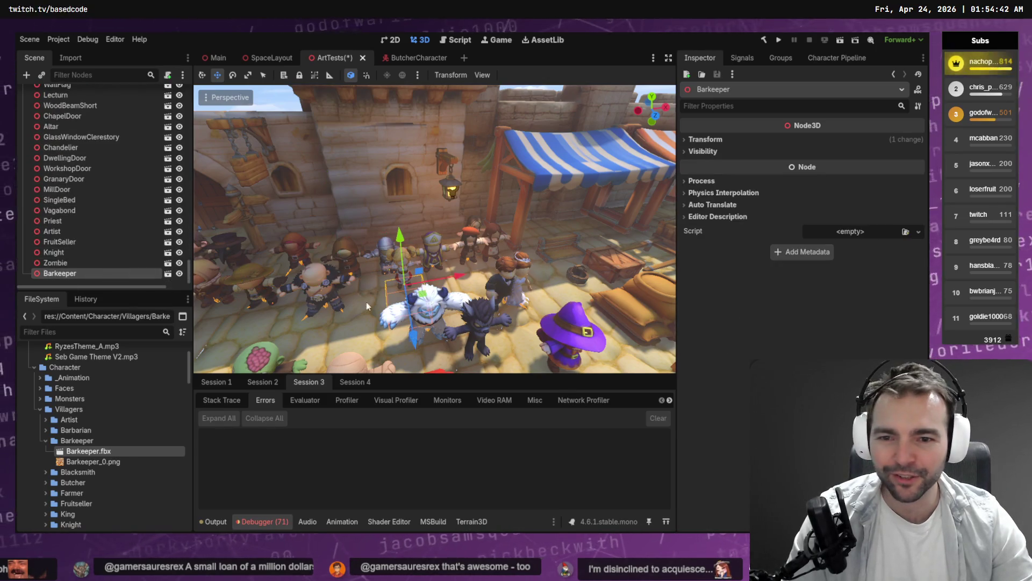
pyautogui.press('f')
pyautogui.press('g')
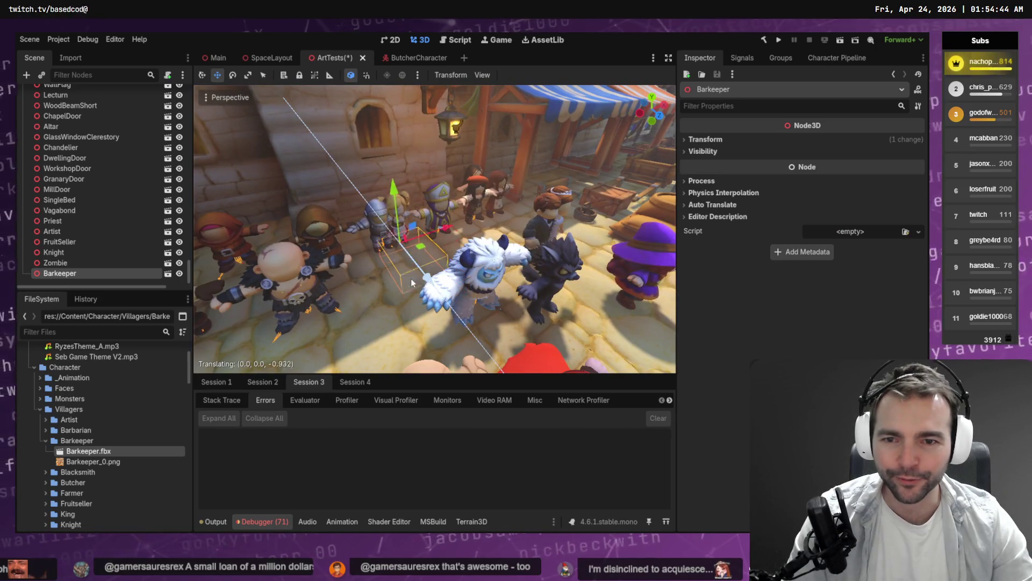
pyautogui.press('x')
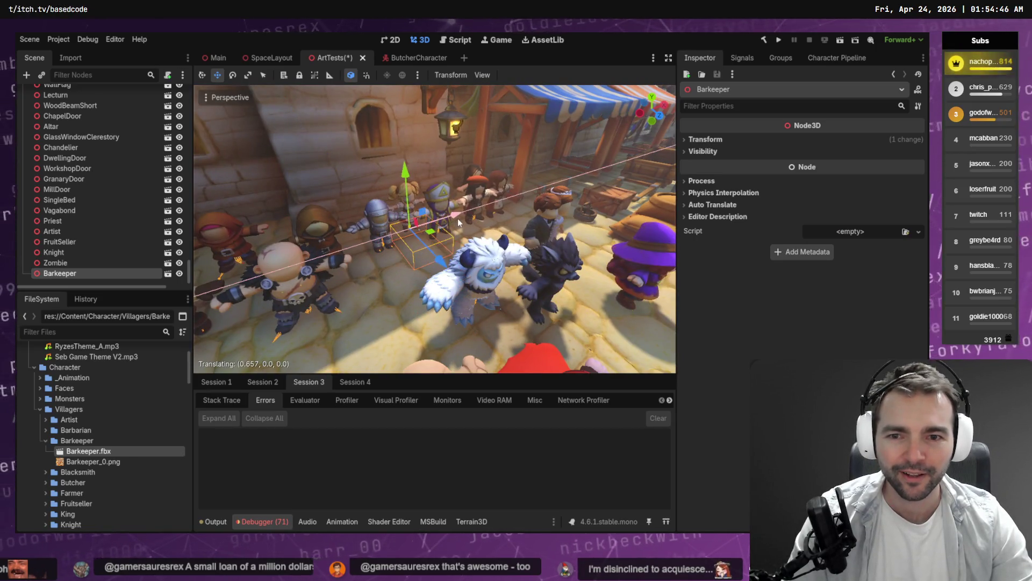
pyautogui.click(452, 222)
pyautogui.scroll(3, 452, 222)
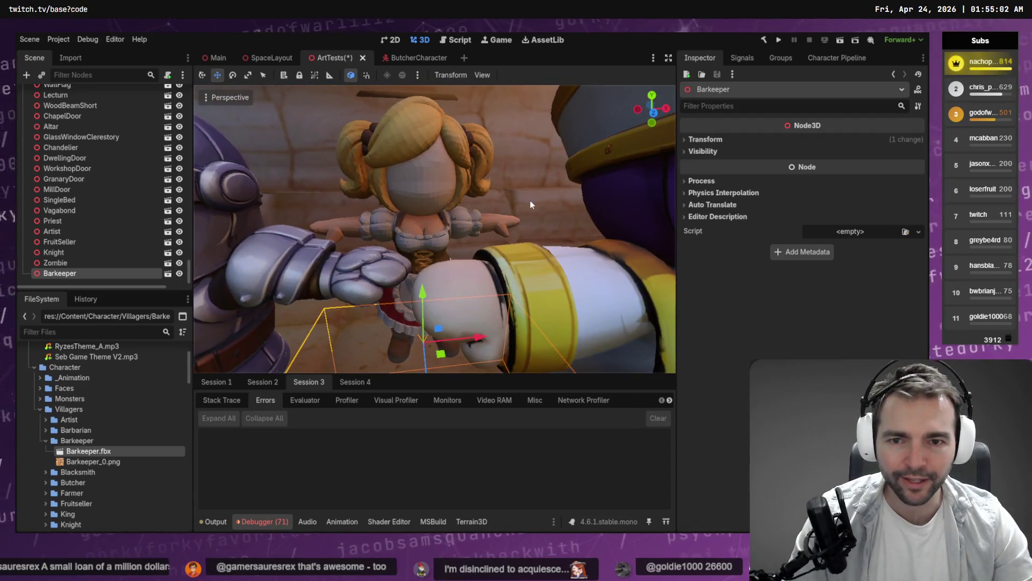
# Step: Select the whole Barkeeper mesh and apply Shade Smooth from the F3 search
pyautogui.hotkey('alt', 'Tab')
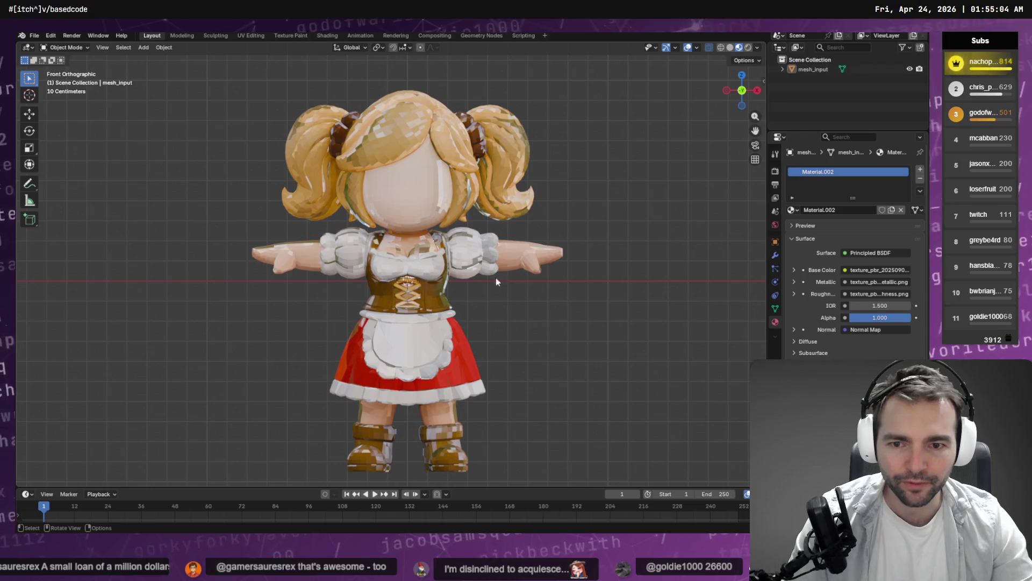
pyautogui.press('Tab')
pyautogui.press('a')
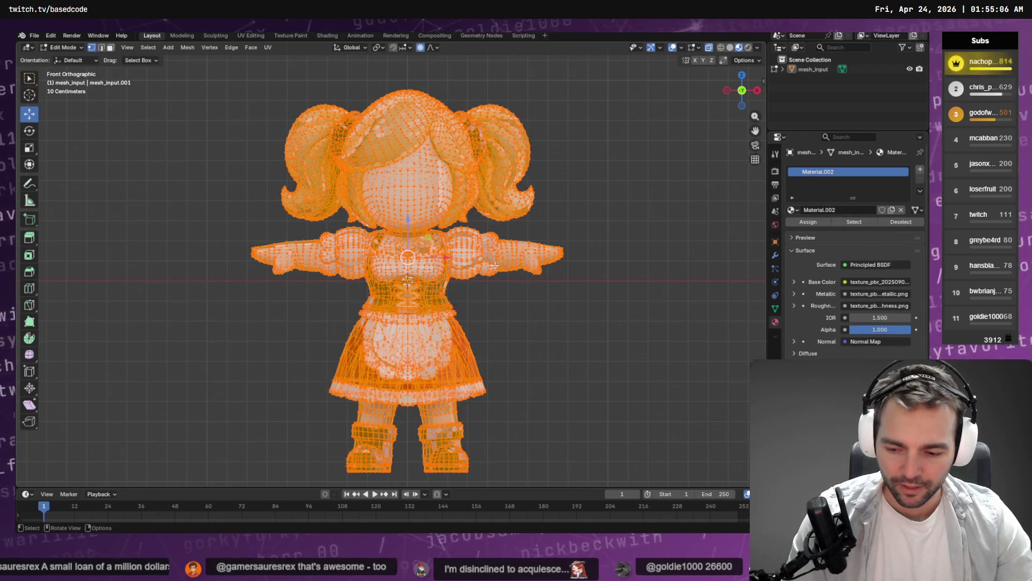
pyautogui.press('F3')
pyautogui.write('smooth')
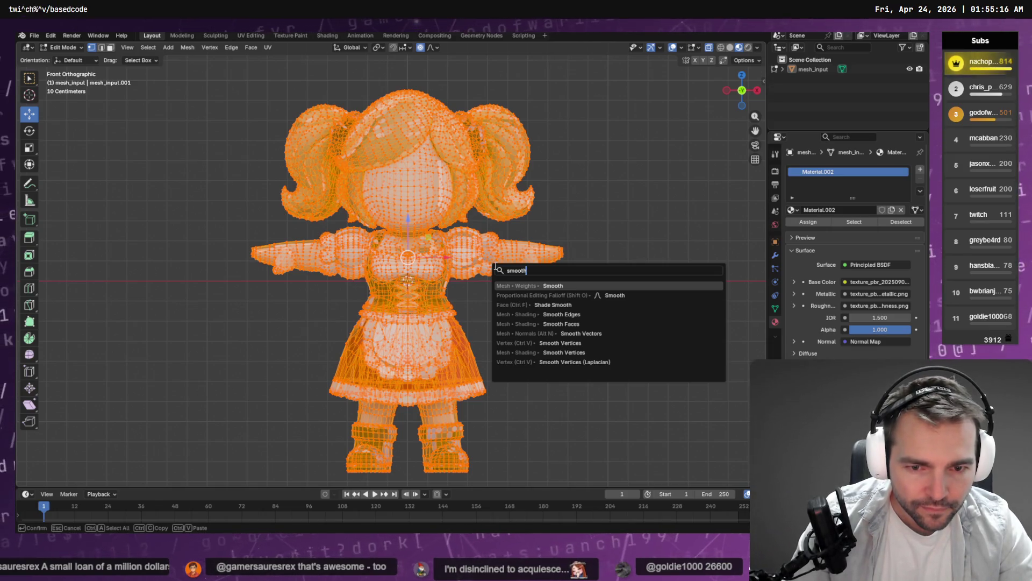
pyautogui.press('Down')
pyautogui.press('Down')
pyautogui.press('Down')
pyautogui.press('Up')
pyautogui.press('Return')
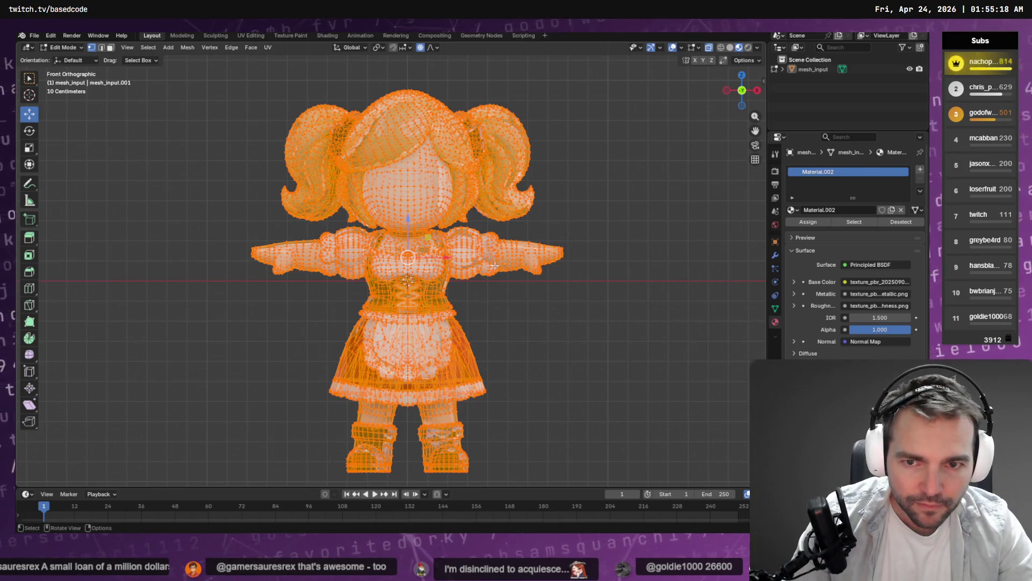
pyautogui.press('Tab')
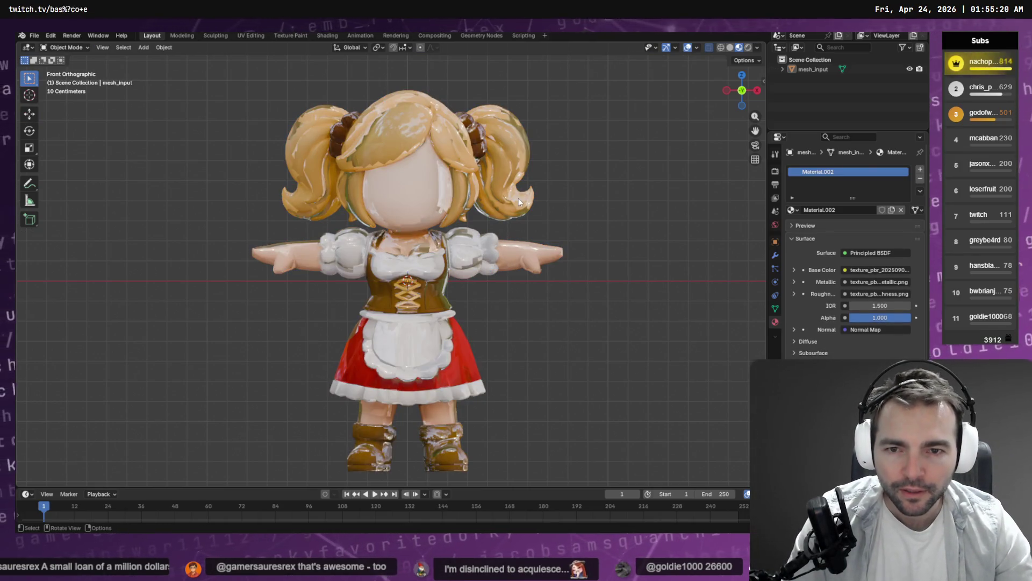
# Step: Run Smooth Edges on the mesh and check the result in Object Mode
pyautogui.press('Tab')
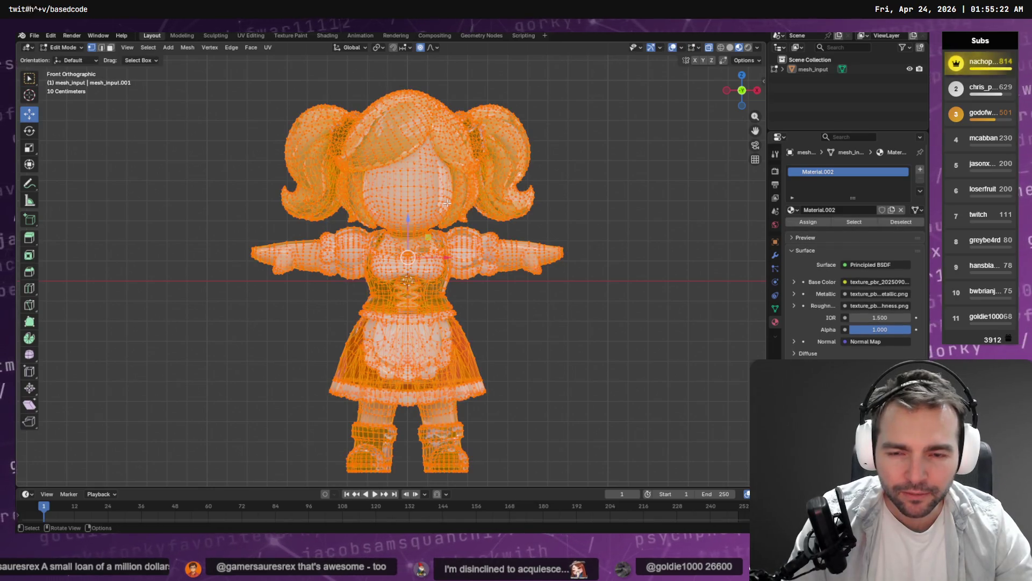
pyautogui.press('F3')
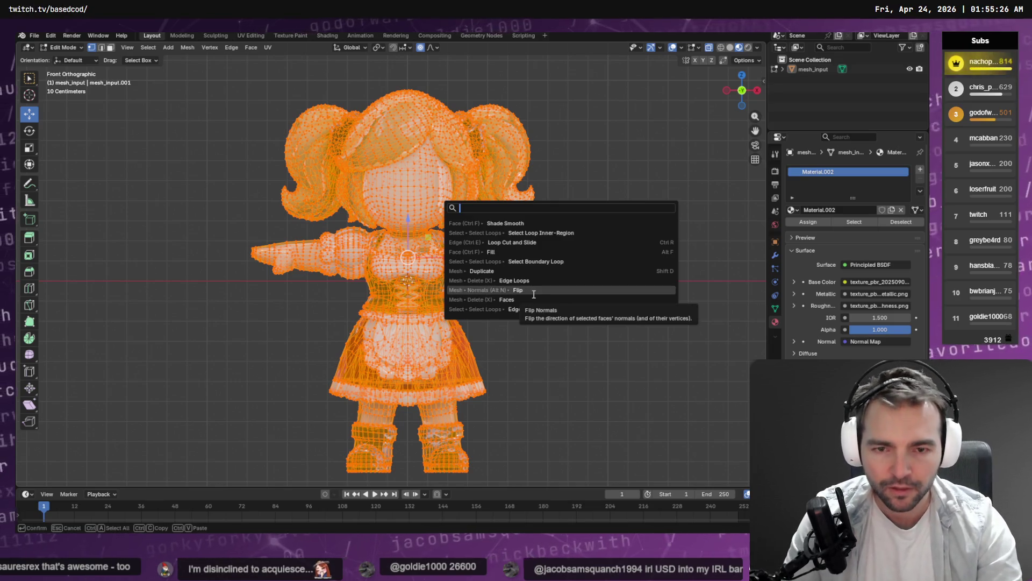
pyautogui.write('smooth')
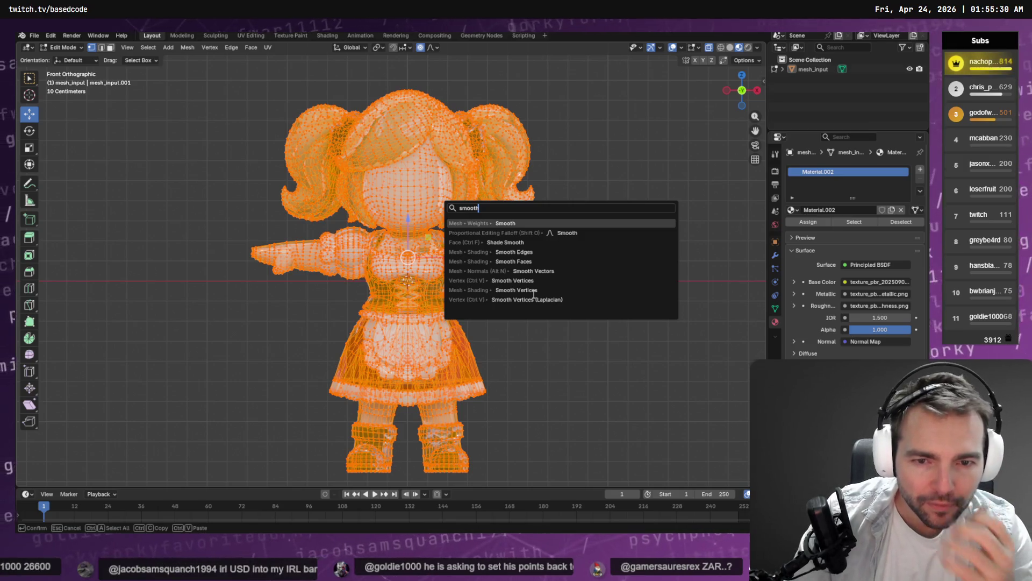
pyautogui.click(547, 254)
pyautogui.press('Tab')
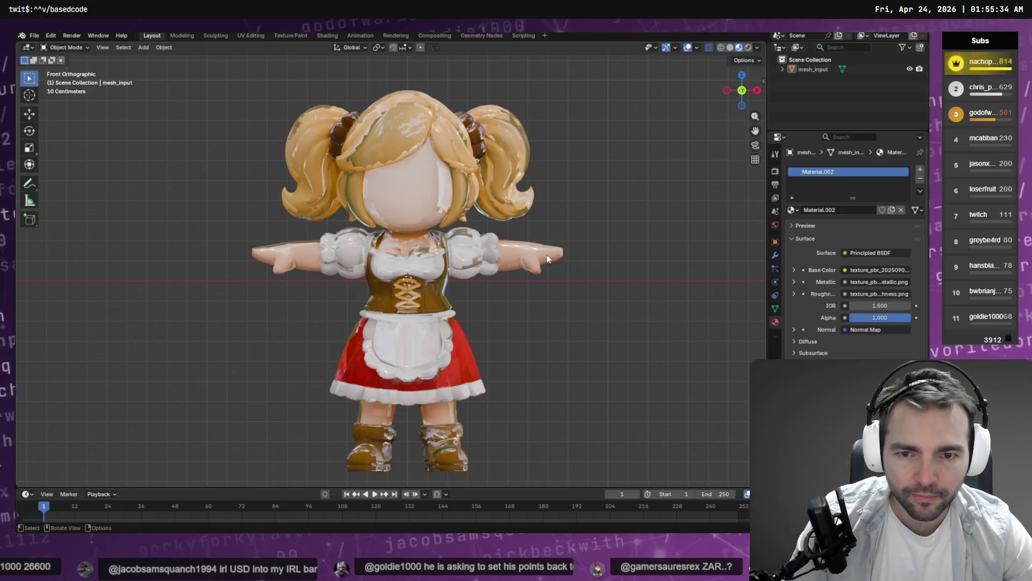
# Step: Run Smooth Vertices on the whole mesh from the F3 search
pyautogui.press('Tab')
pyautogui.press('F3')
pyautogui.write('smo')
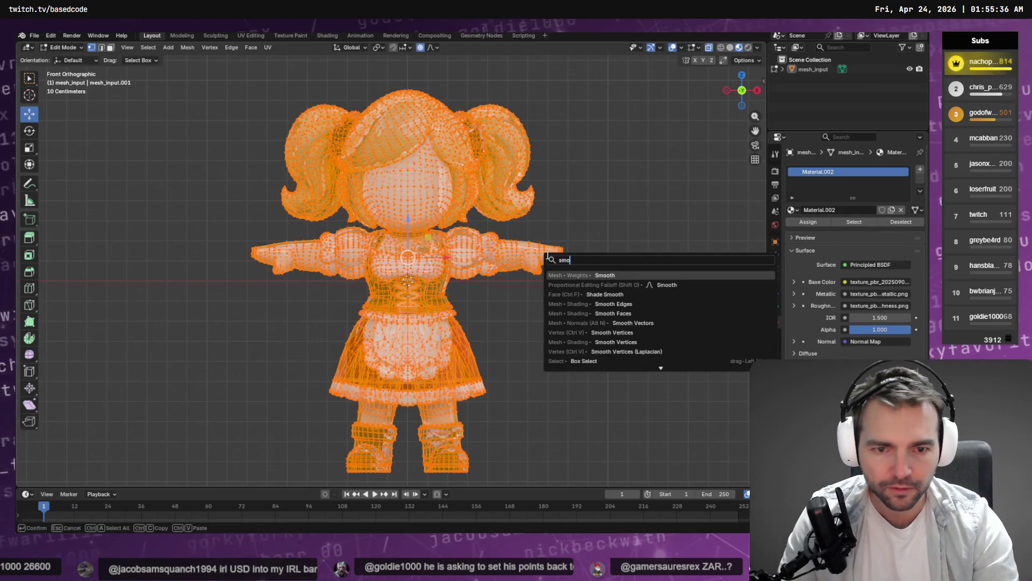
pyautogui.press('Down')
pyautogui.press('Down')
pyautogui.press('Down')
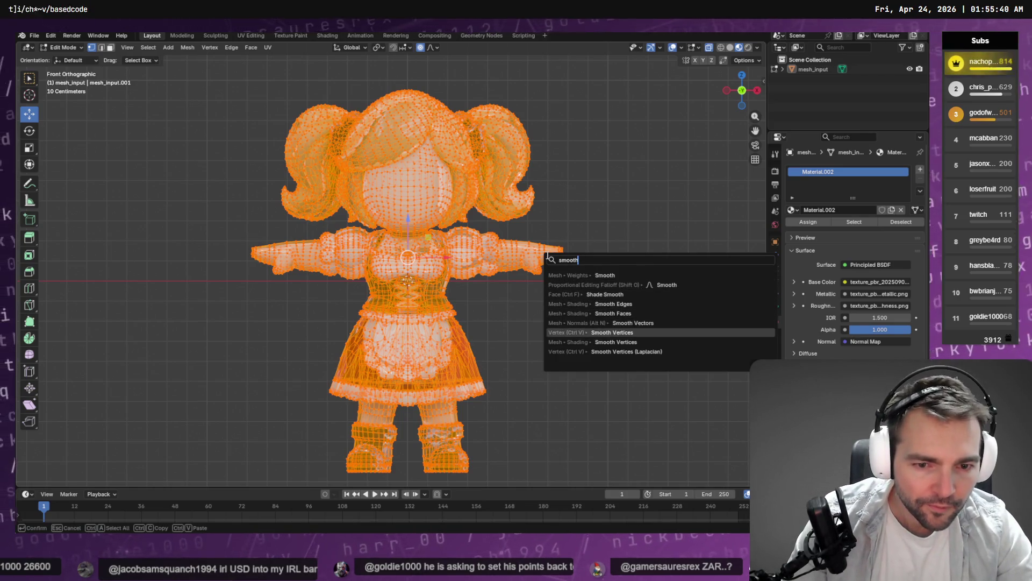
pyautogui.press('Return')
pyautogui.press('Tab')
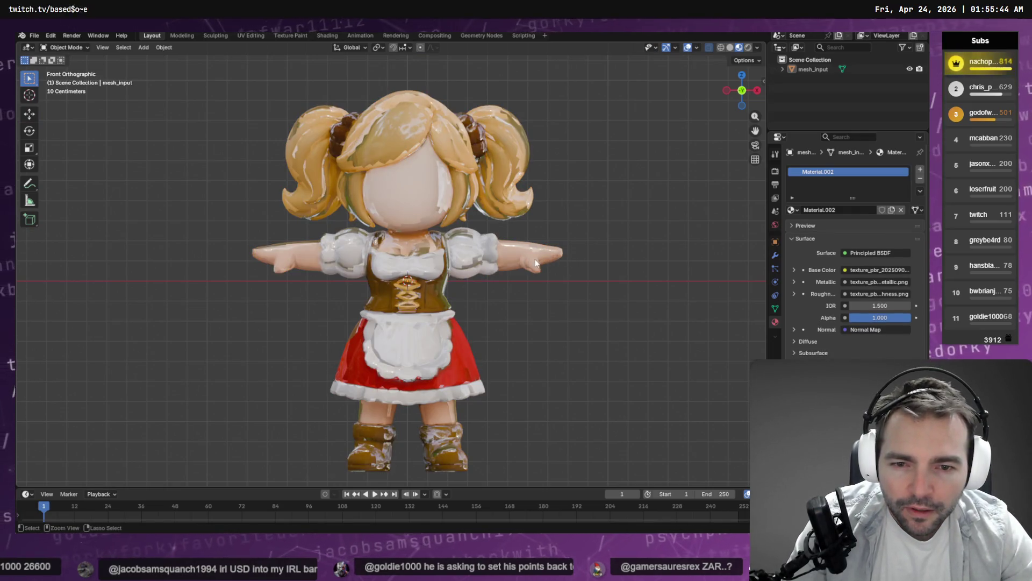
# Step: Deselect the mesh and orbit around the textured character to inspect the smoothing
pyautogui.press('Tab')
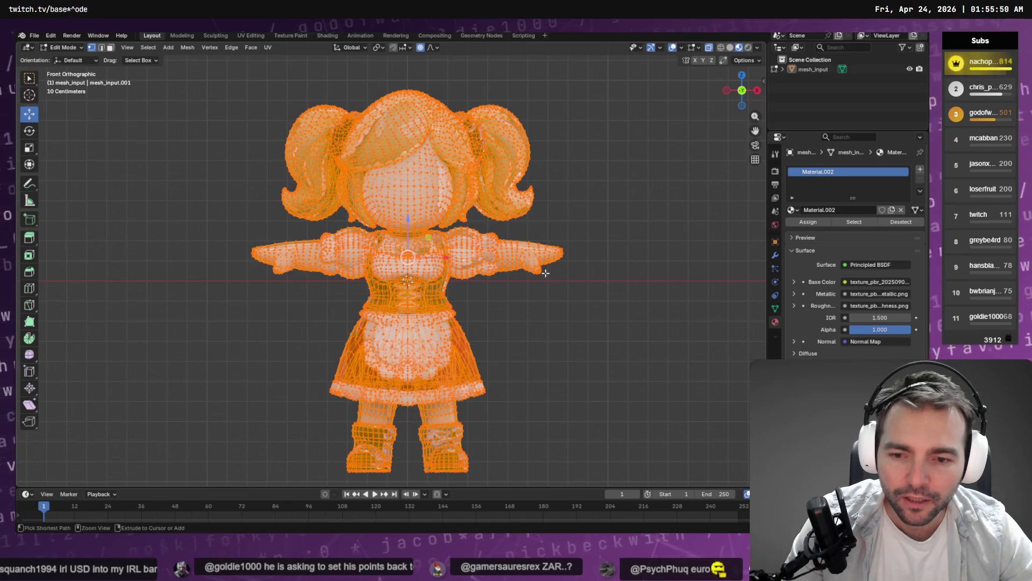
pyautogui.click(552, 313)
pyautogui.press('Tab')
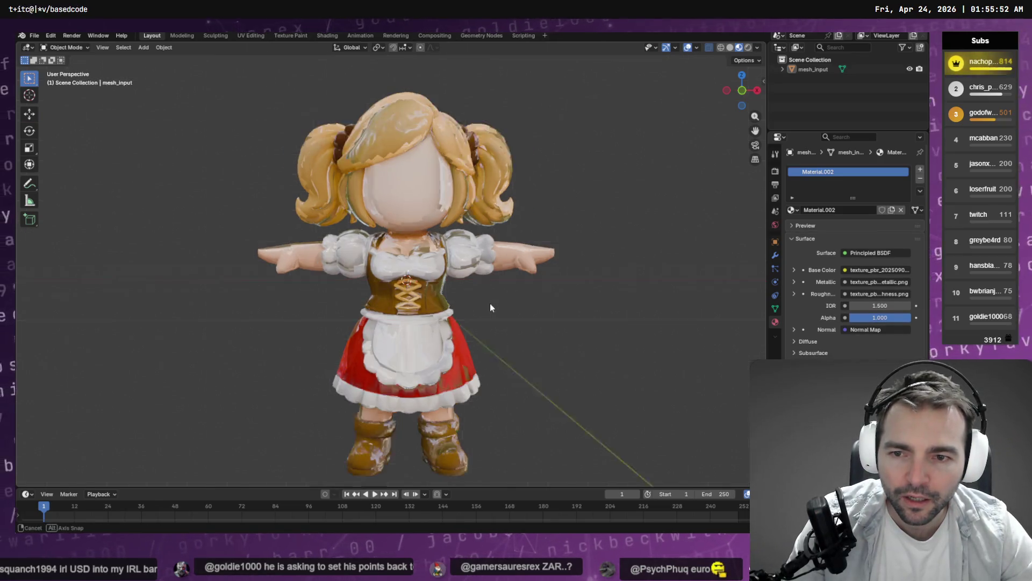
pyautogui.moveTo(489, 301)
pyautogui.mouseDown()
pyautogui.moveTo(553, 310)
pyautogui.moveTo(615, 340)
pyautogui.moveTo(652, 339)
pyautogui.moveTo(695, 292)
pyautogui.moveTo(399, 317)
pyautogui.moveTo(419, 308)
pyautogui.moveTo(416, 267)
pyautogui.mouseUp()
pyautogui.press('Tab')
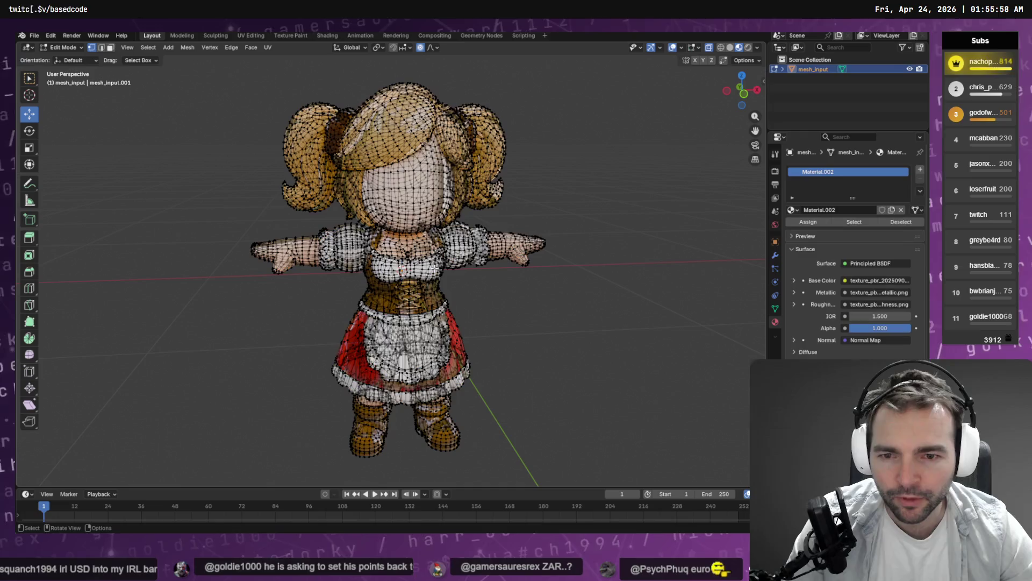
pyautogui.press('Tab')
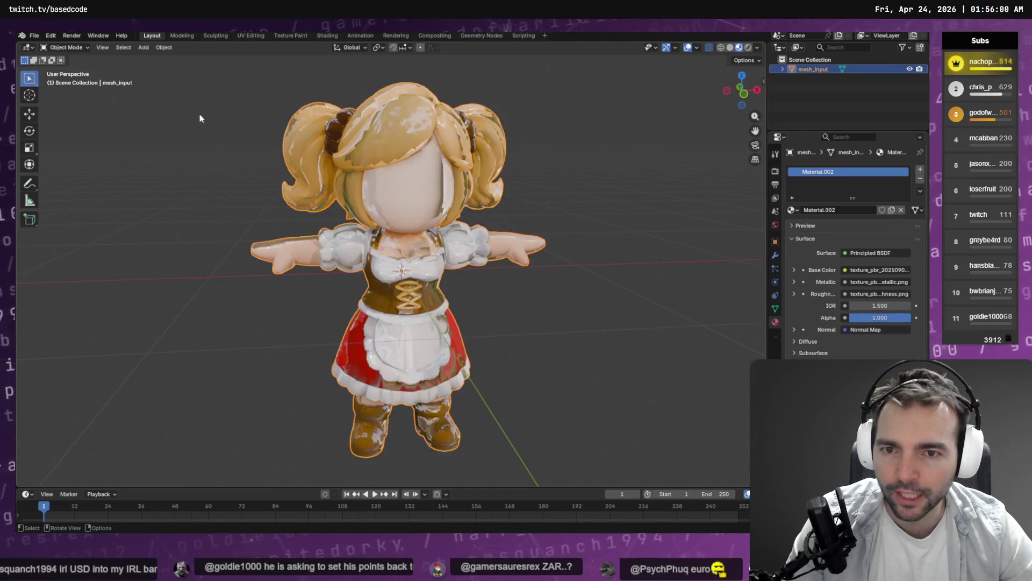
# Step: Start an FBX (.fbx) export and copy the Barkeeper folder path from the file browser
pyautogui.click(34, 35)
pyautogui.moveTo(93, 179)
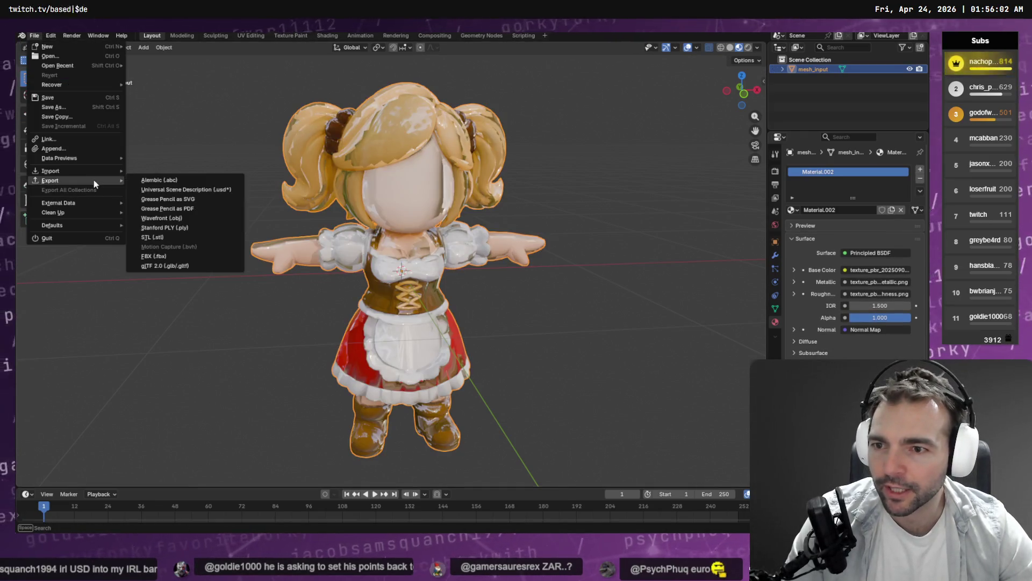
pyautogui.click(167, 256)
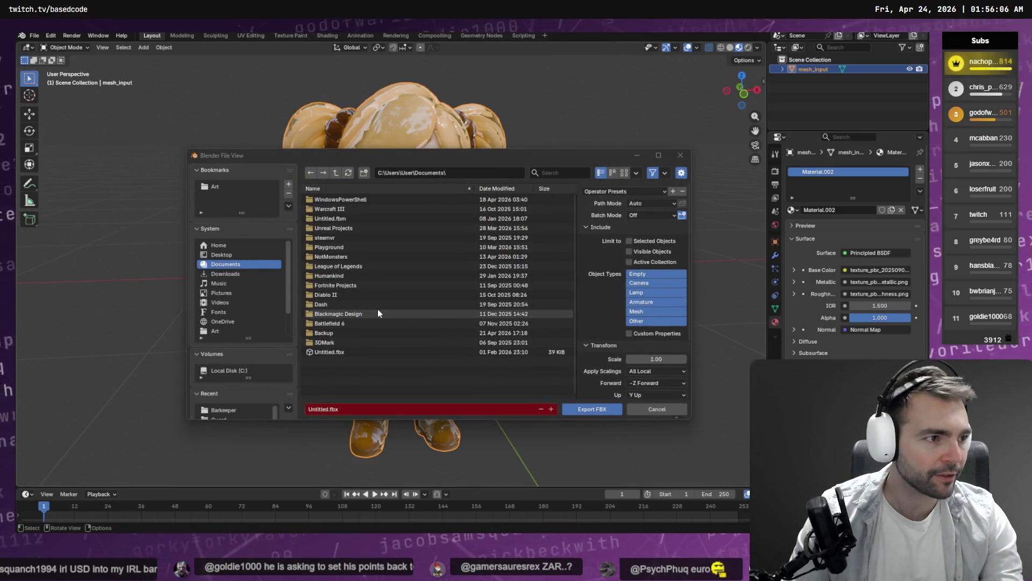
pyautogui.hotkey('alt', 'Tab')
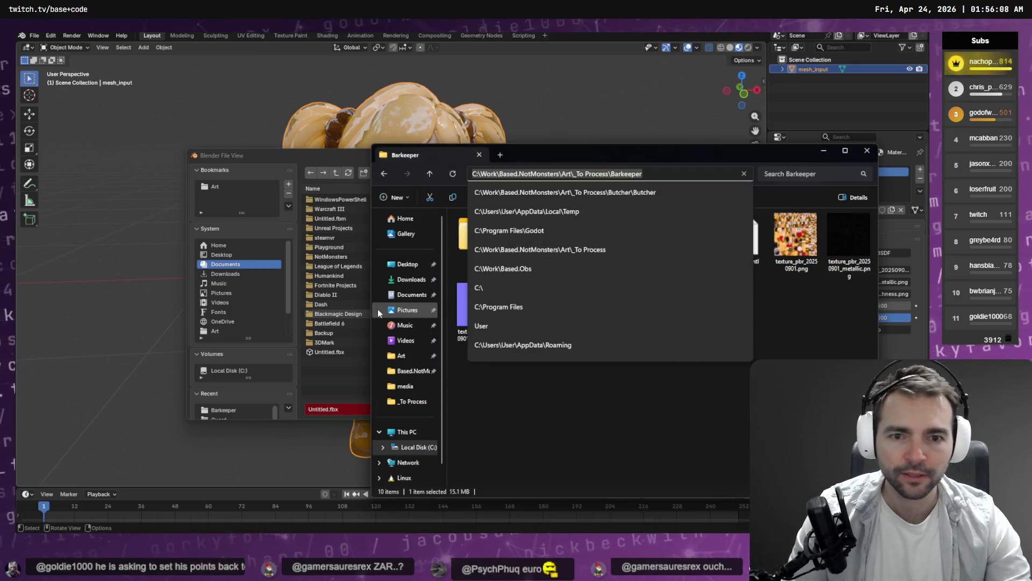
pyautogui.hotkey('alt', 'Tab')
# Step: Export into the Barkeeper folder overwriting Barkeeper.fbx, then bring up AccuRIG's Load Character page
pyautogui.click(473, 173)
pyautogui.write('C:\\Work\\Based.NotMonsters\\Art\\_To Process\\Barkeeper')
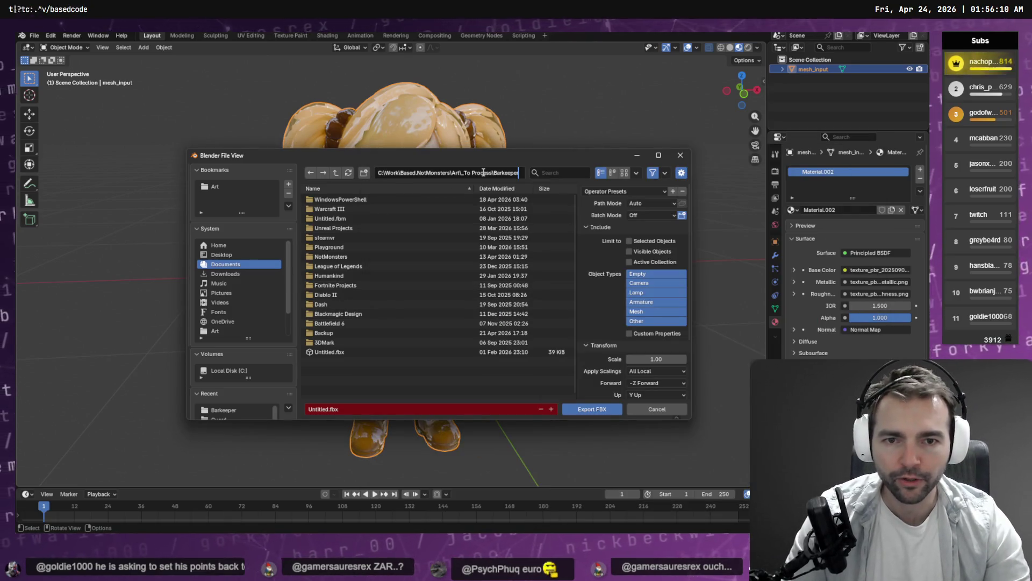
pyautogui.press('Return')
pyautogui.doubleClick(478, 209)
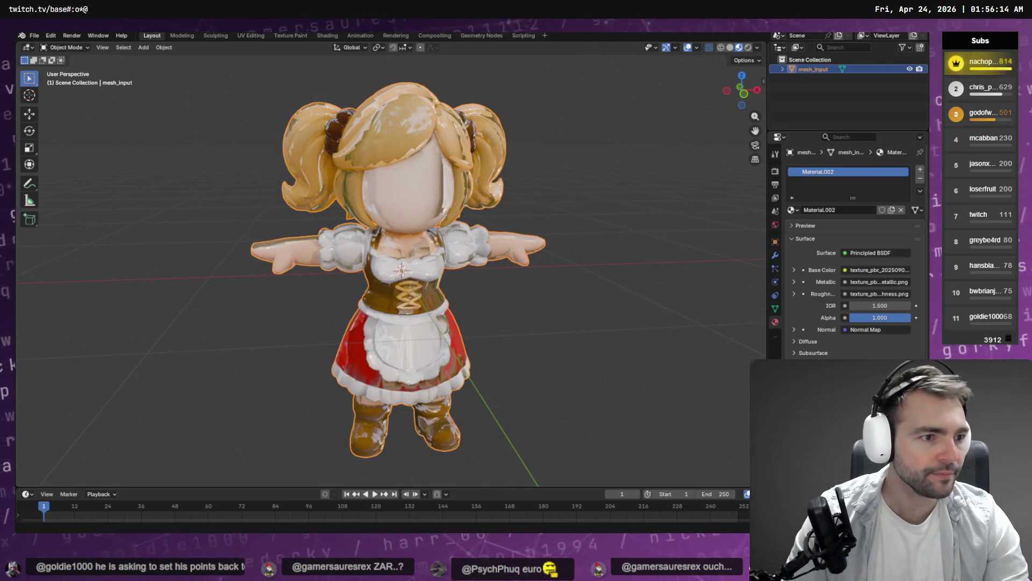
pyautogui.hotkey('alt', 'Tab')
pyautogui.click(132, 43)
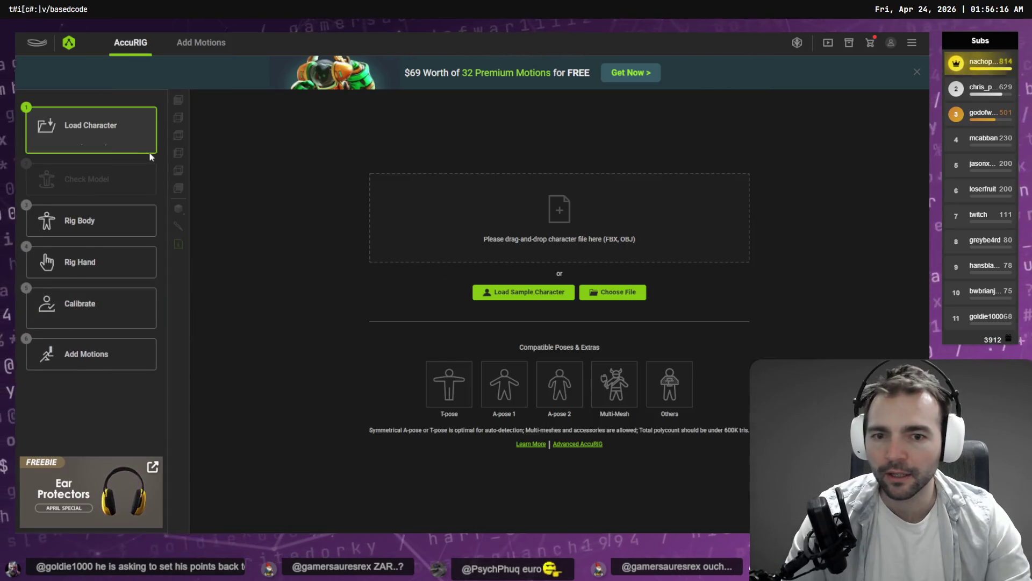
# Step: Load the re-exported Barkeeper model into AccuRIG and advance to the Rig Body step
pyautogui.click(392, 224)
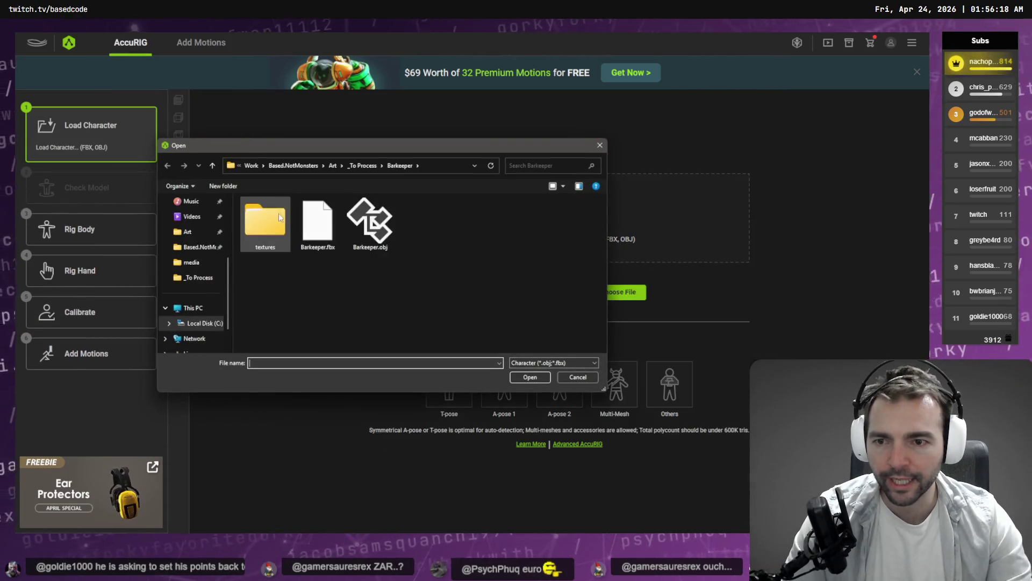
pyautogui.doubleClick(377, 223)
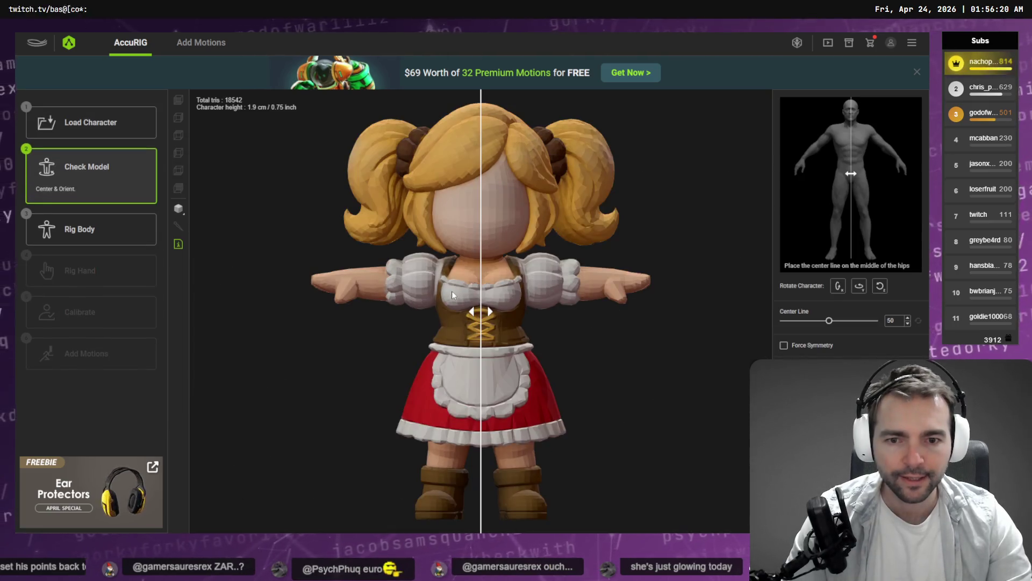
pyautogui.click(96, 234)
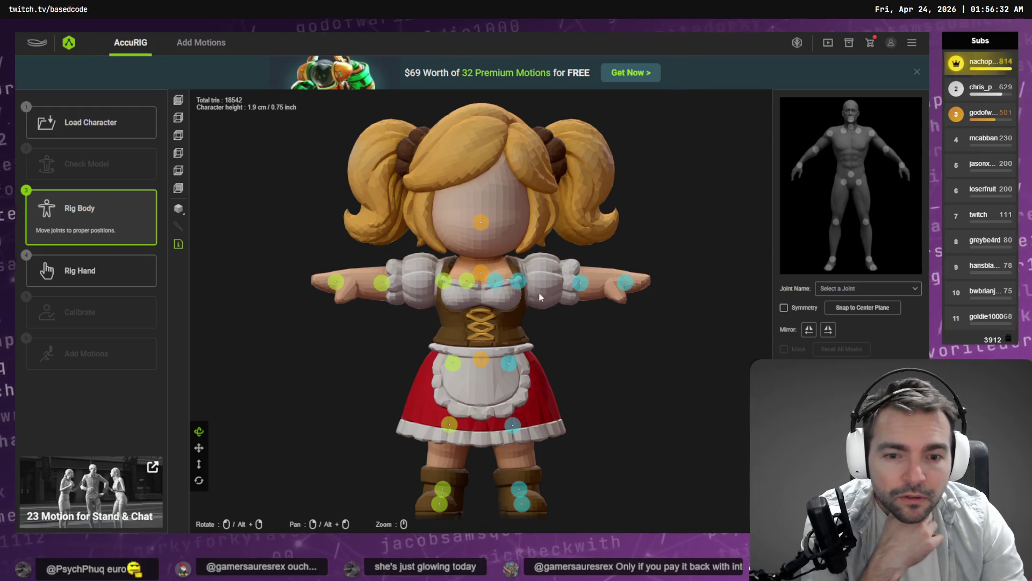
pyautogui.hotkey('alt', 'Tab')
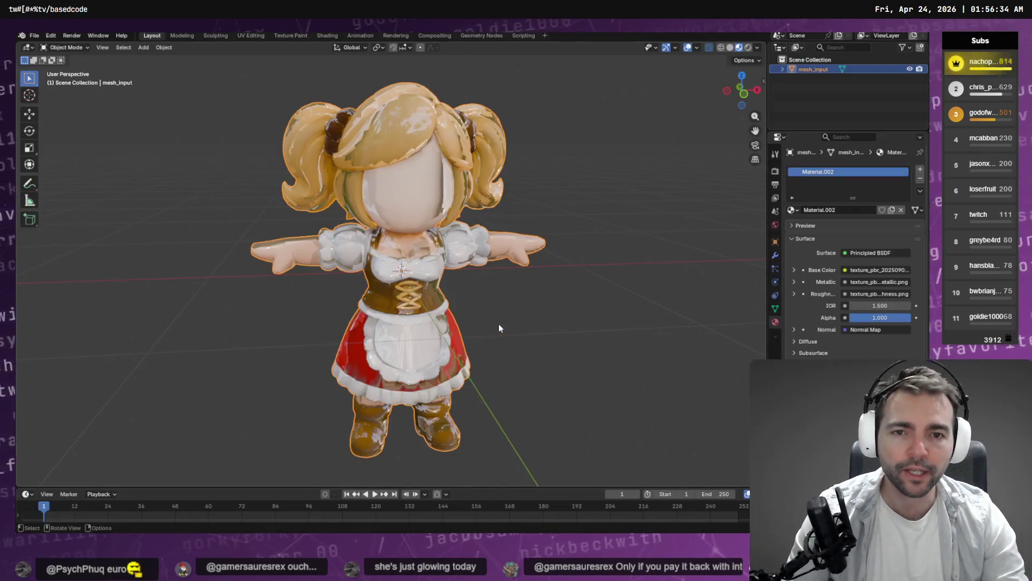
pyautogui.click(730, 48)
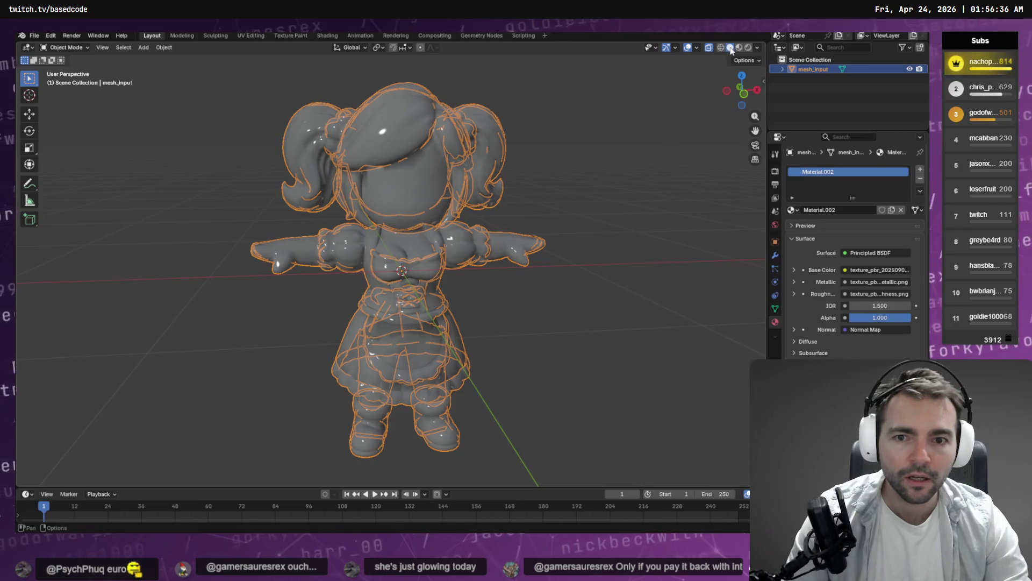
pyautogui.click(721, 48)
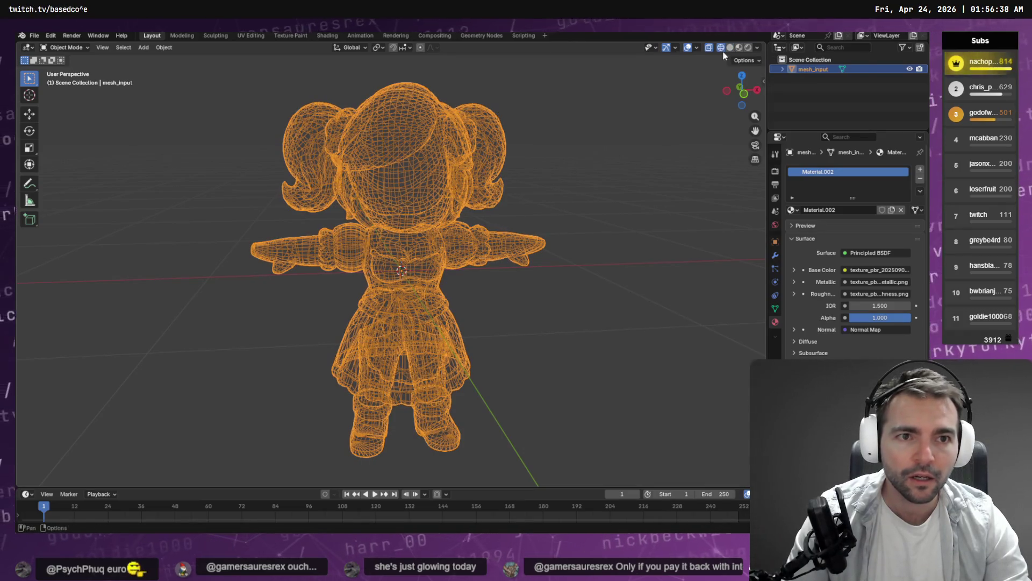
pyautogui.click(740, 47)
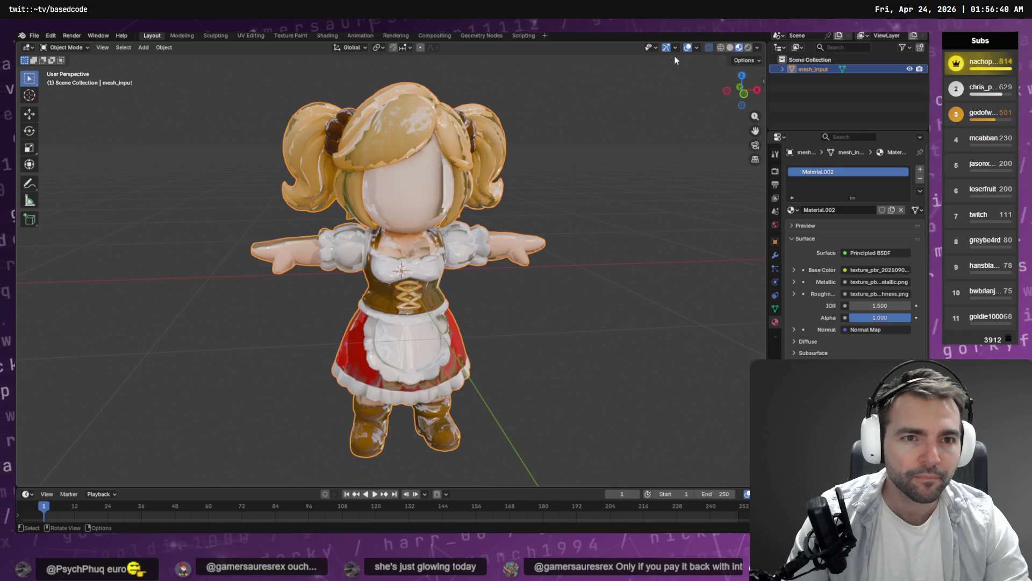
pyautogui.click(758, 47)
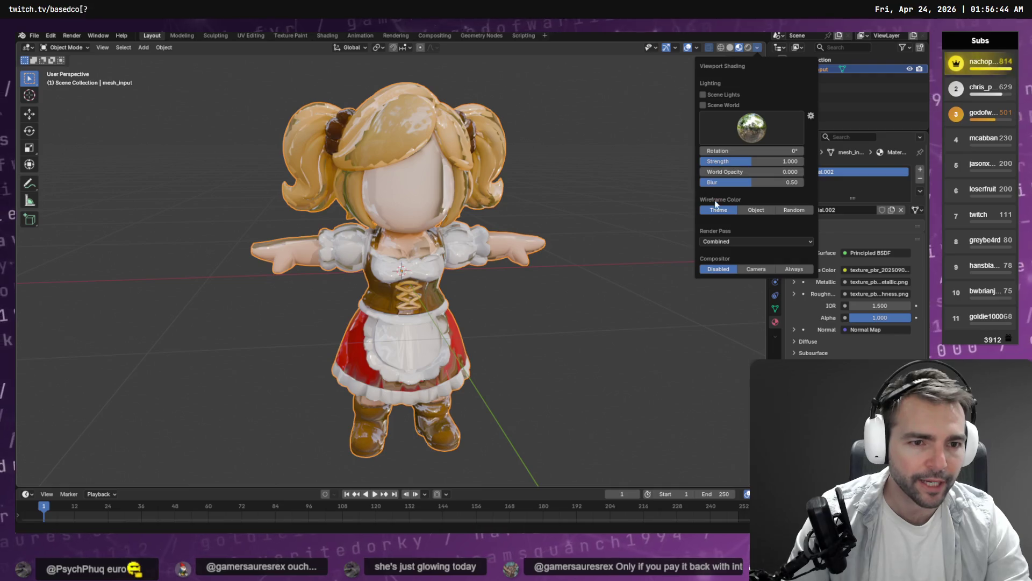
pyautogui.moveTo(611, 154)
pyautogui.mouseDown()
pyautogui.moveTo(653, 186)
pyautogui.moveTo(566, 175)
pyautogui.mouseUp()
pyautogui.hotkey('alt', 'Tab')
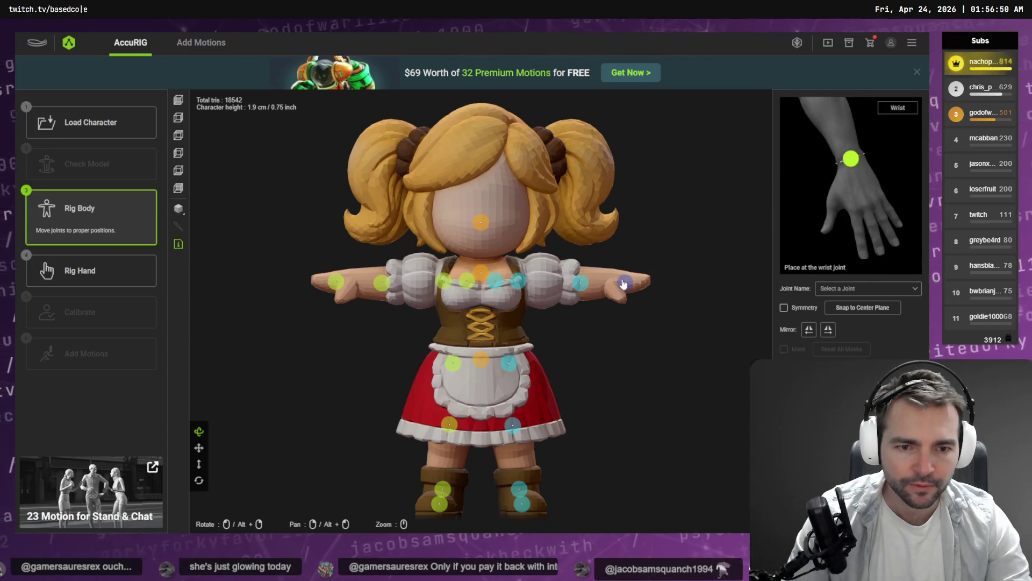
# Step: Select the left shoulder joint, set the hands to 0 fingers, and proceed to calibration
pyautogui.click(527, 280)
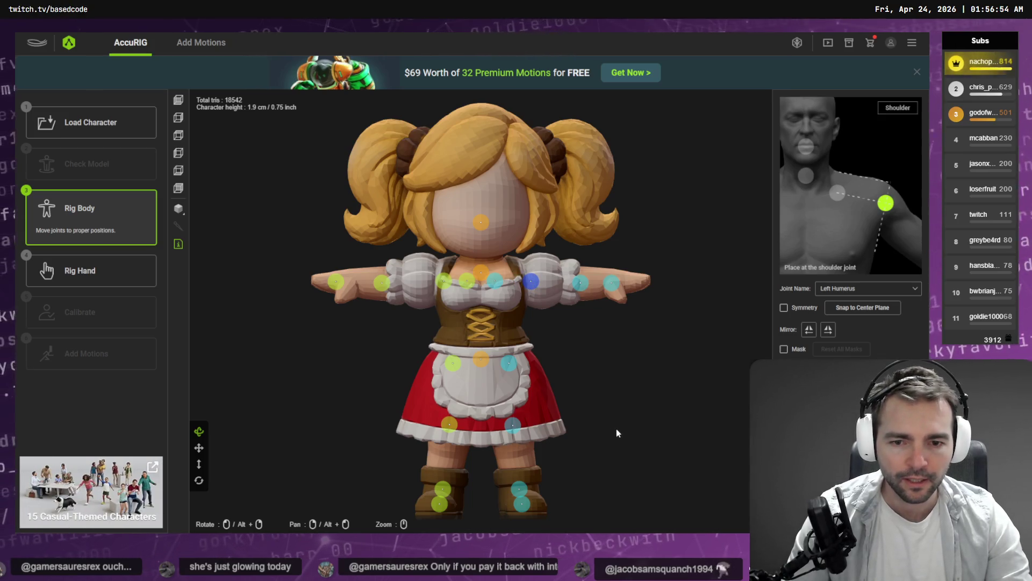
pyautogui.click(86, 269)
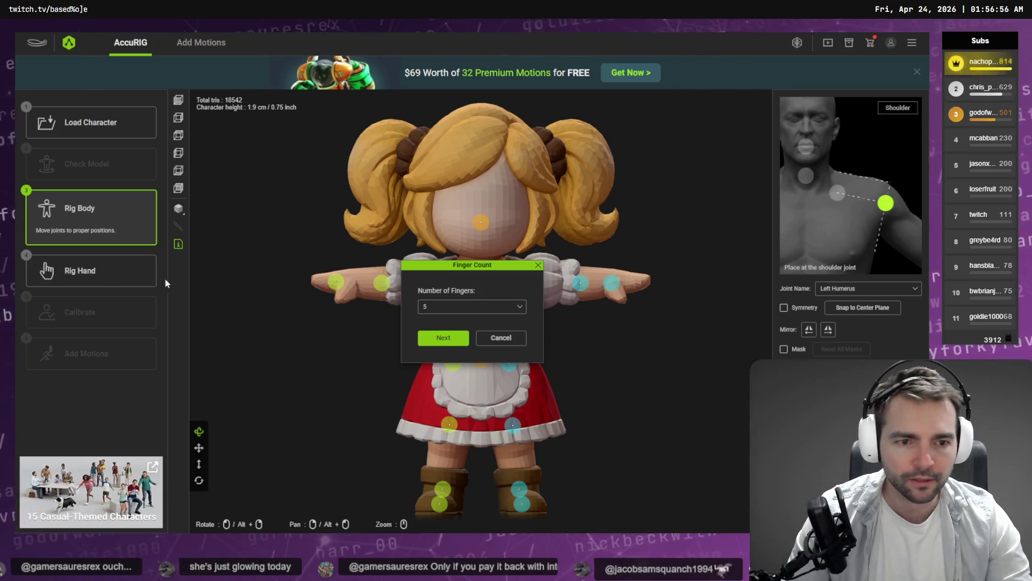
pyautogui.click(500, 306)
pyautogui.click(474, 392)
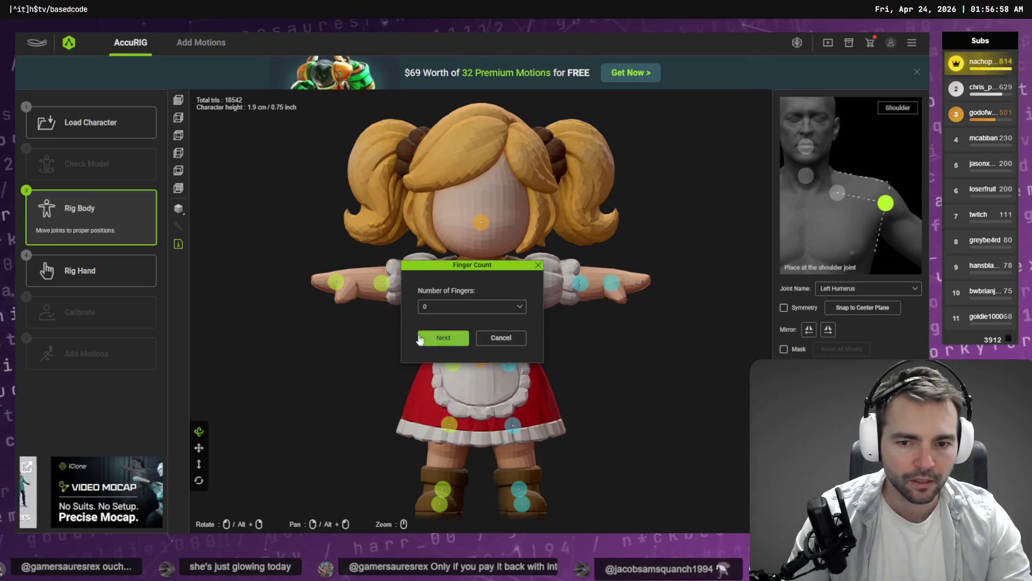
pyautogui.click(443, 337)
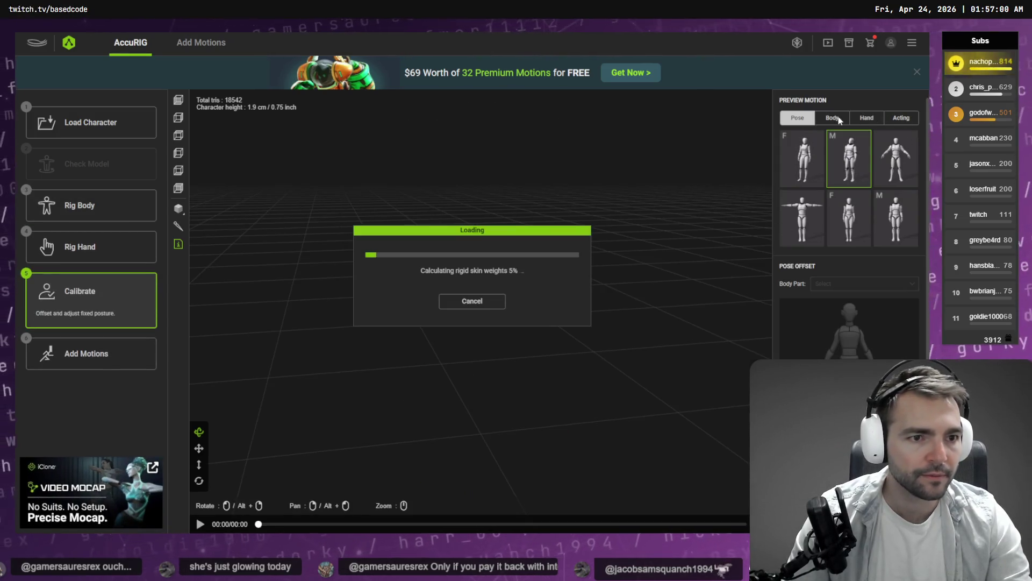
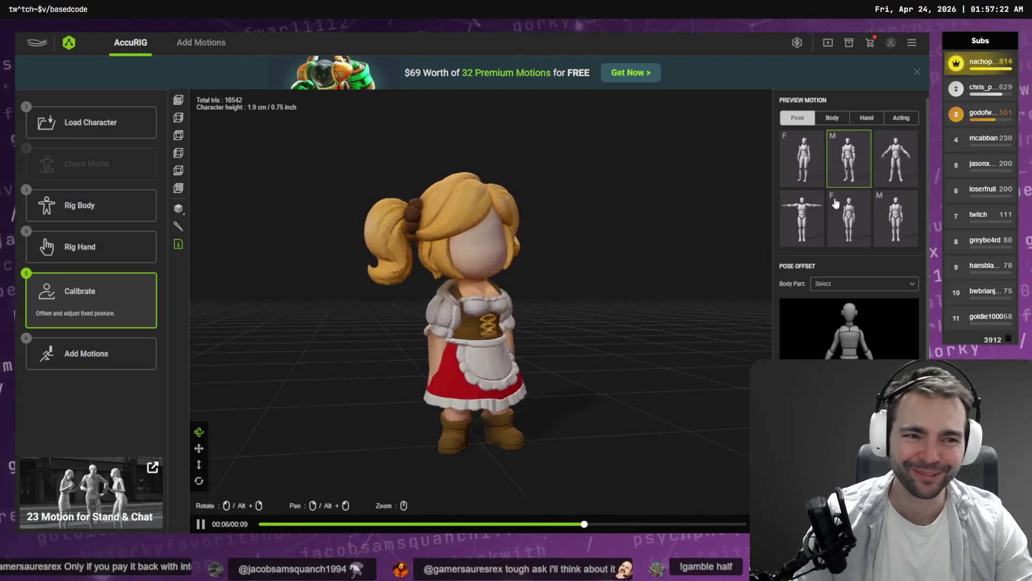
# Step: Preview the first body motion and the fifth acting motion on the rigged barmaid
pyautogui.click(832, 117)
pyautogui.click(801, 159)
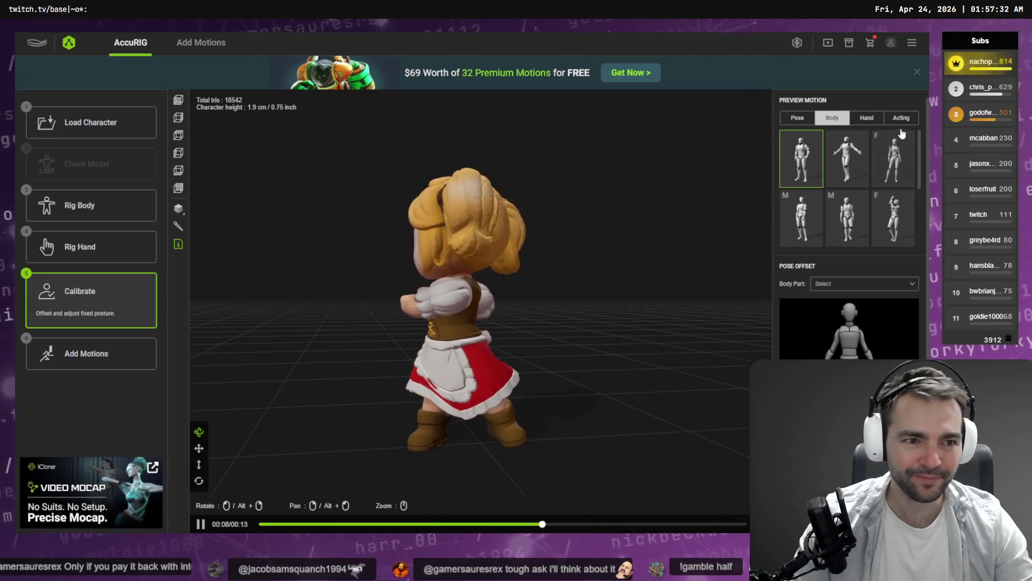
pyautogui.click(867, 117)
pyautogui.click(914, 120)
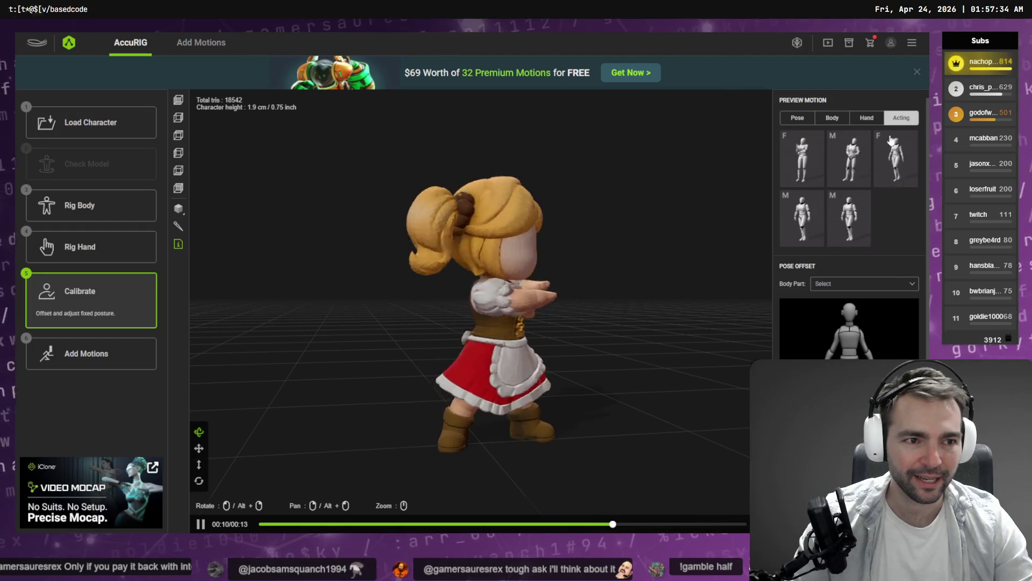
pyautogui.click(849, 218)
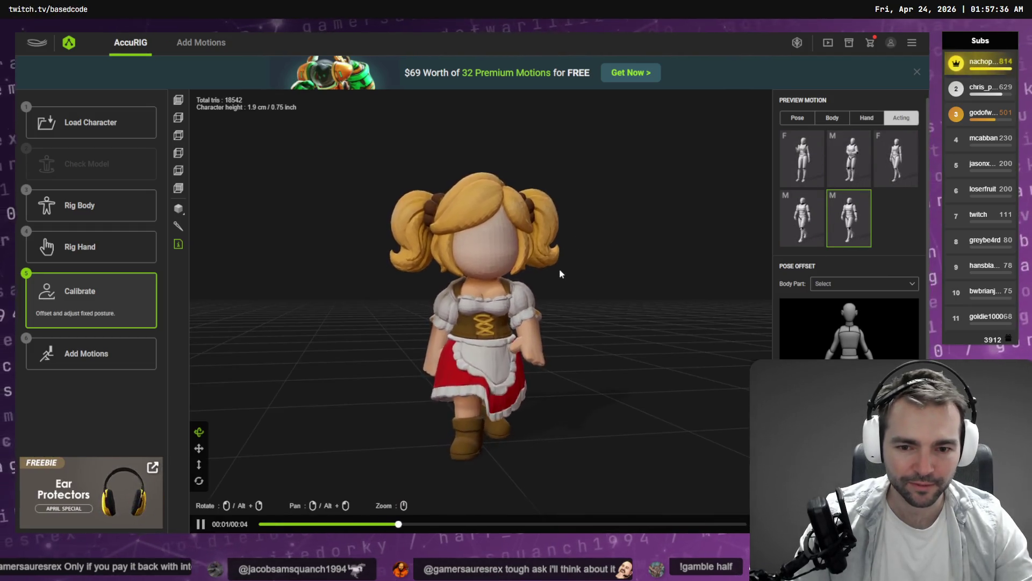
# Step: Export the rigged character as Barkeeper.fbx, overwriting the earlier file
pyautogui.click(106, 353)
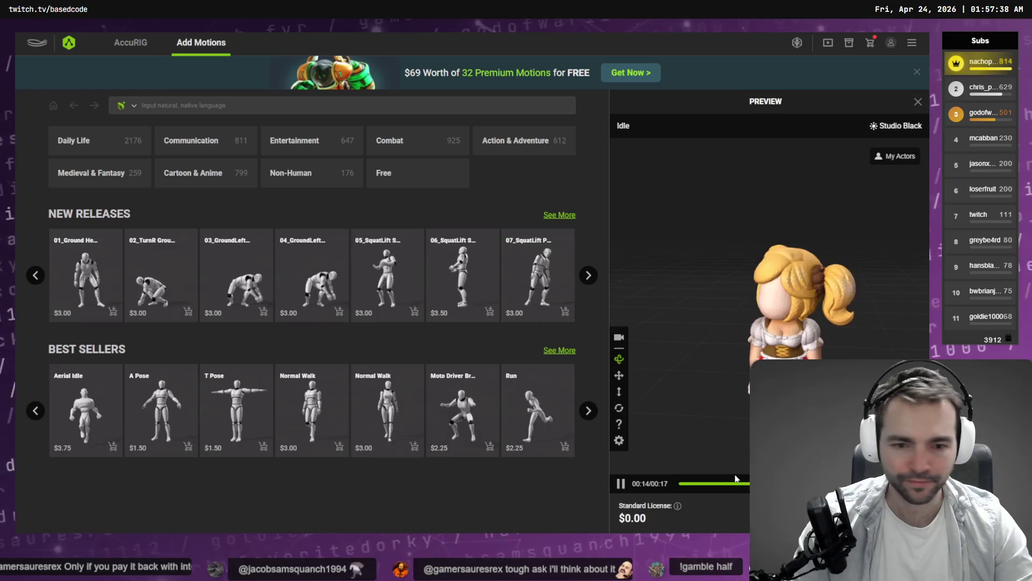
pyautogui.click(463, 281)
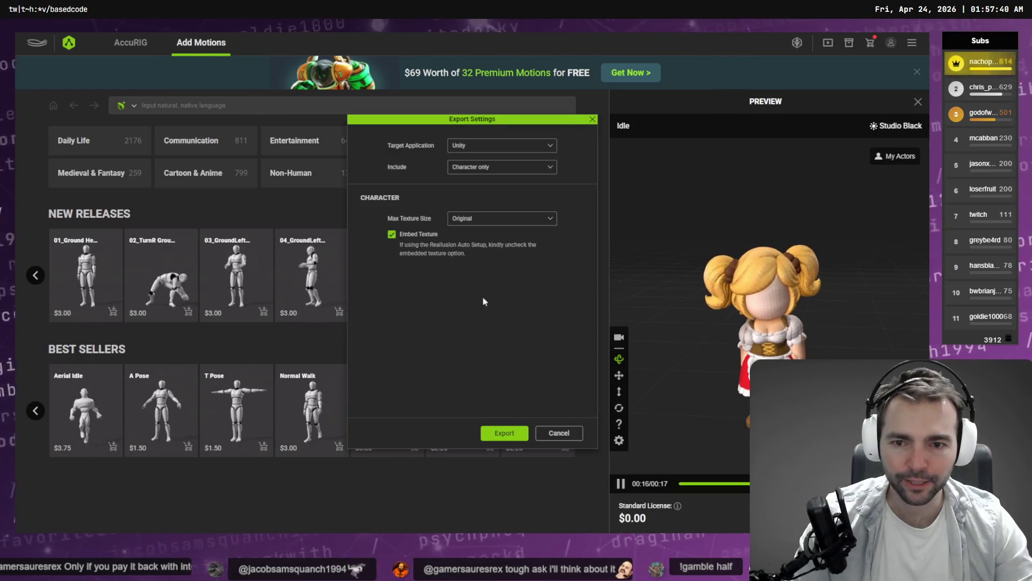
pyautogui.click(504, 433)
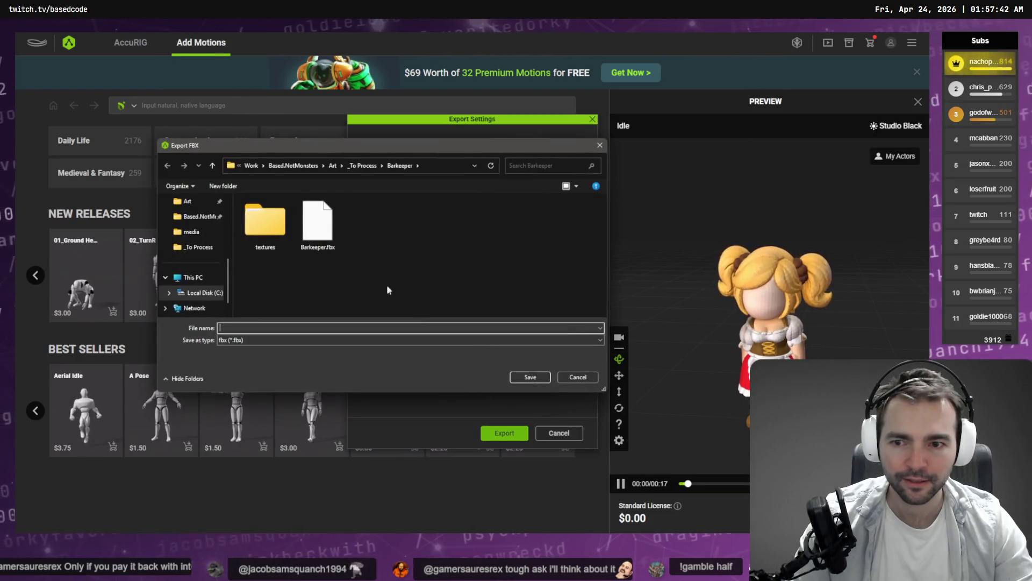
pyautogui.doubleClick(318, 226)
pyautogui.click(500, 283)
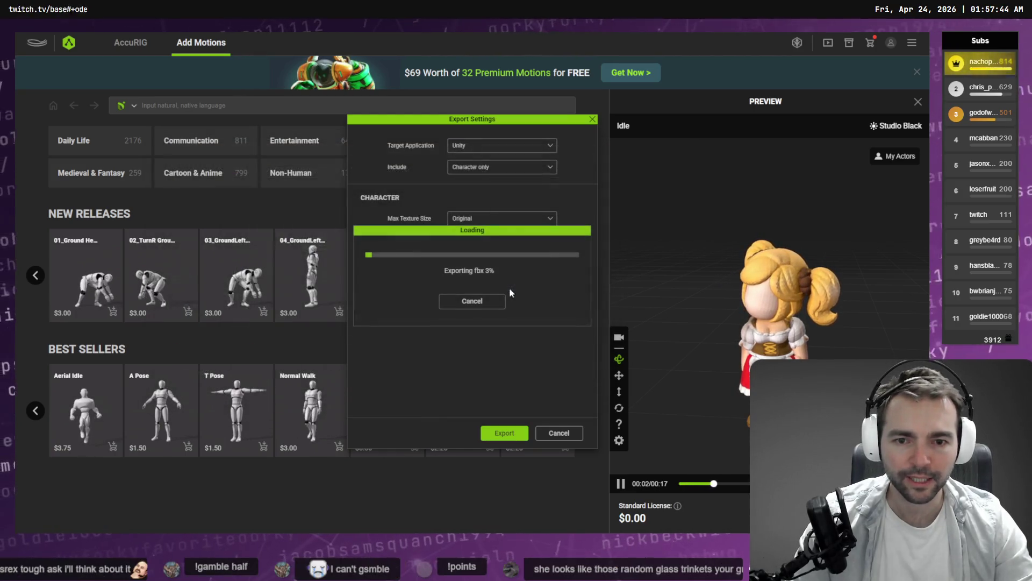
pyautogui.hotkey('alt', 'Tab')
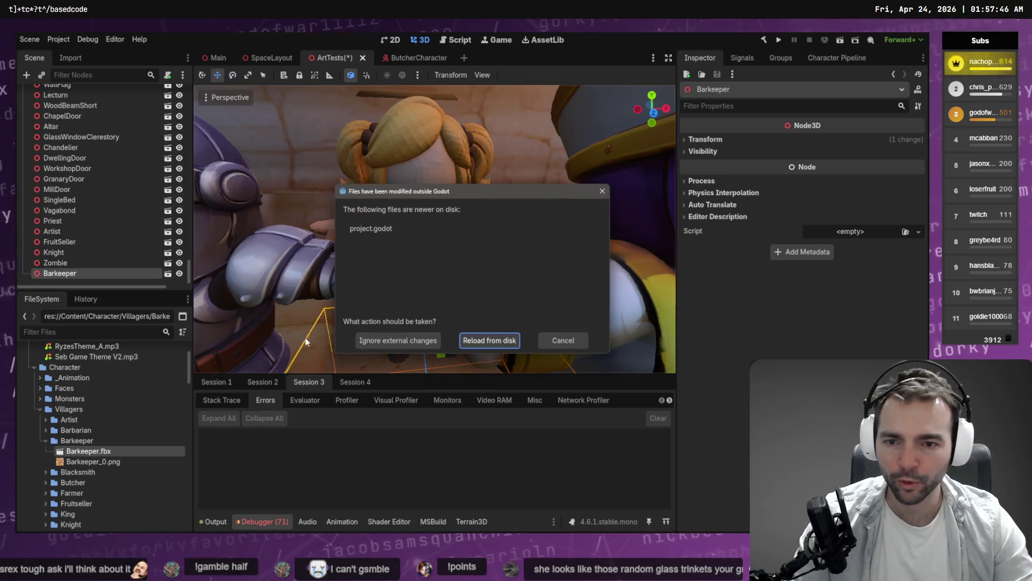
# Step: Reload the changed project file and delete the old Barkeeper model and texture files
pyautogui.click(498, 341)
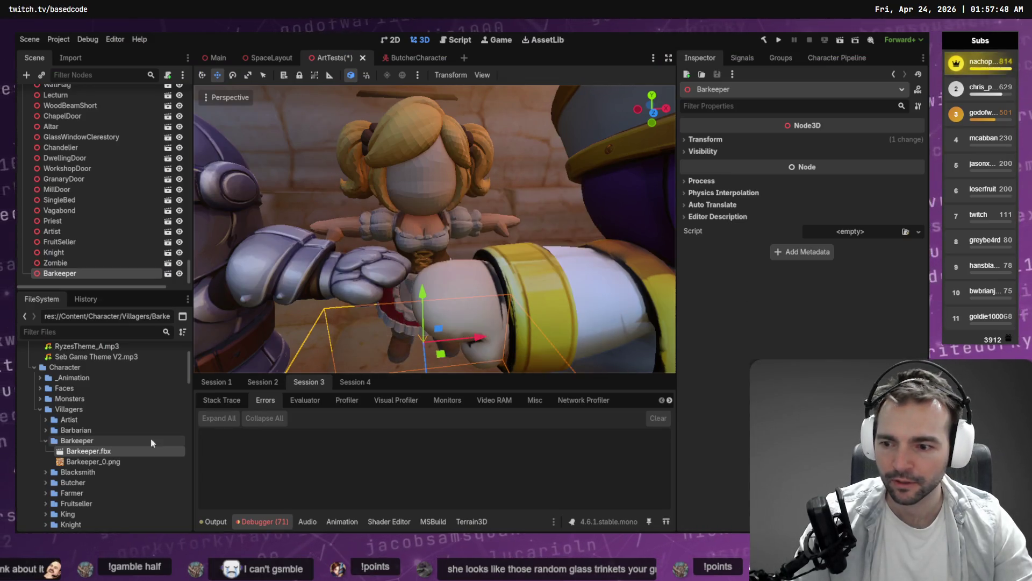
pyautogui.press('Delete')
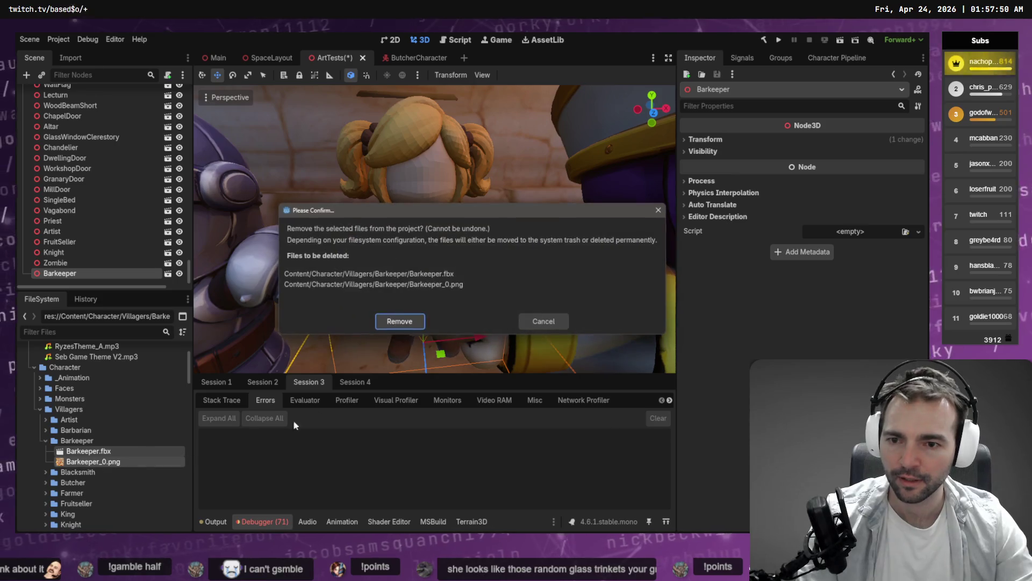
pyautogui.click(393, 321)
# Step: Drag the newly exported Barkeeper.fbx into the project's Barkeeper folder
pyautogui.hotkey('alt', 'Tab')
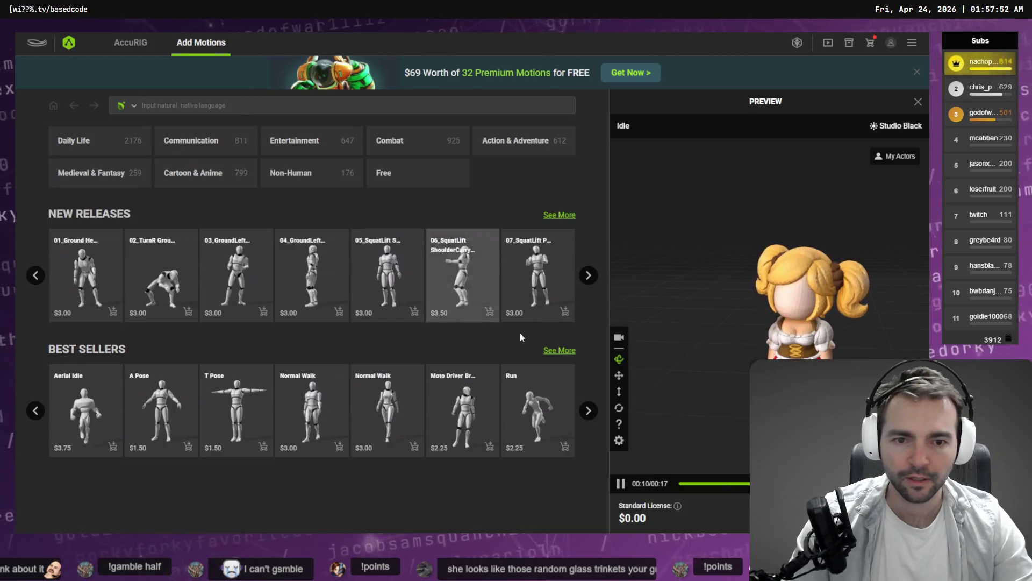
pyautogui.hotkey('alt', 'Tab')
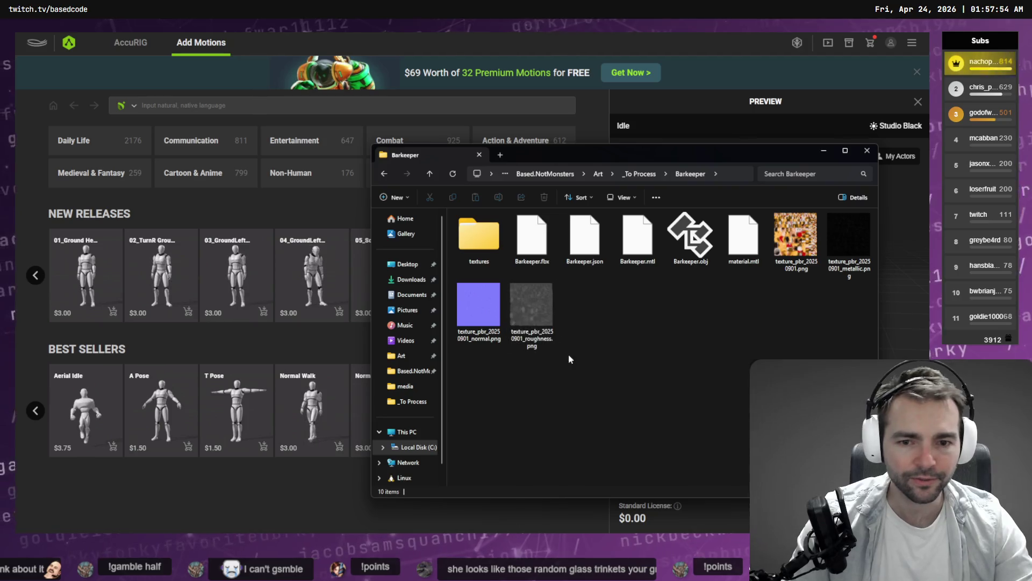
pyautogui.click(542, 248)
pyautogui.moveTo(542, 248); pyautogui.dragTo(527, 277)
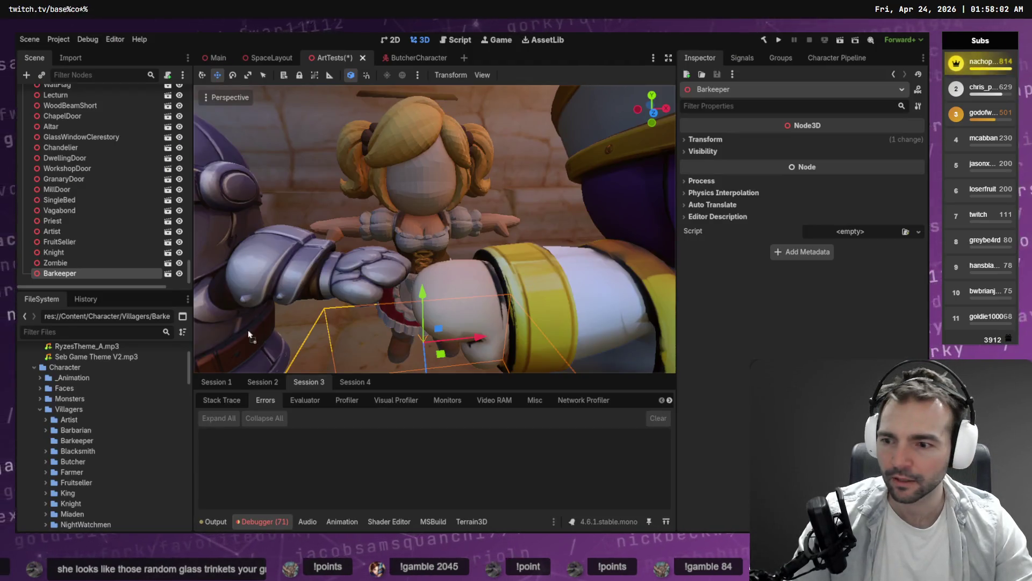
pyautogui.moveTo(76, 443); pyautogui.dragTo(77, 443)
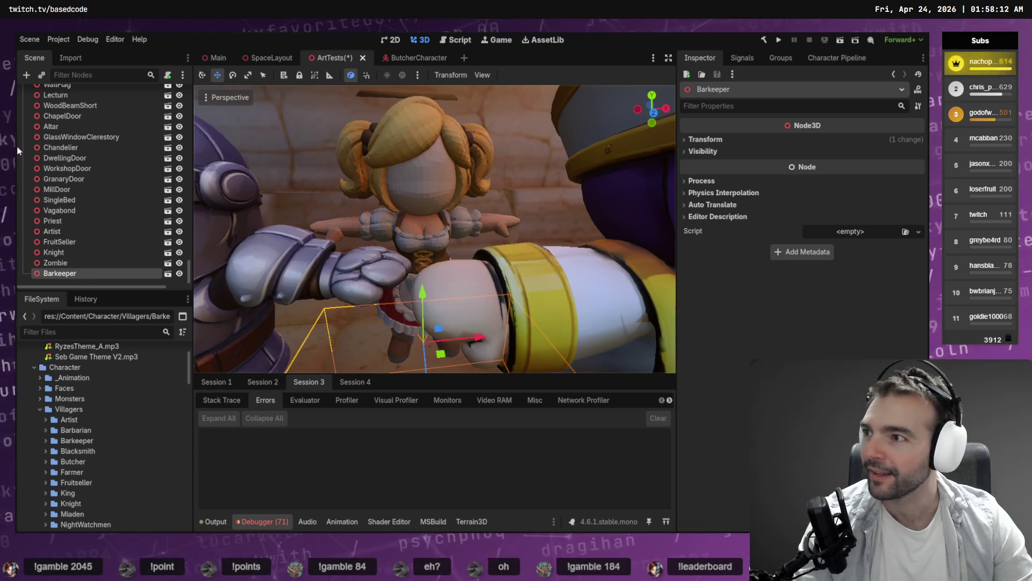
# Step: Replace the Barkeeper node in the scene with the new model and frame it in view
pyautogui.press('Delete')
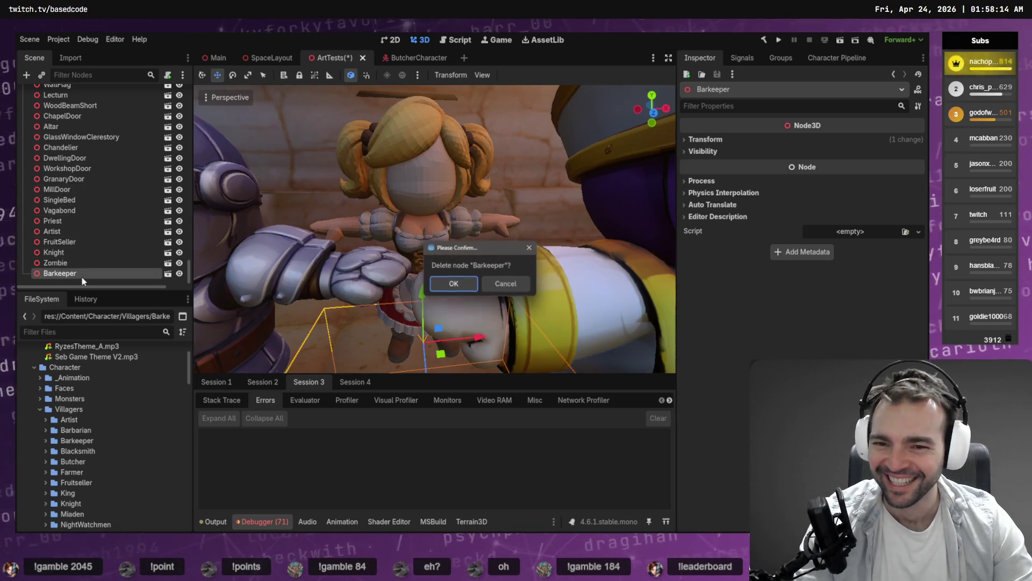
pyautogui.click(452, 286)
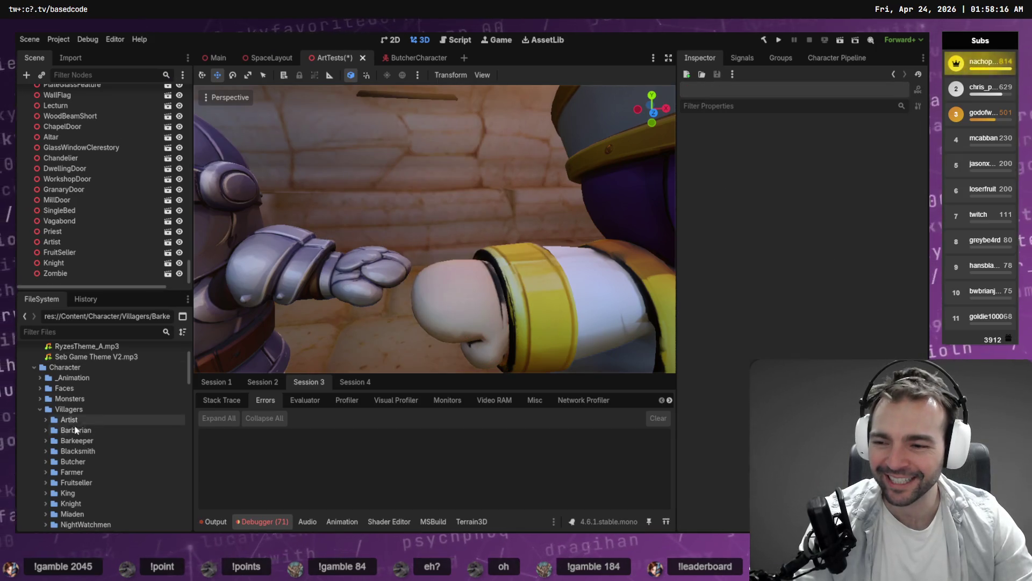
pyautogui.click(45, 441)
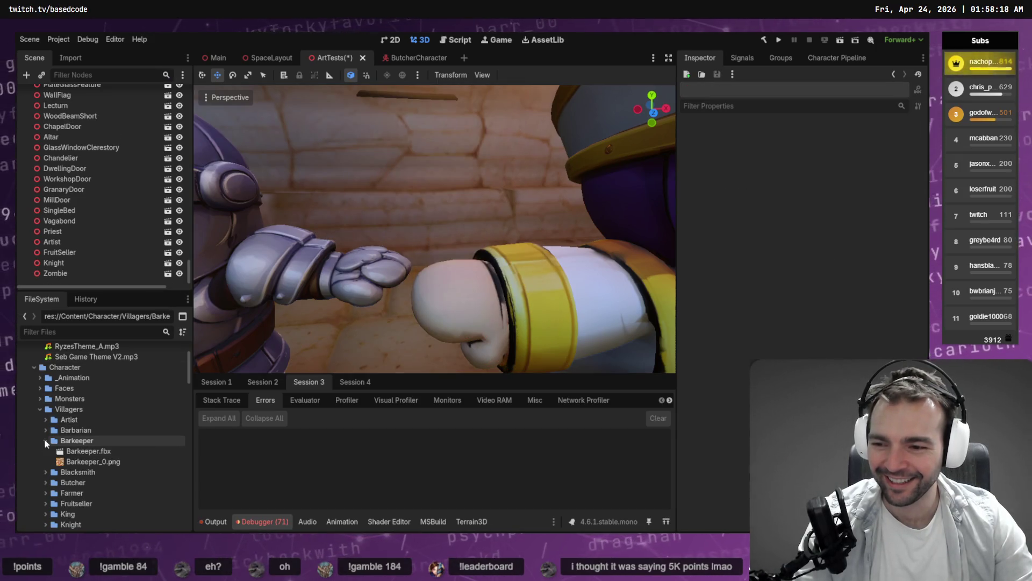
pyautogui.click(45, 441)
pyautogui.click(45, 440)
pyautogui.moveTo(88, 451); pyautogui.dragTo(411, 332)
pyautogui.press('q')
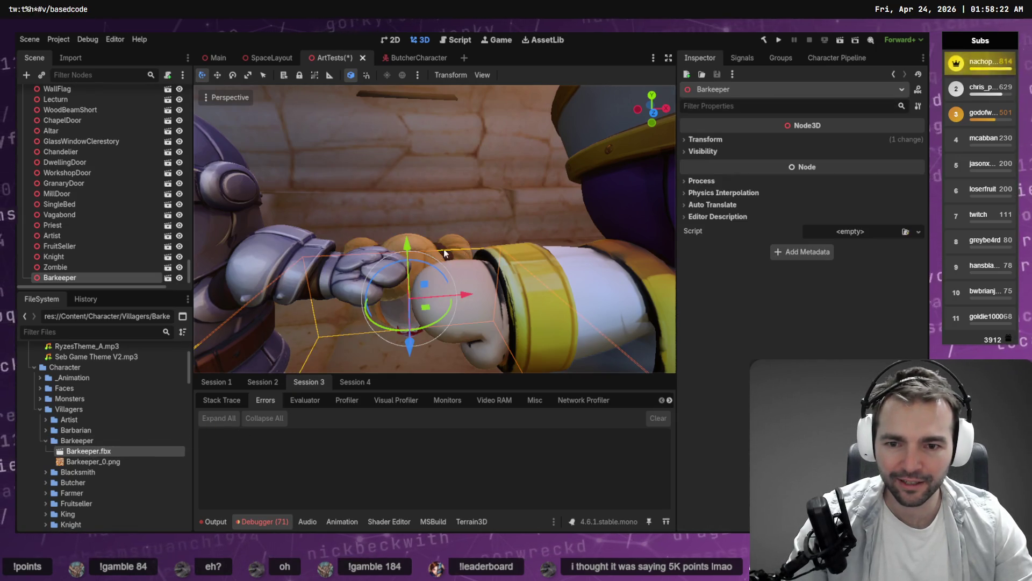
pyautogui.scroll(-5, 415, 292)
pyautogui.press('f')
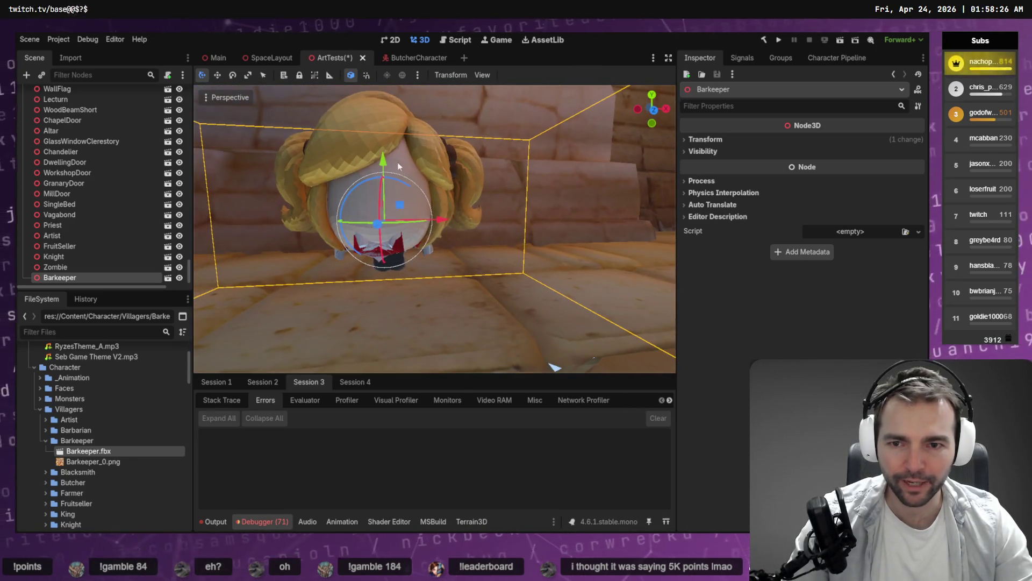
# Step: Delete the Barkeeper node and remove the Barkeeper folder from the project
pyautogui.click(92, 439)
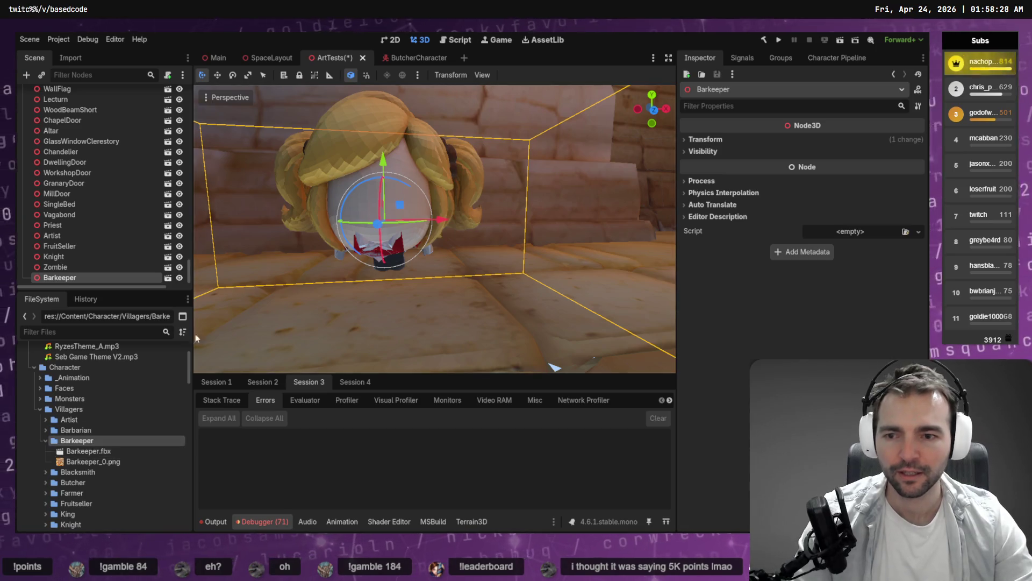
pyautogui.press('Delete')
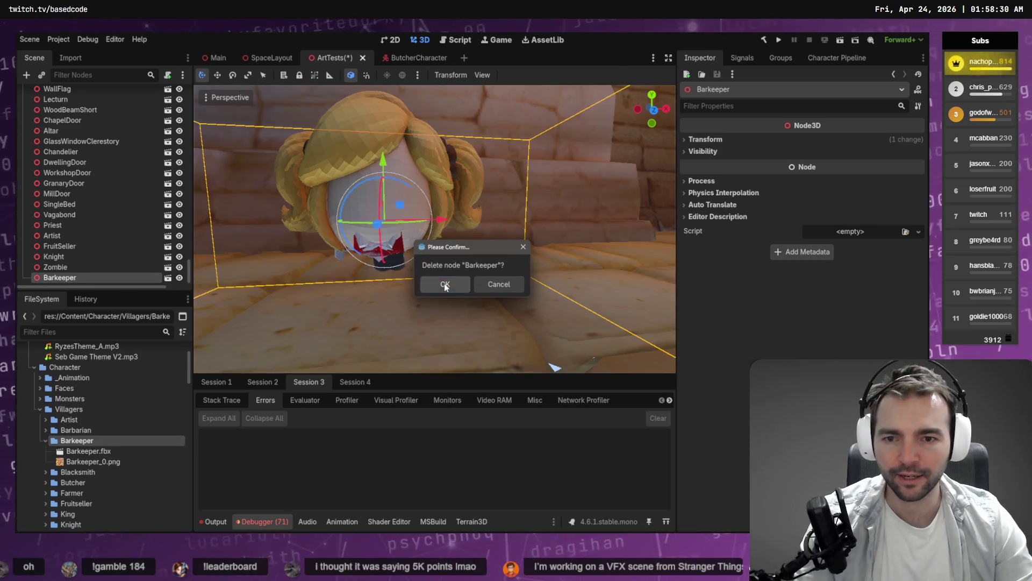
pyautogui.press('Return')
pyautogui.press('Delete')
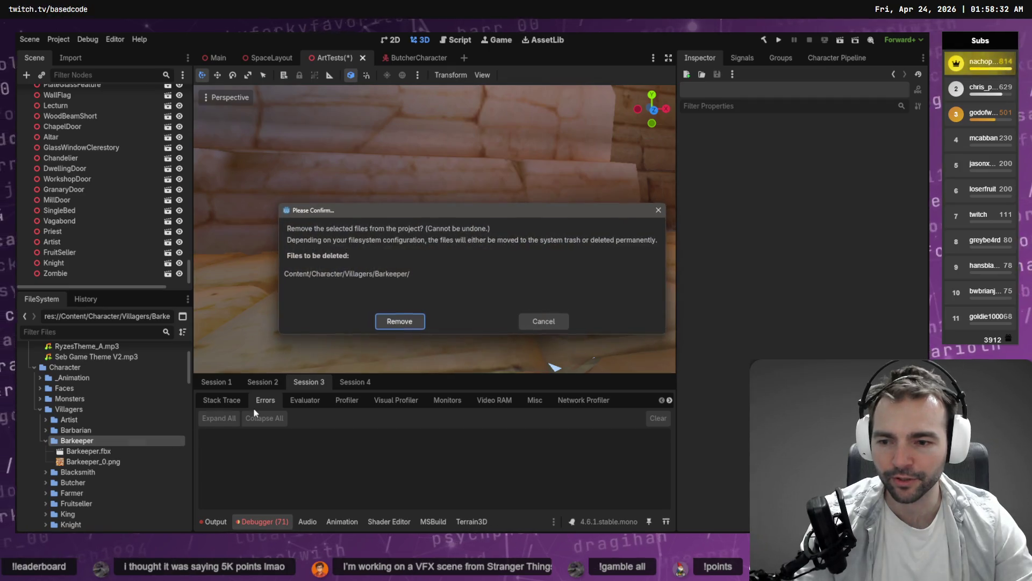
pyautogui.click(400, 321)
# Step: Create a new folder named 'Barkeeper' inside the Villagers folder
pyautogui.rightClick(75, 410)
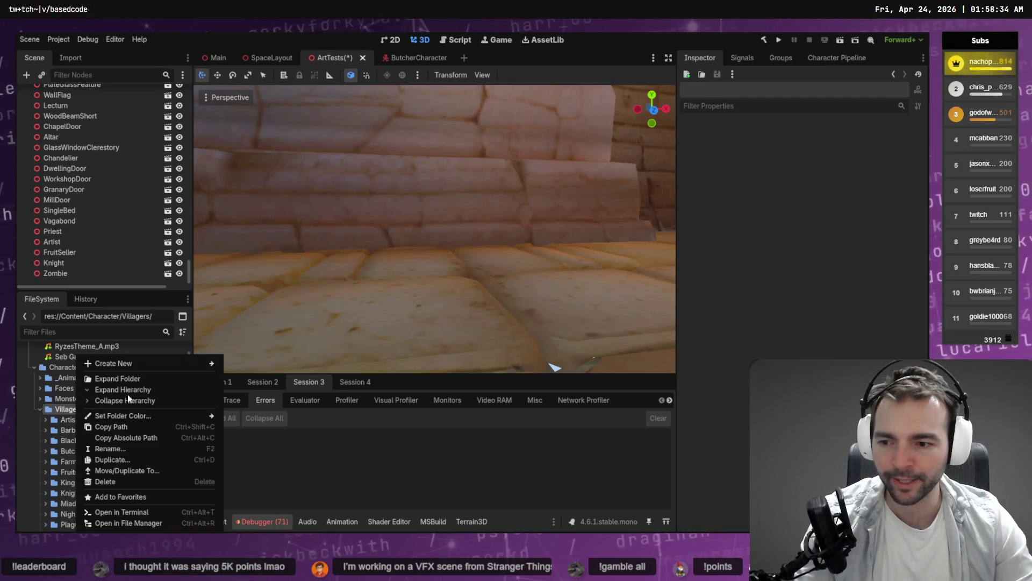
pyautogui.moveTo(176, 363)
pyautogui.click(262, 362)
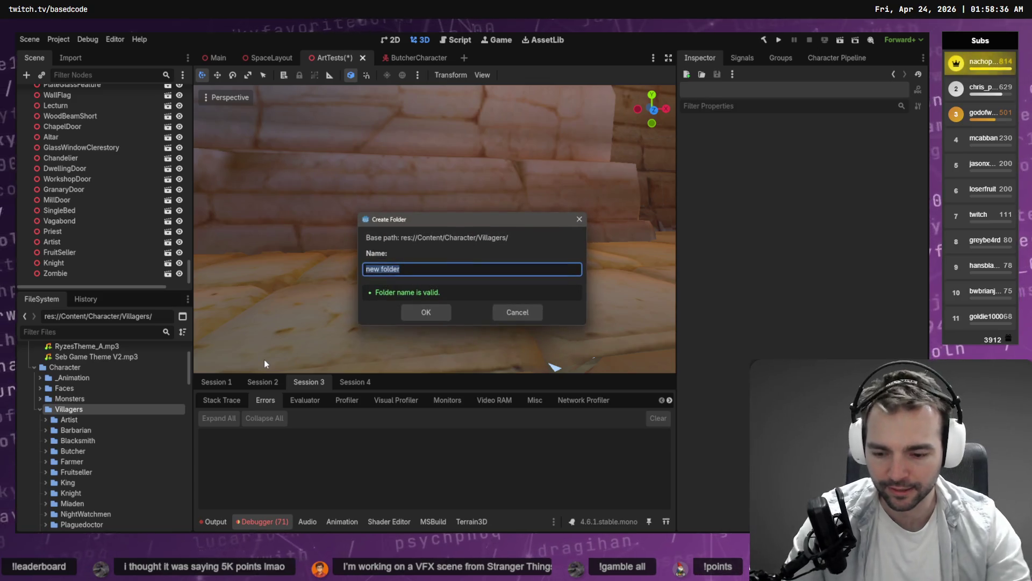
pyautogui.write('Barkeeper')
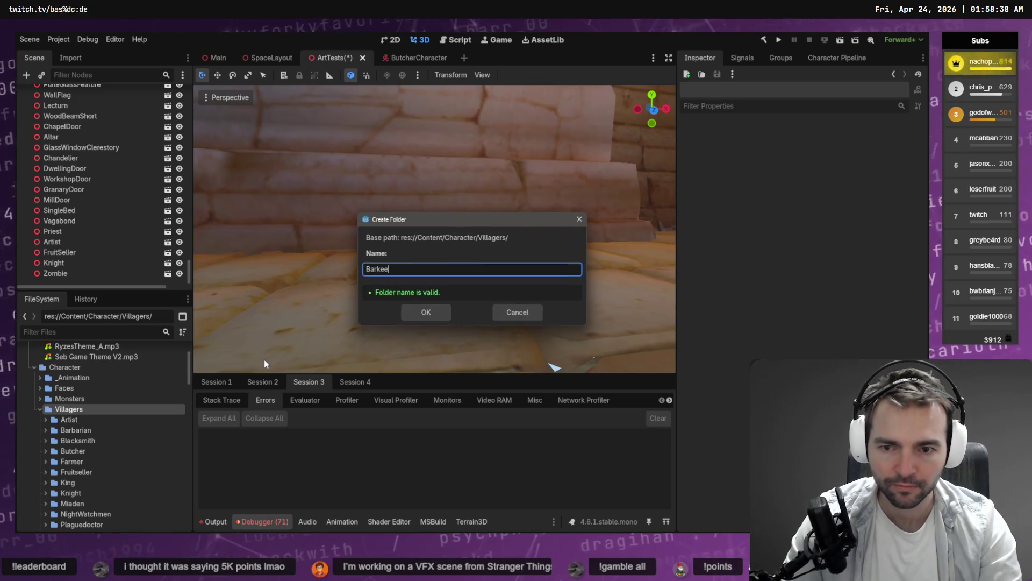
pyautogui.press('Return')
pyautogui.click(163, 440)
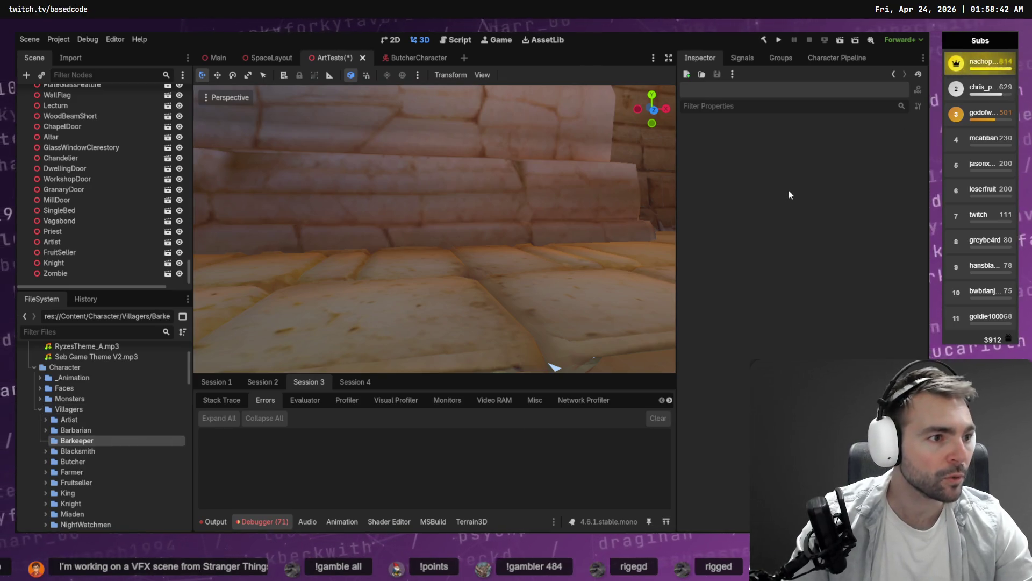
# Step: Add the Barkeeper model to the 3D scene and orbit around to inspect it
pyautogui.hotkey('alt', 'Tab')
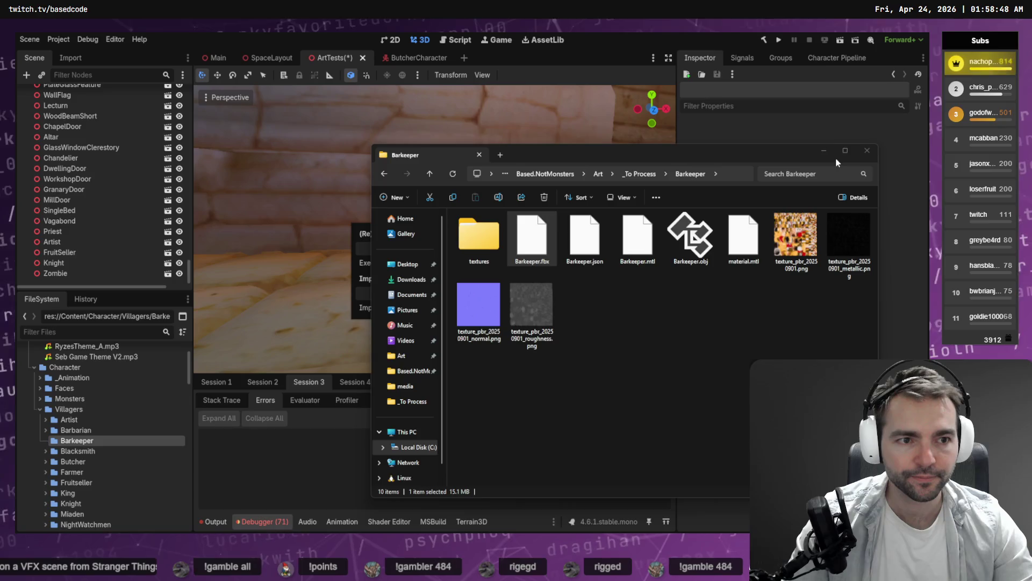
pyautogui.click(824, 151)
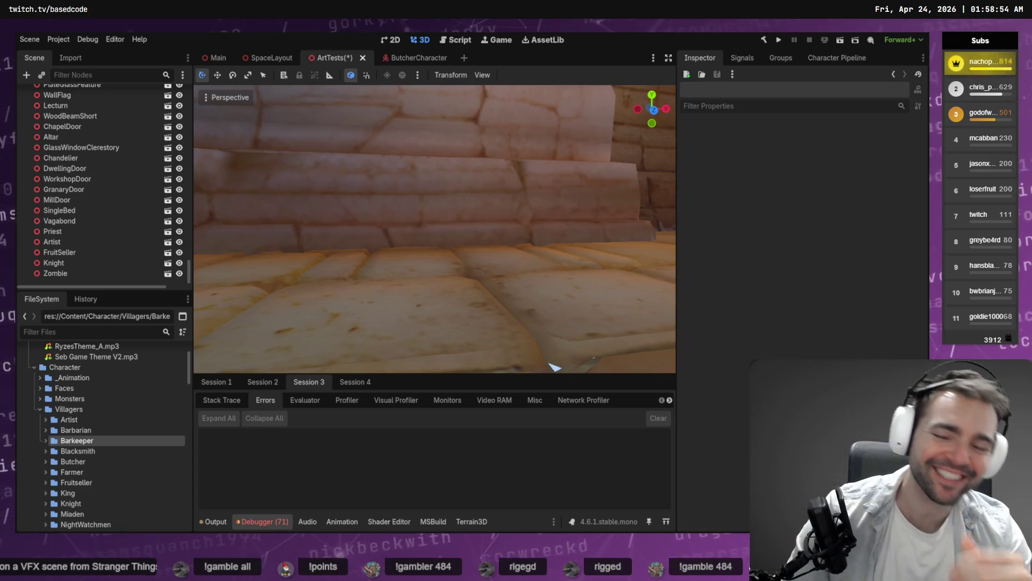
pyautogui.click(46, 440)
pyautogui.moveTo(89, 451)
pyautogui.mouseDown()
pyautogui.moveTo(413, 329)
pyautogui.moveTo(428, 375)
pyautogui.moveTo(484, 269)
pyautogui.mouseUp()
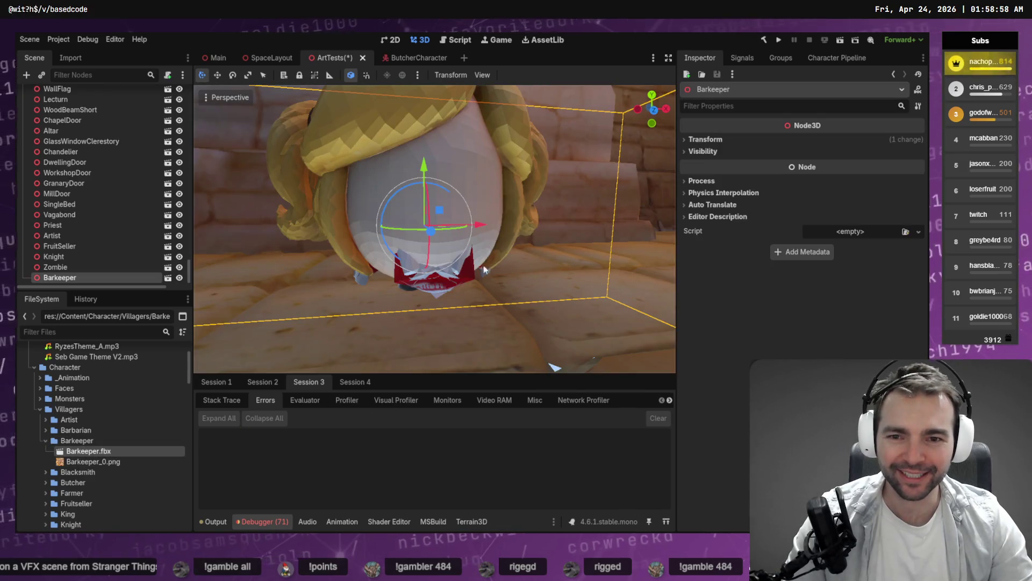
pyautogui.moveTo(428, 168)
pyautogui.mouseDown()
pyautogui.moveTo(444, 102)
pyautogui.moveTo(433, 189)
pyautogui.moveTo(427, 71)
pyautogui.moveTo(443, 290)
pyautogui.moveTo(554, 167)
pyautogui.mouseUp()
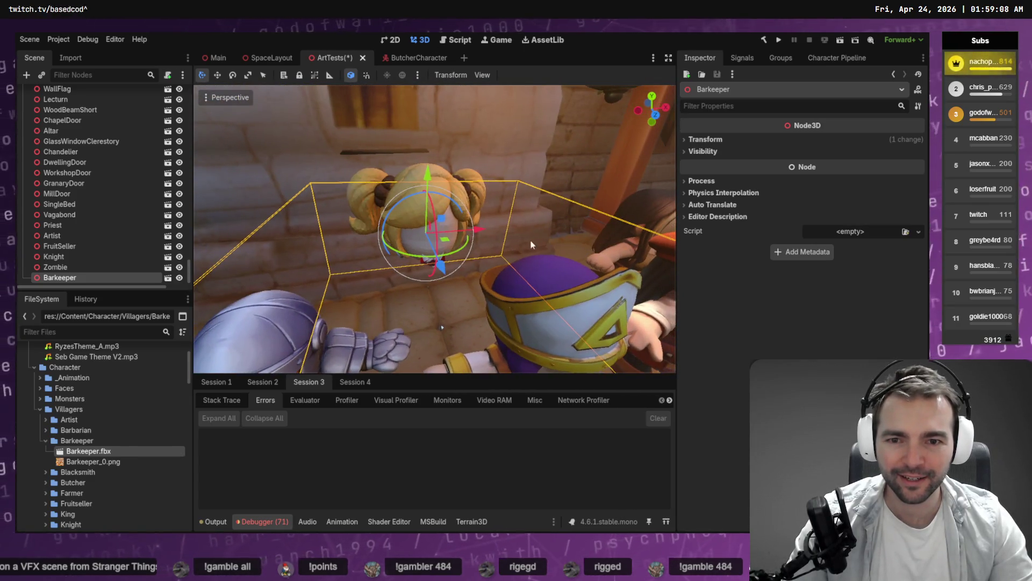
pyautogui.click(563, 159)
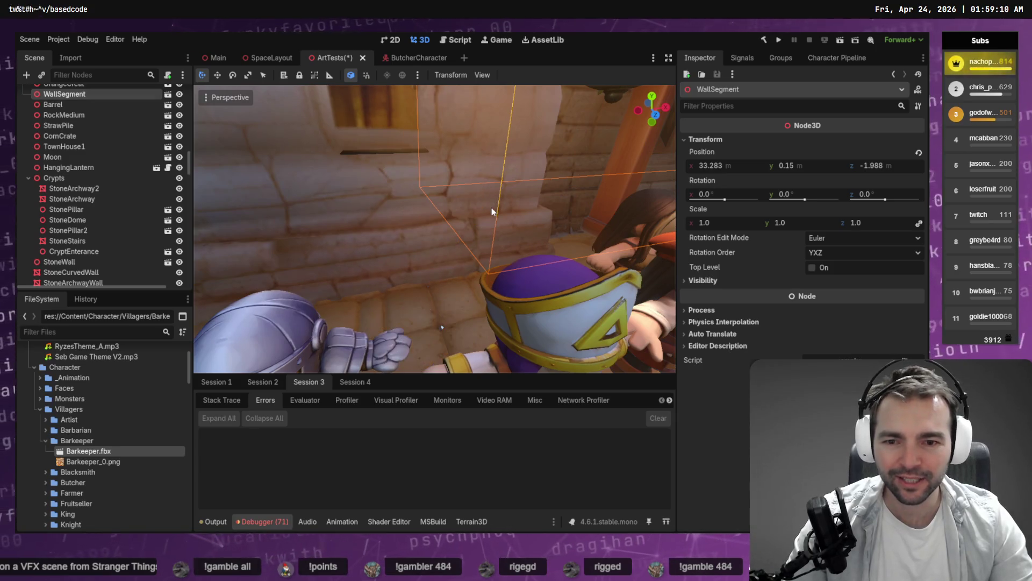
pyautogui.scroll(-15, 107, 188)
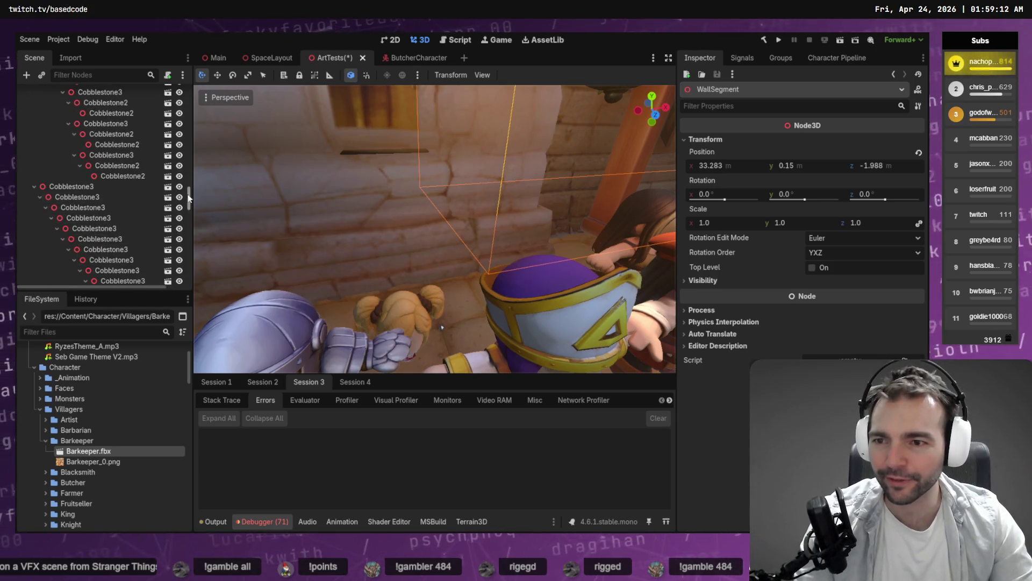
# Step: Delete the Barkeeper node from the Scene tree
pyautogui.click(64, 275)
pyautogui.press('Delete')
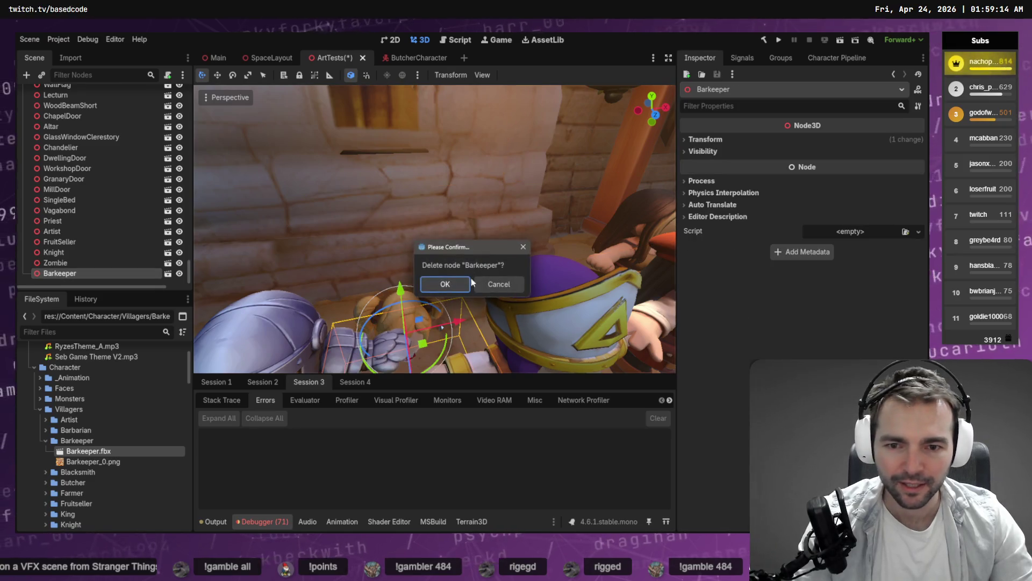
pyautogui.click(474, 295)
# Step: In Blender, view the character in plain grey solid shading, then as a wireframe
pyautogui.hotkey('alt', 'Tab')
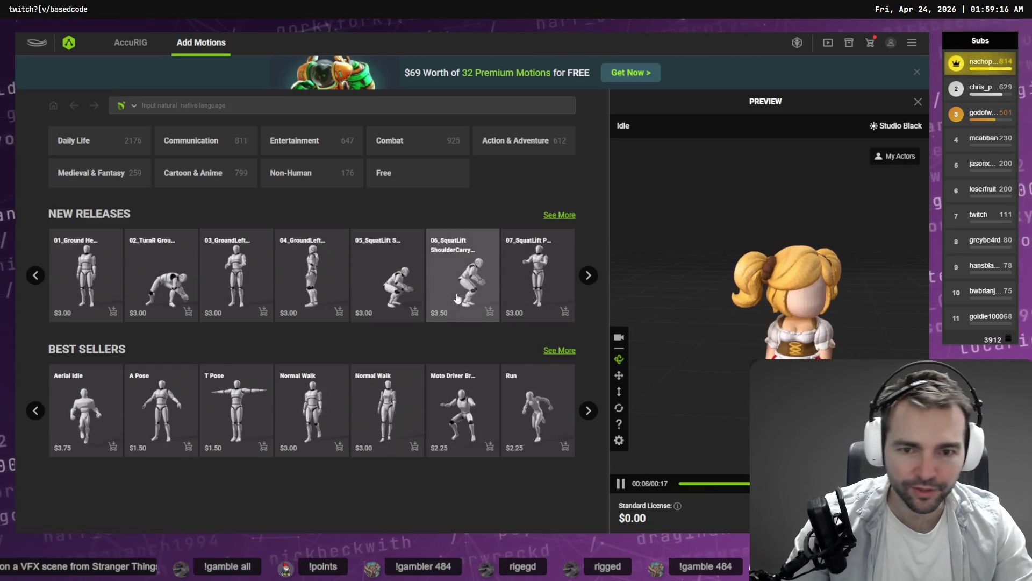
pyautogui.hotkey('alt', 'Tab')
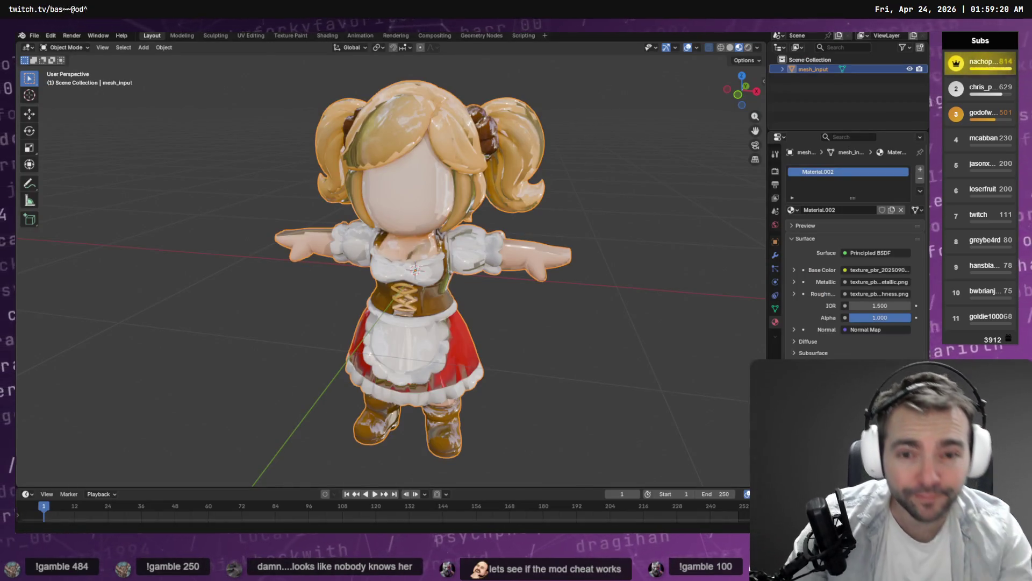
pyautogui.press('Tab')
pyautogui.press('Tab')
pyautogui.click(602, 160)
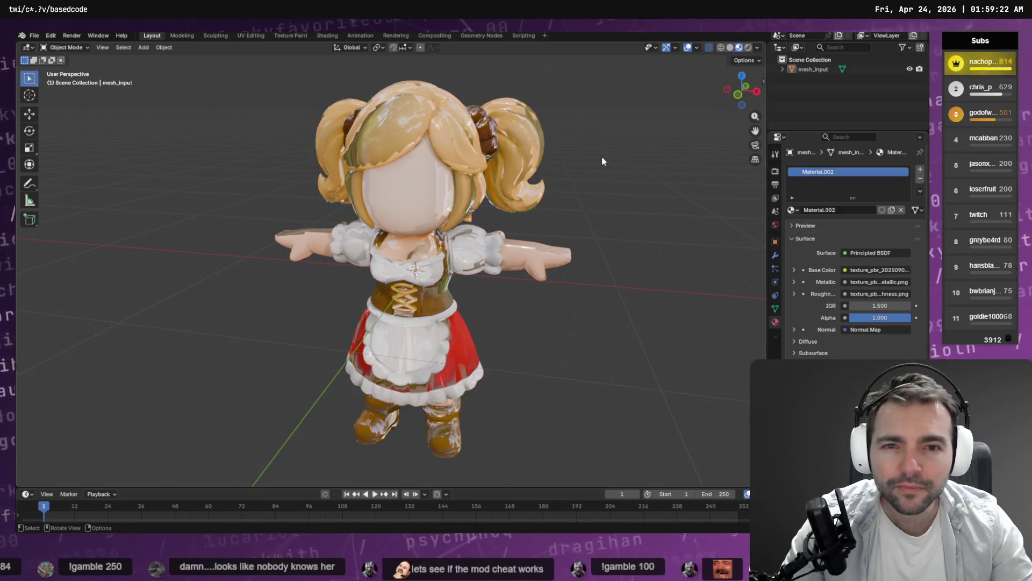
pyautogui.click(731, 47)
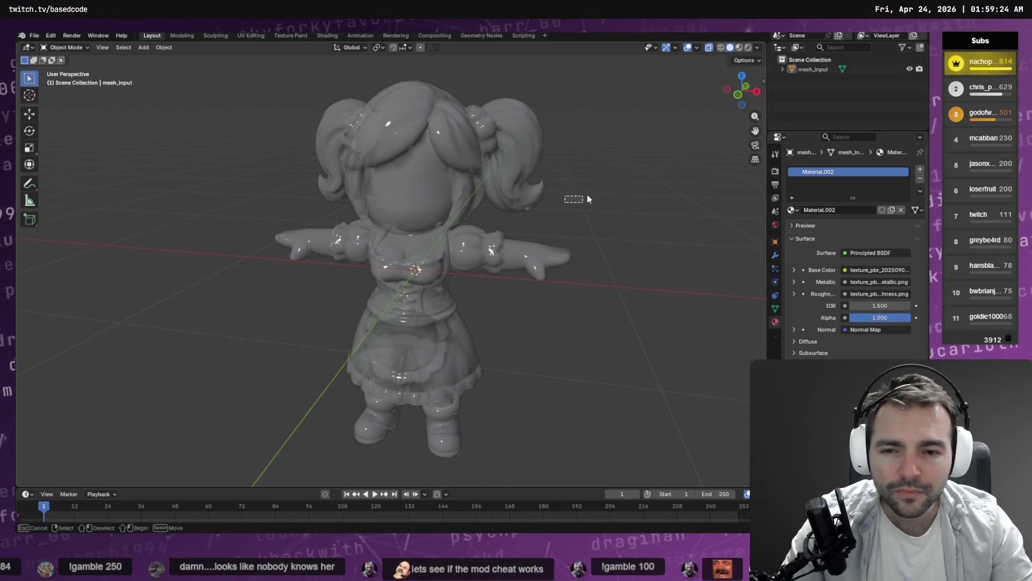
pyautogui.moveTo(554, 207); pyautogui.dragTo(624, 226)
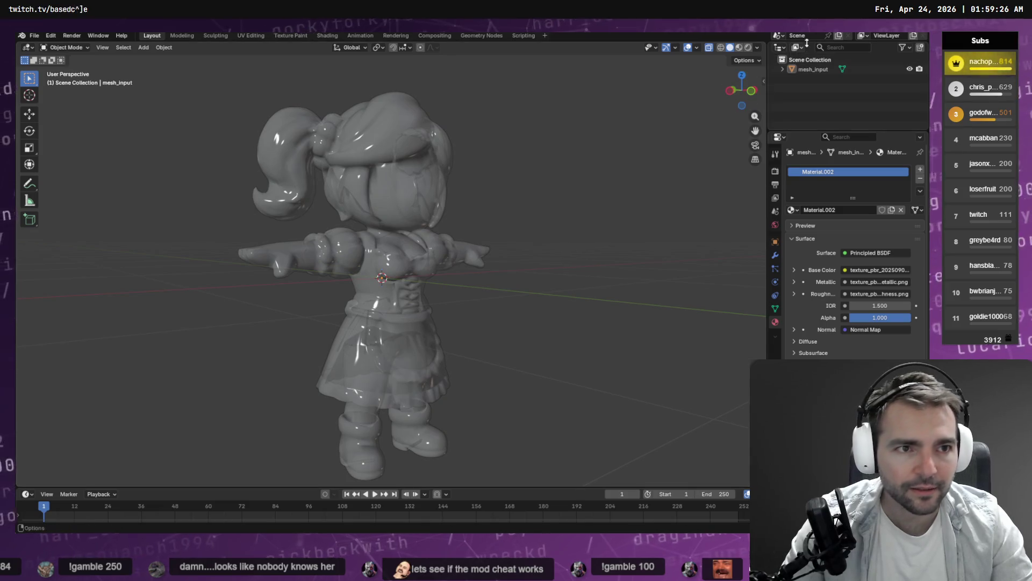
pyautogui.click(721, 48)
# Step: Inspect the mesh vertices in Edit Mode, return to solid shading, and review the topology
pyautogui.press('Tab')
pyautogui.moveTo(590, 175)
pyautogui.mouseDown()
pyautogui.moveTo(543, 170)
pyautogui.moveTo(549, 185)
pyautogui.moveTo(586, 183)
pyautogui.mouseUp()
pyautogui.press('Tab')
pyautogui.click(730, 47)
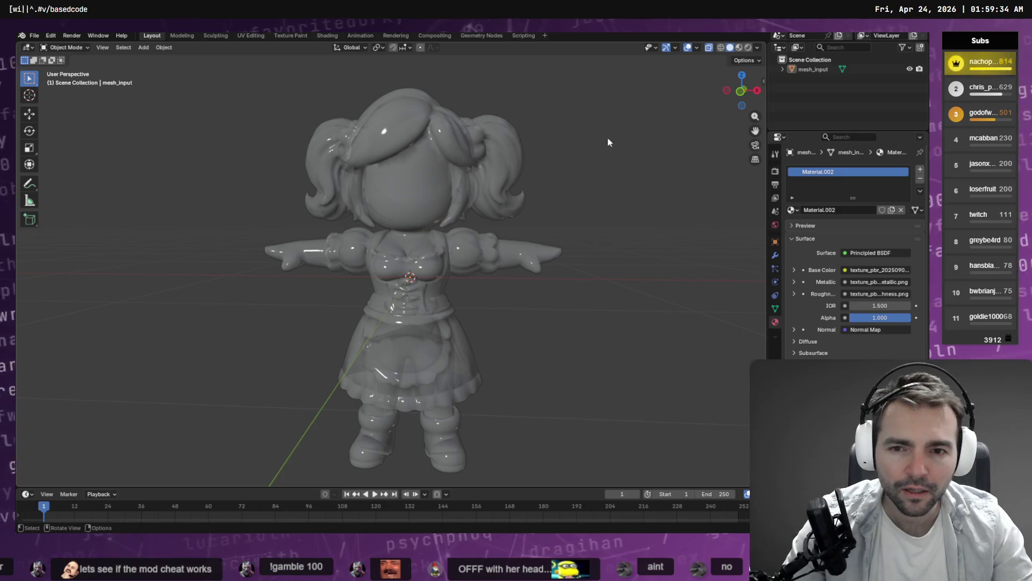
pyautogui.moveTo(608, 142)
pyautogui.mouseDown()
pyautogui.moveTo(672, 184)
pyautogui.moveTo(592, 191)
pyautogui.moveTo(562, 177)
pyautogui.moveTo(566, 165)
pyautogui.moveTo(595, 160)
pyautogui.mouseUp()
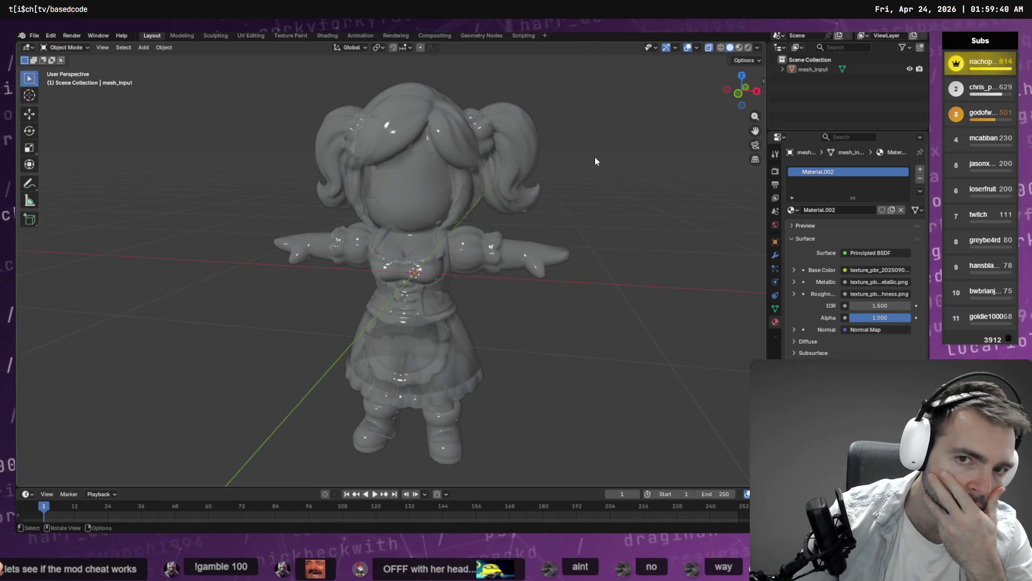
pyautogui.press('Tab')
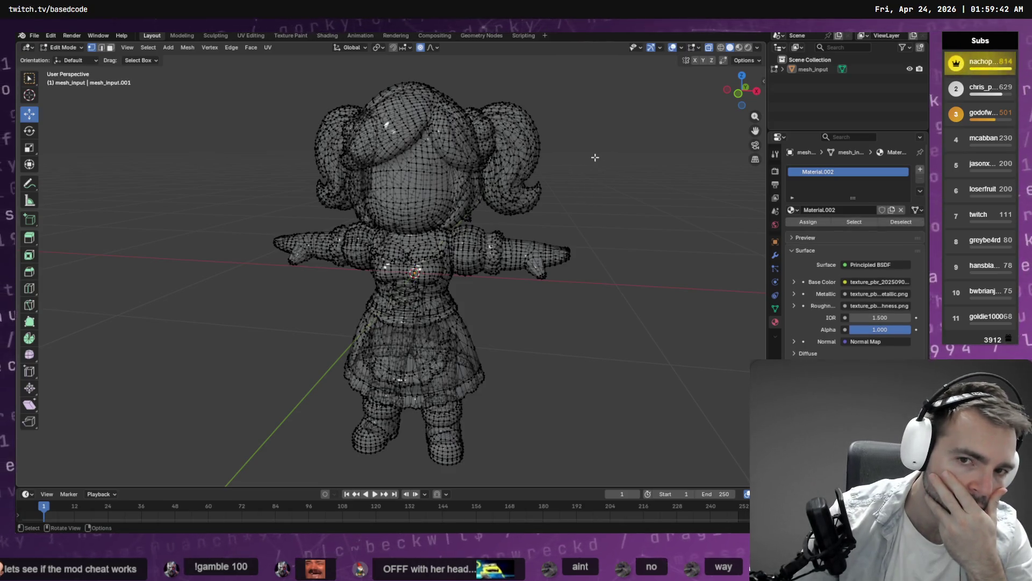
pyautogui.press('Tab')
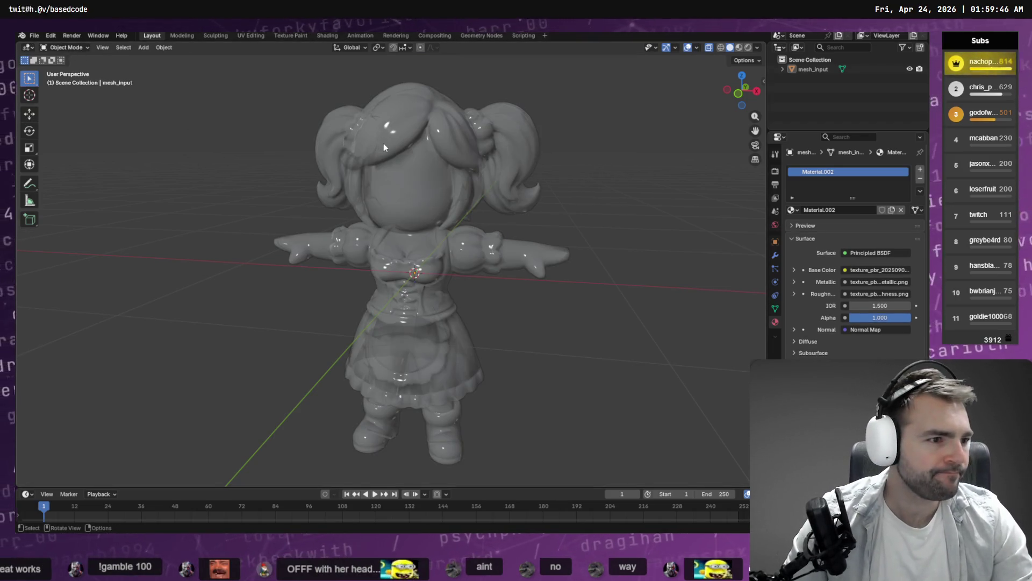
pyautogui.hotkey('alt', 'Tab')
# Step: Reload from disk, add Barkeeper to the scene, and reimport it at Root Scale 100
pyautogui.click(498, 340)
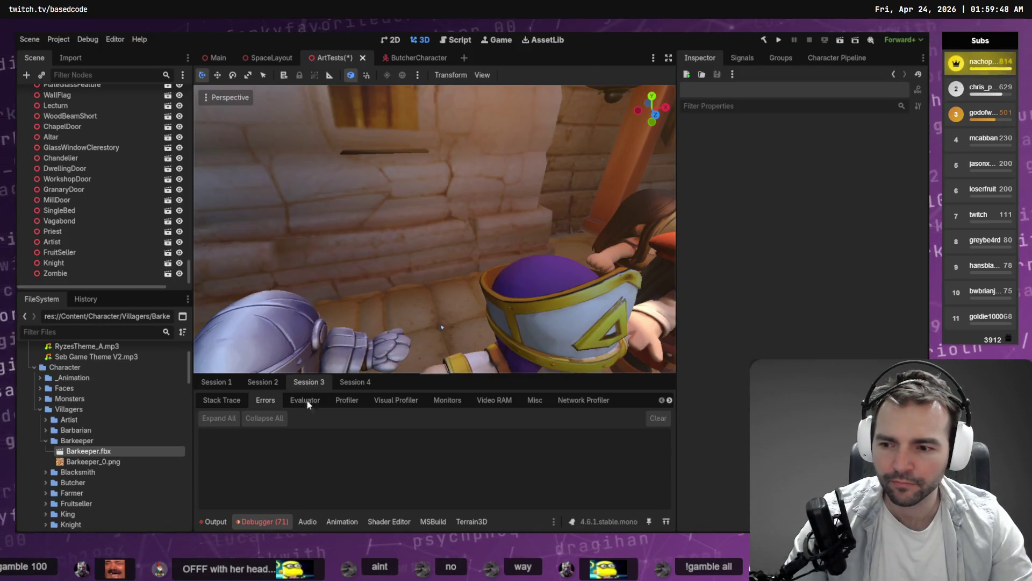
pyautogui.moveTo(90, 455)
pyautogui.mouseDown()
pyautogui.moveTo(272, 362)
pyautogui.moveTo(411, 344)
pyautogui.moveTo(415, 316)
pyautogui.mouseUp()
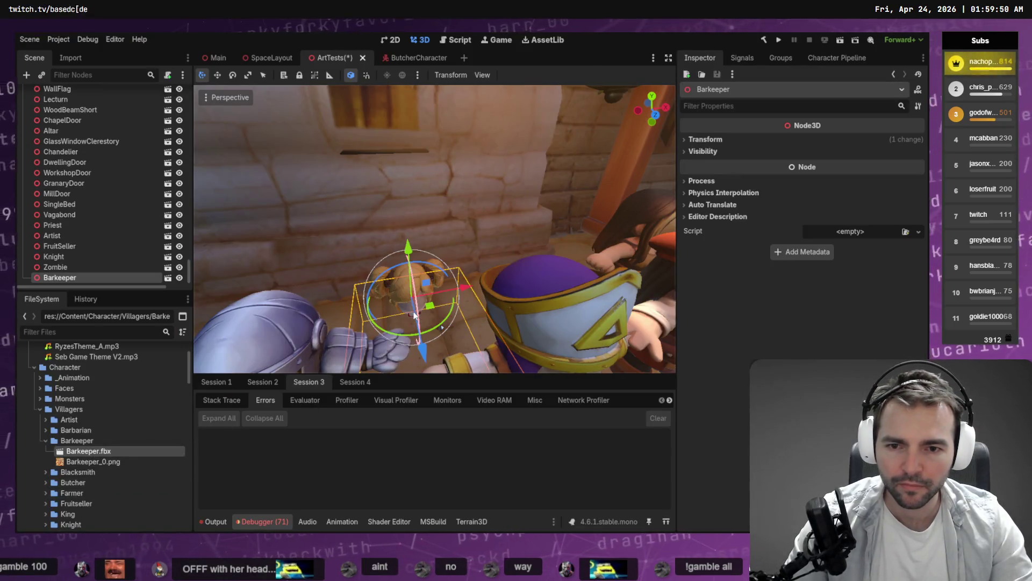
pyautogui.moveTo(412, 256); pyautogui.dragTo(417, 153)
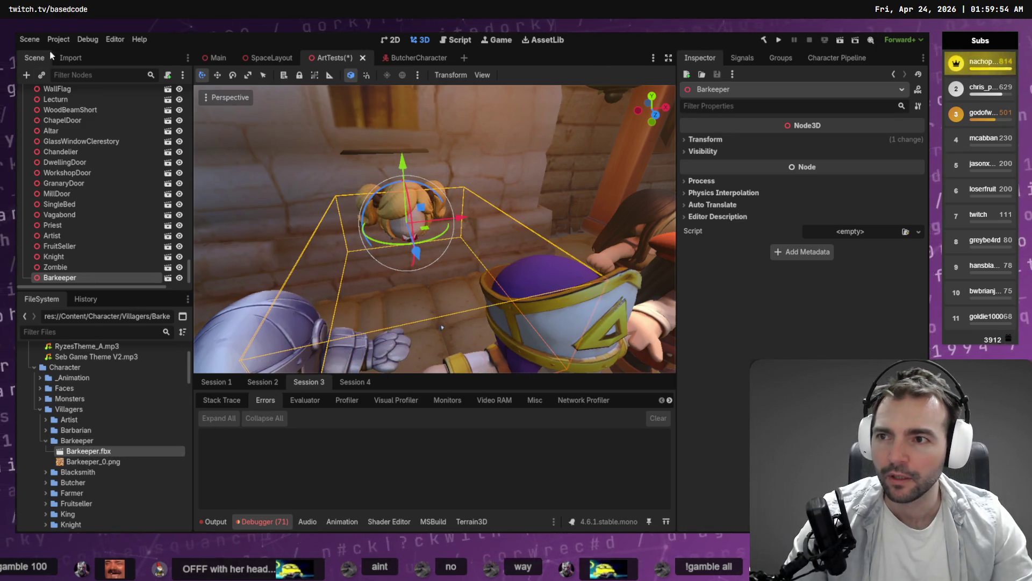
pyautogui.click(70, 58)
pyautogui.click(132, 193)
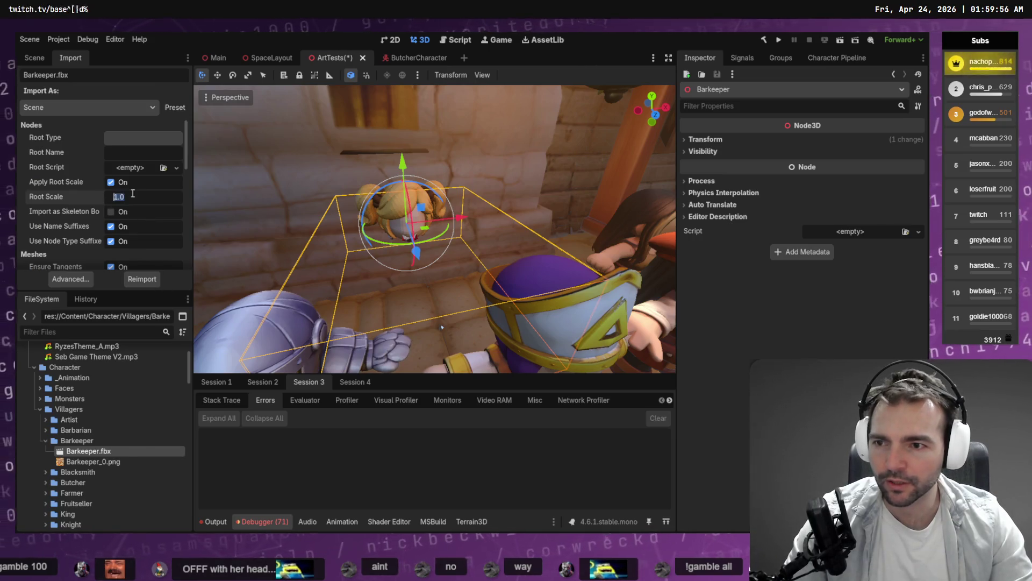
pyautogui.write('90')
pyautogui.press('Return')
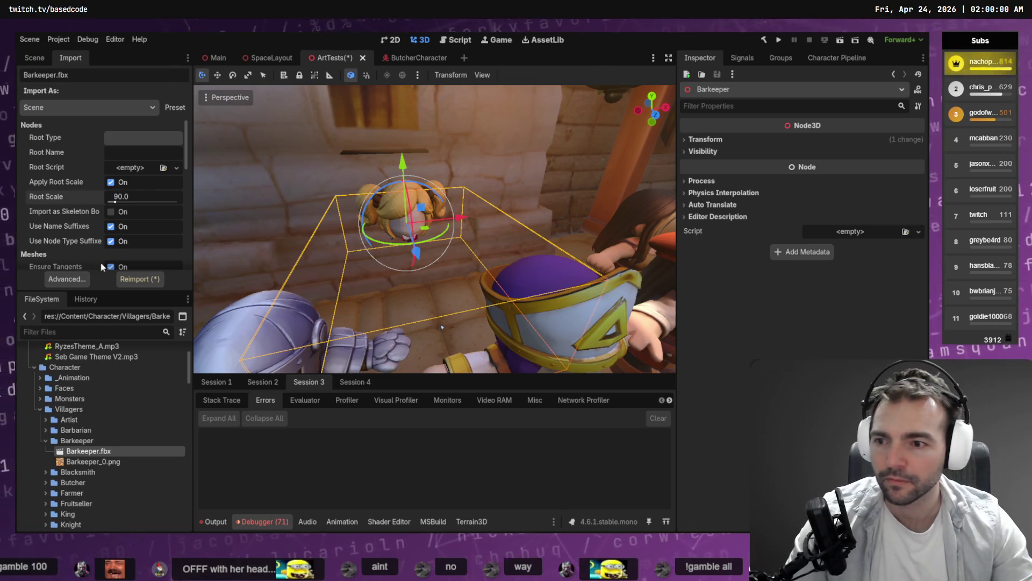
pyautogui.click(140, 279)
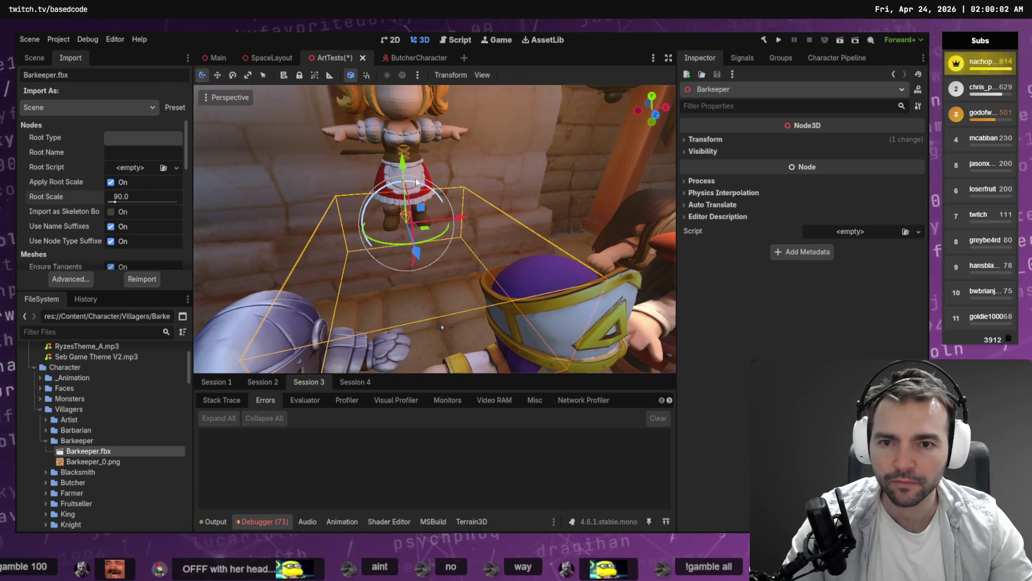
# Step: Lower the enlarged Barkeeper onto the floor and slide her among the villagers beside the bishop
pyautogui.moveTo(415, 177)
pyautogui.mouseDown()
pyautogui.moveTo(428, 283)
pyautogui.moveTo(427, 266)
pyautogui.mouseUp()
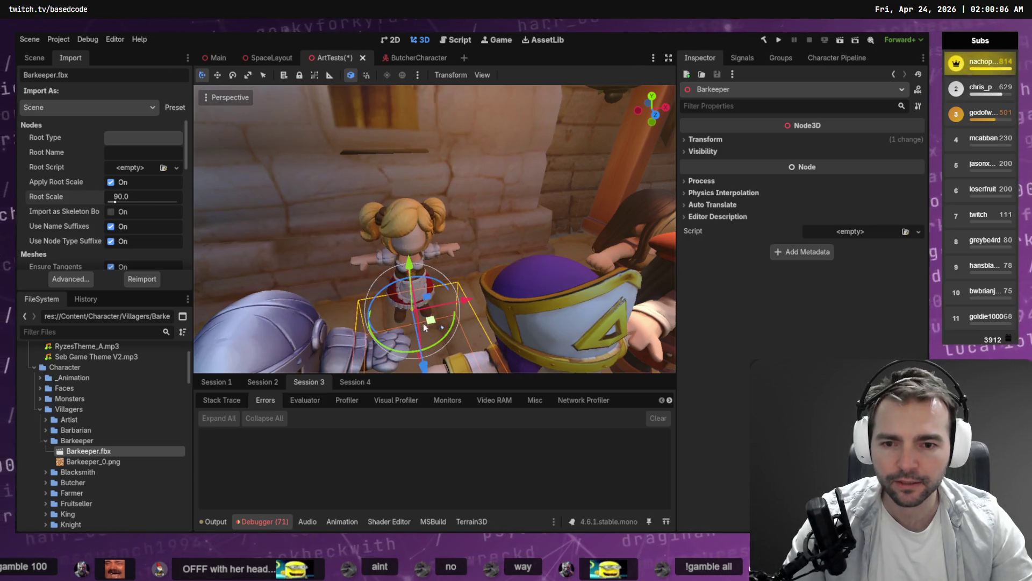
pyautogui.press('w')
pyautogui.scroll(-5, 450, 304)
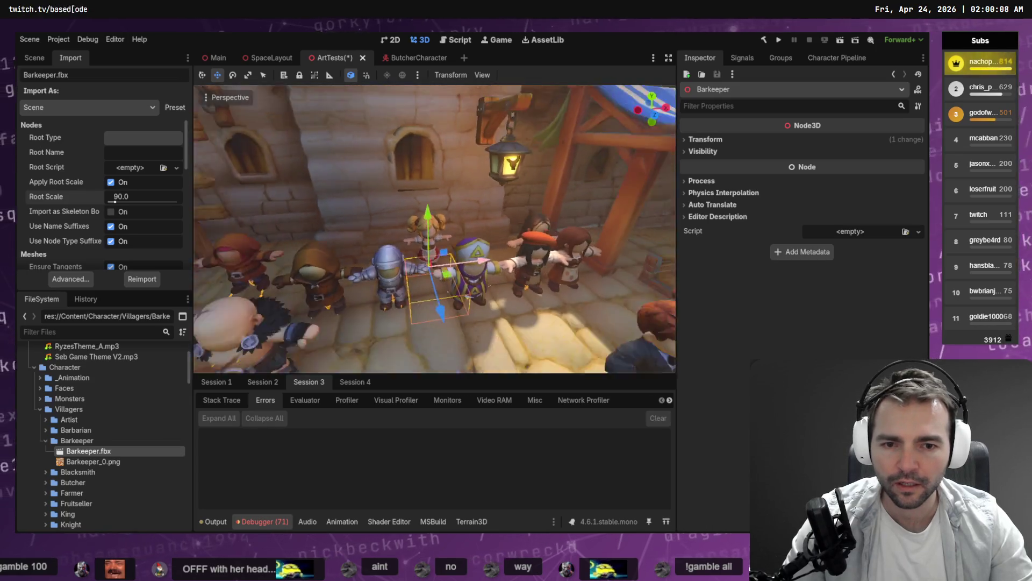
pyautogui.moveTo(472, 302)
pyautogui.mouseDown()
pyautogui.moveTo(547, 401)
pyautogui.moveTo(543, 388)
pyautogui.mouseUp()
pyautogui.press('f')
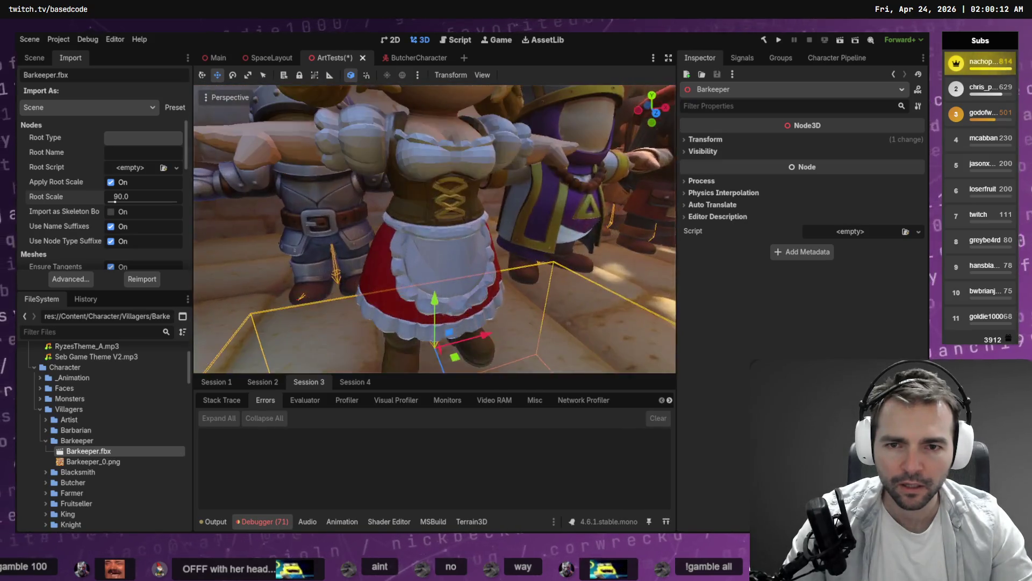
pyautogui.scroll(-5, 435, 229)
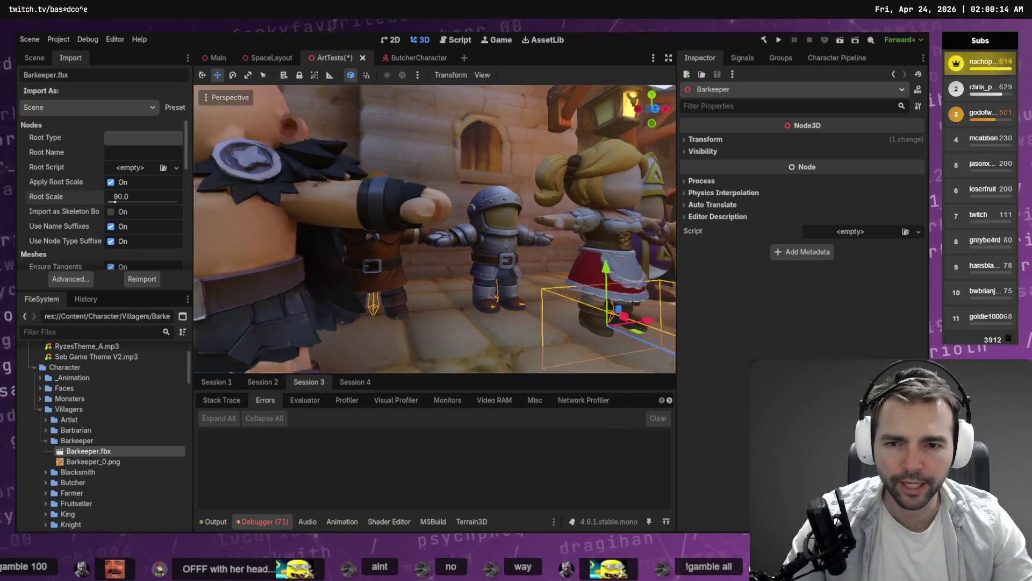
pyautogui.moveTo(519, 267)
pyautogui.mouseDown()
pyautogui.moveTo(506, 258)
pyautogui.moveTo(519, 266)
pyautogui.mouseUp()
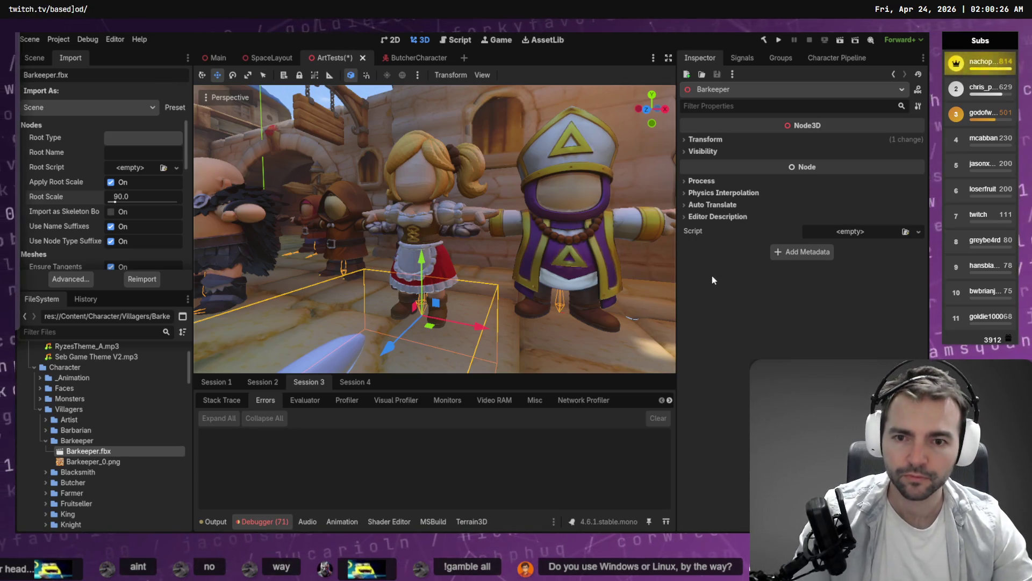
pyautogui.hotkey('alt', 'Tab')
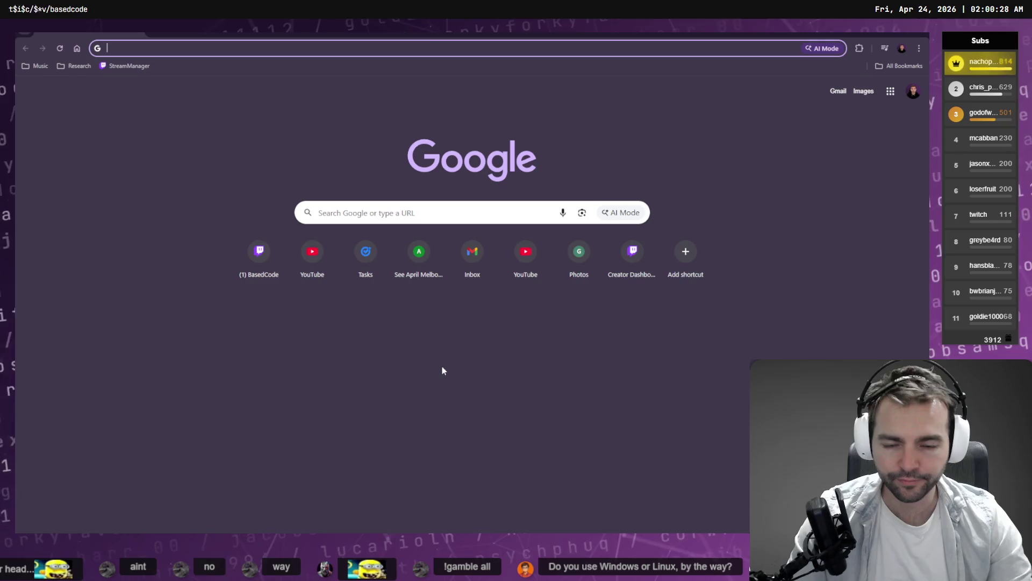
# Step: Open chatgpt.com in a new browser tab
pyautogui.hotkey('alt', 'Tab')
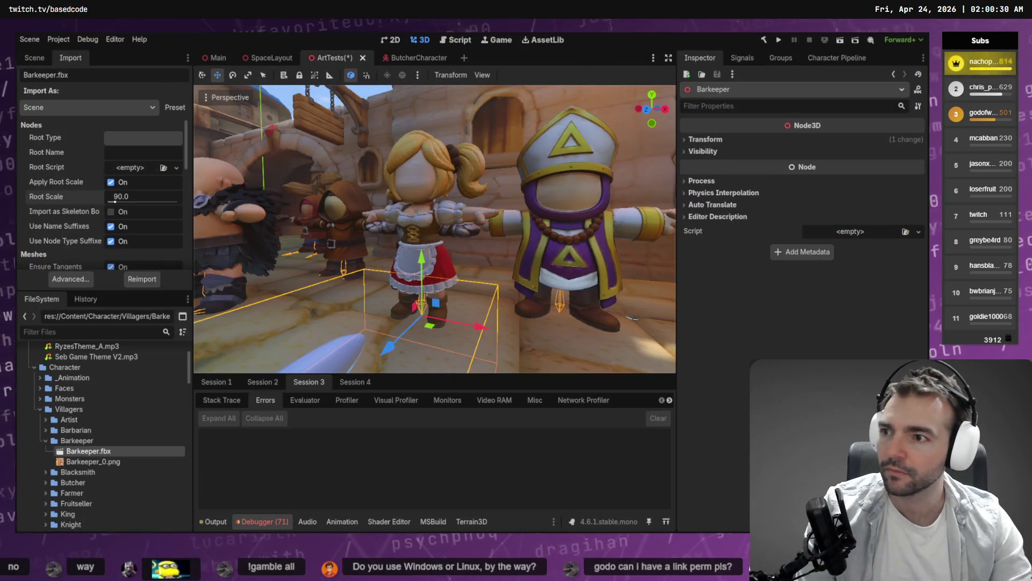
pyautogui.hotkey('alt', 'Tab')
pyautogui.hotkey('ctrl', 't')
pyautogui.write('chatgpt.com')
pyautogui.press('Return')
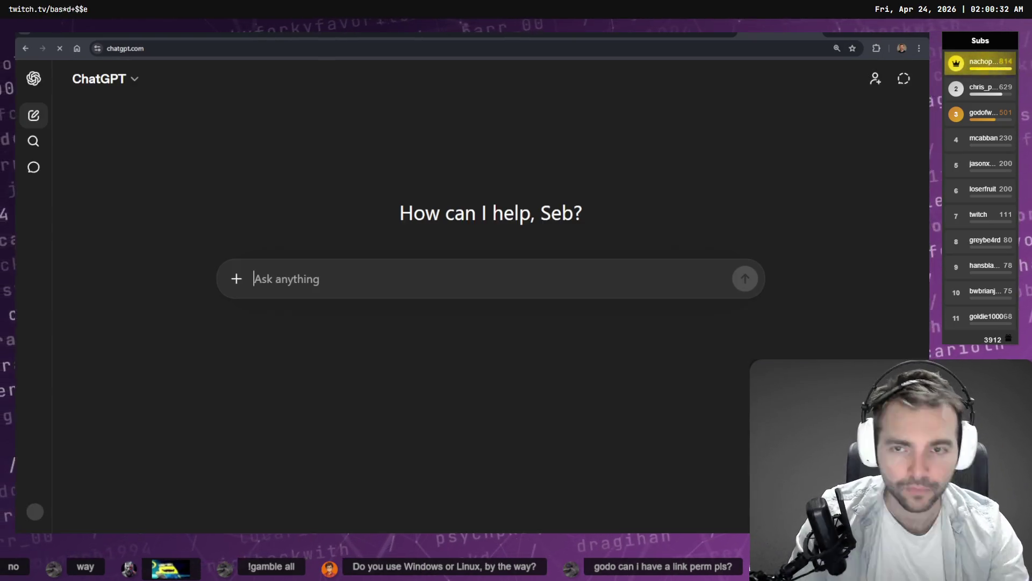
# Step: Dictate and send the question about smooth Blender geometry looking faceted in Godot
pyautogui.press('super+h')
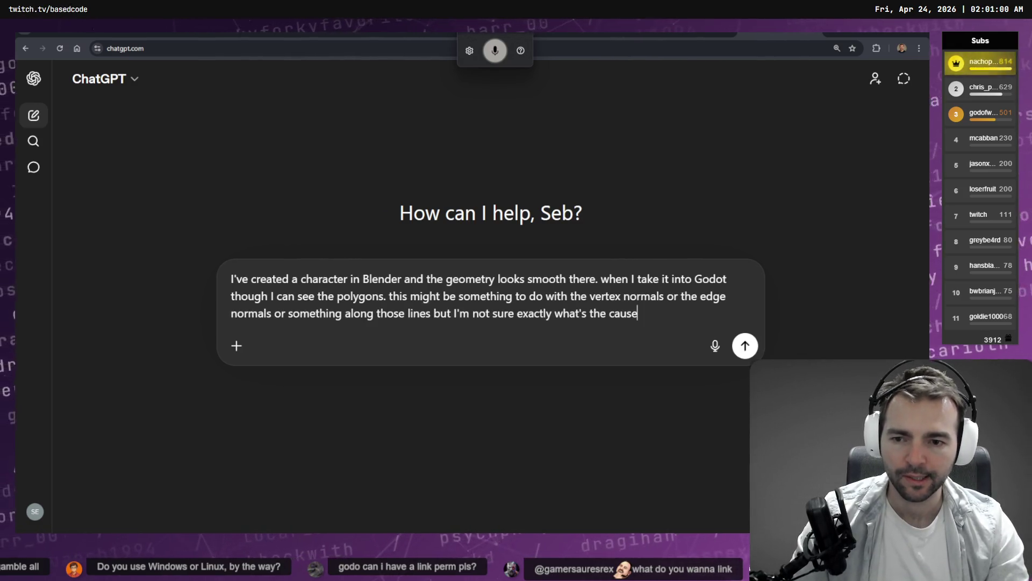
pyautogui.hotkey('shift', 'Return')
pyautogui.hotkey('shift', 'Return')
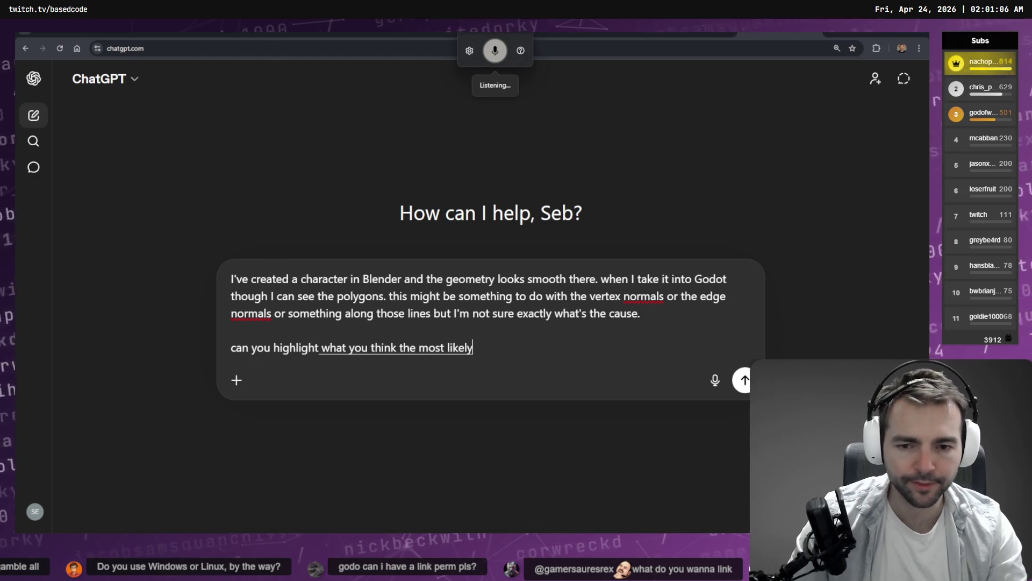
pyautogui.press('Return')
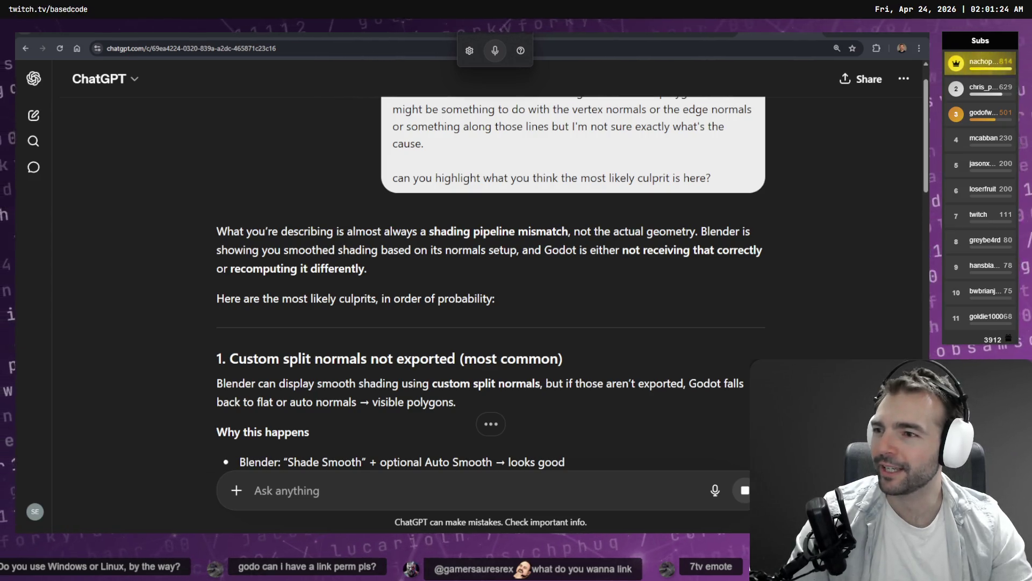
pyautogui.scroll(-20, 435, 190)
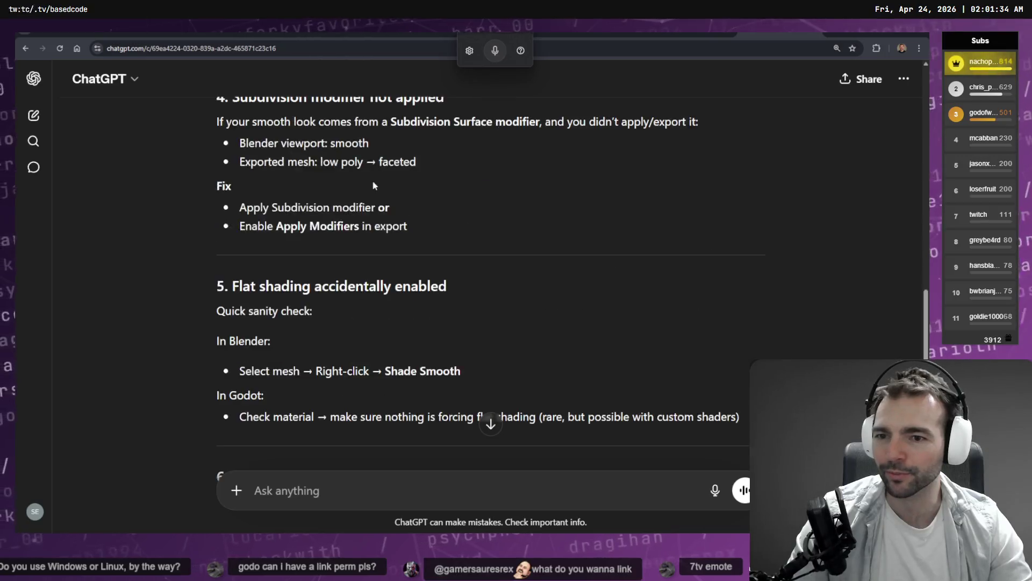
pyautogui.scroll(5, 436, 189)
pyautogui.scroll(20, 420, 223)
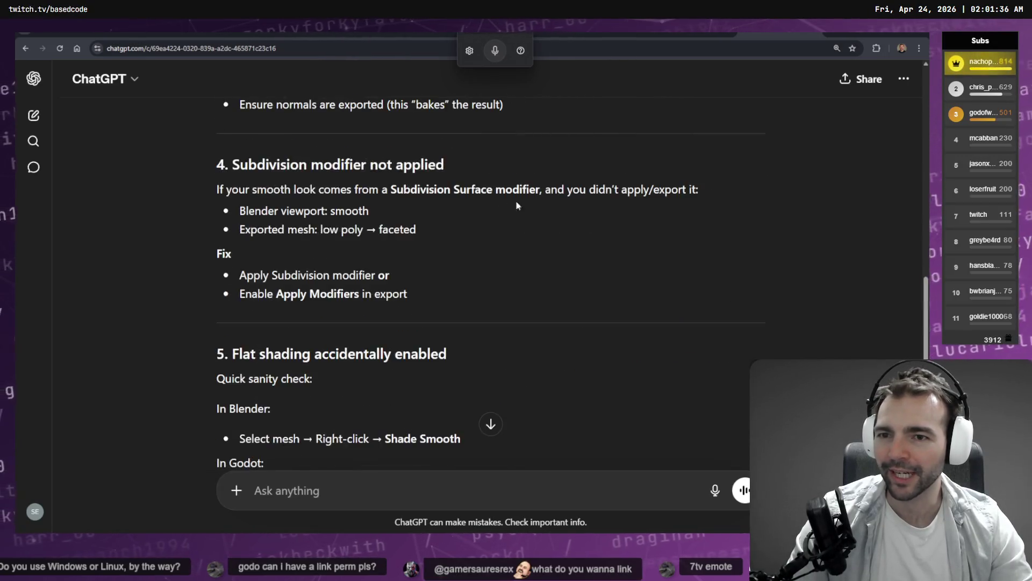
pyautogui.scroll(4, 638, 215)
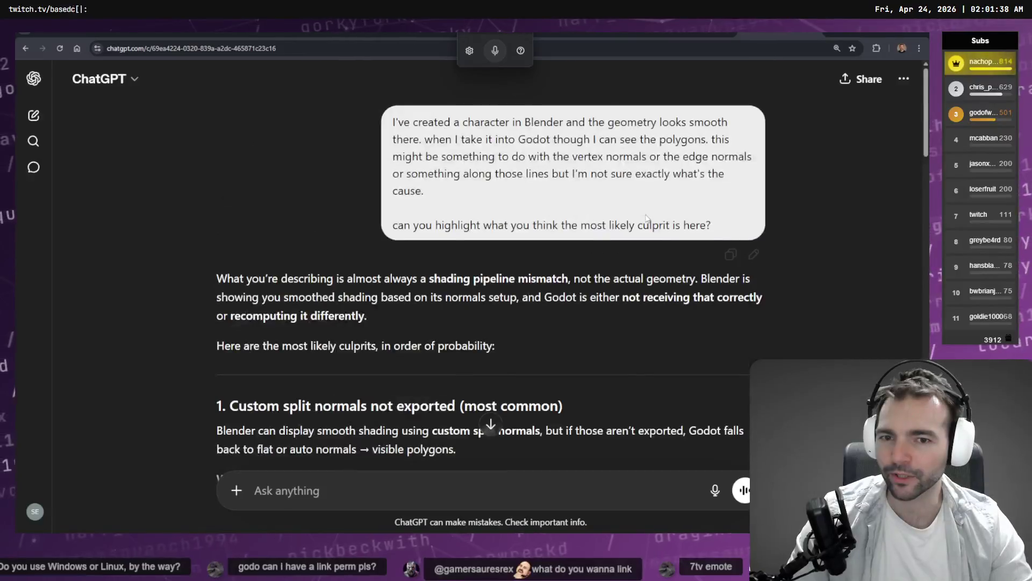
pyautogui.scroll(-2, 642, 219)
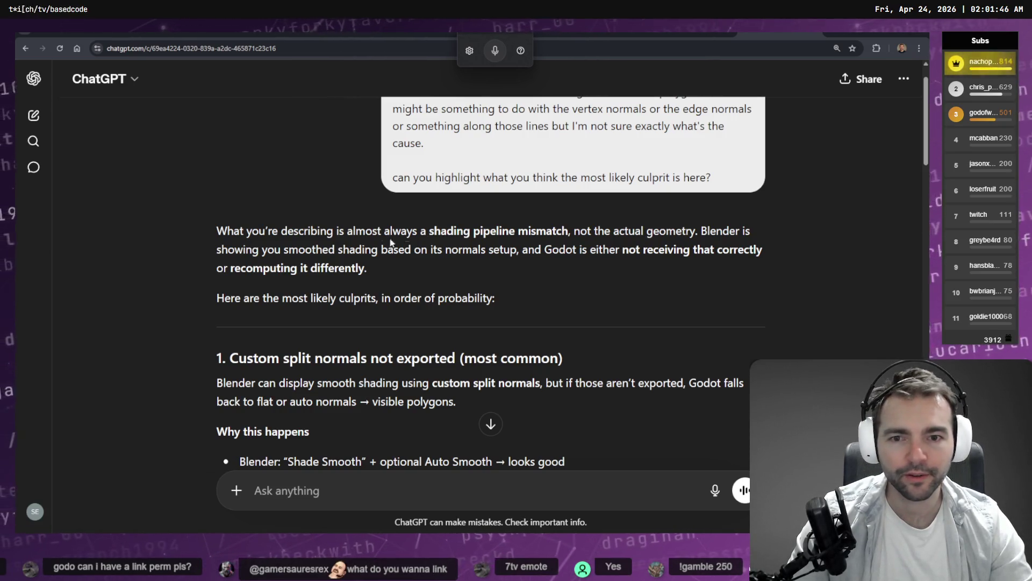
pyautogui.moveTo(447, 235); pyautogui.dragTo(580, 237)
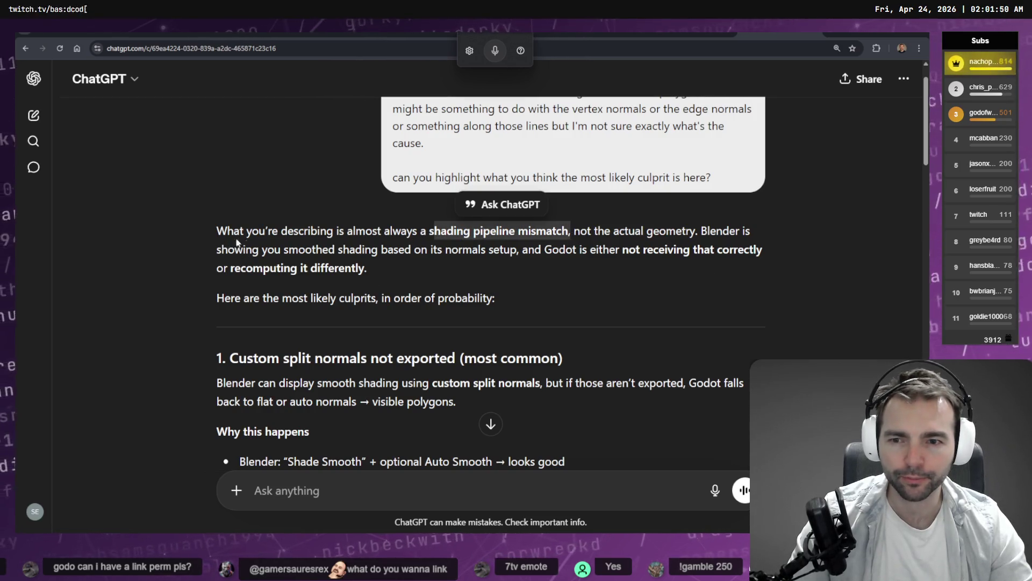
pyautogui.scroll(-3, 332, 264)
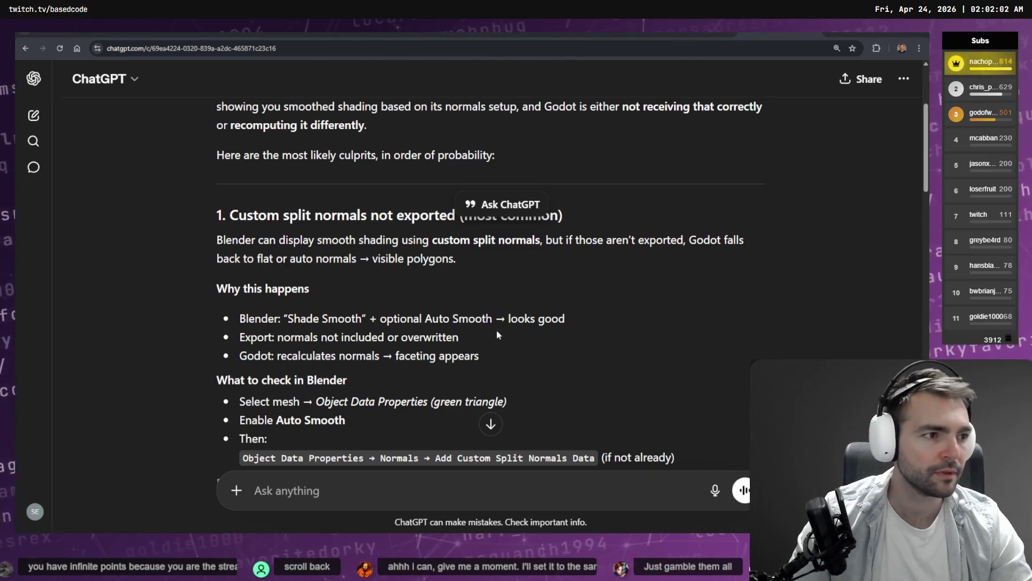
pyautogui.hotkey('alt', 'Tab')
# Step: Apply Shade Smooth to every vertex of the character mesh in Edit Mode
pyautogui.click(434, 240)
pyautogui.press('Tab')
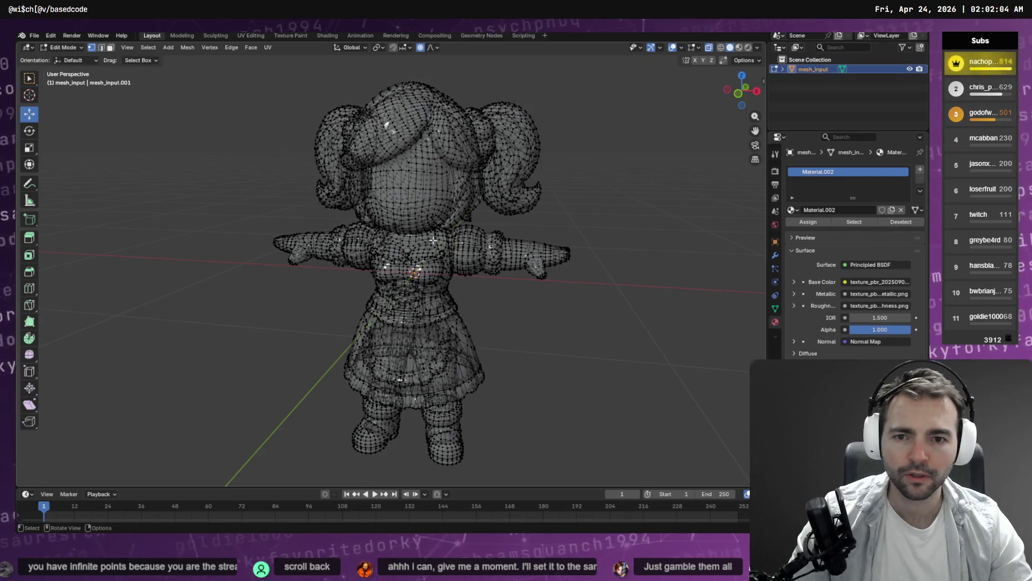
pyautogui.press('a')
pyautogui.press('F3')
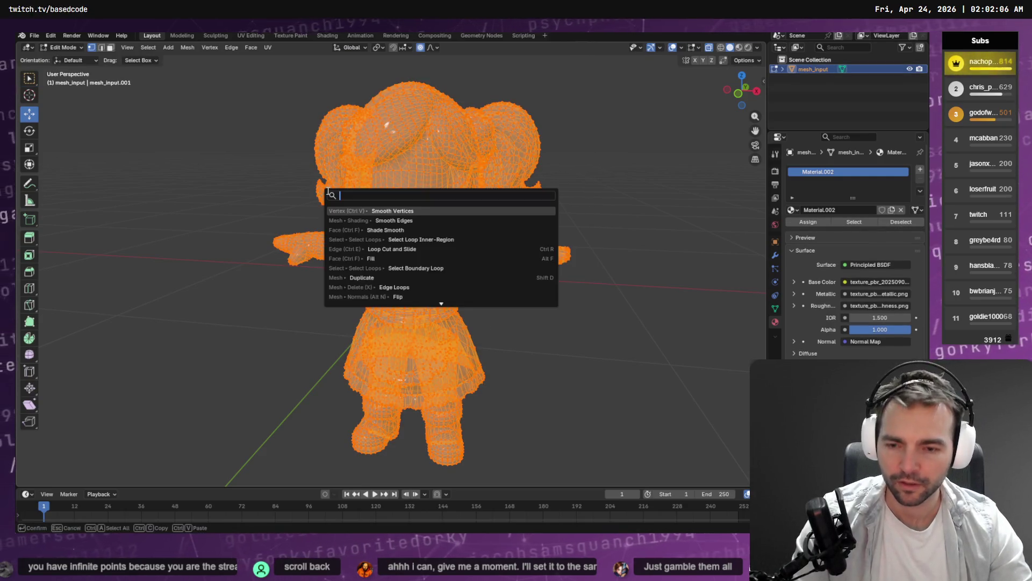
pyautogui.write('shade')
pyautogui.press('Down')
pyautogui.press('Return')
pyautogui.press('Tab')
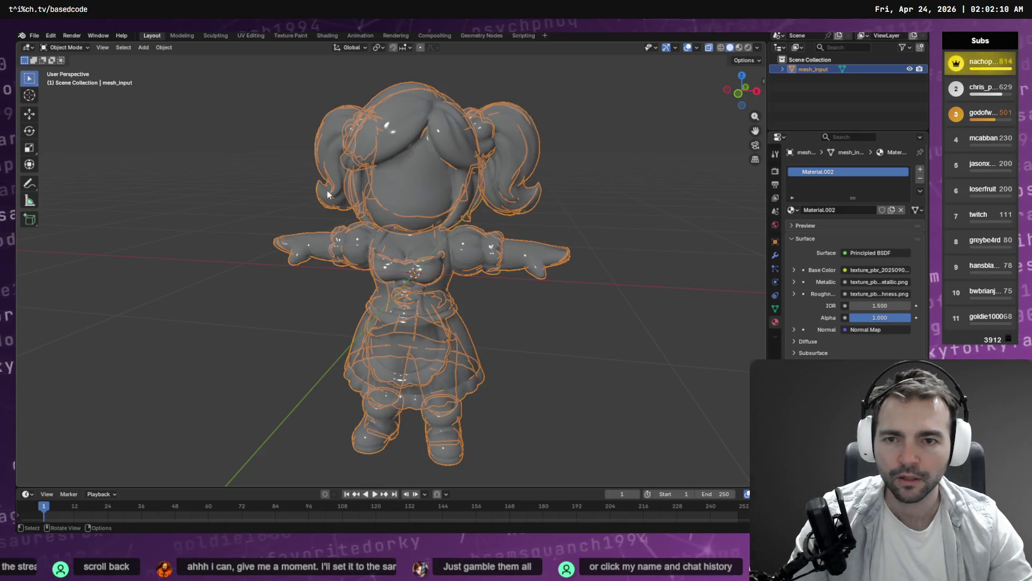
pyautogui.click(257, 156)
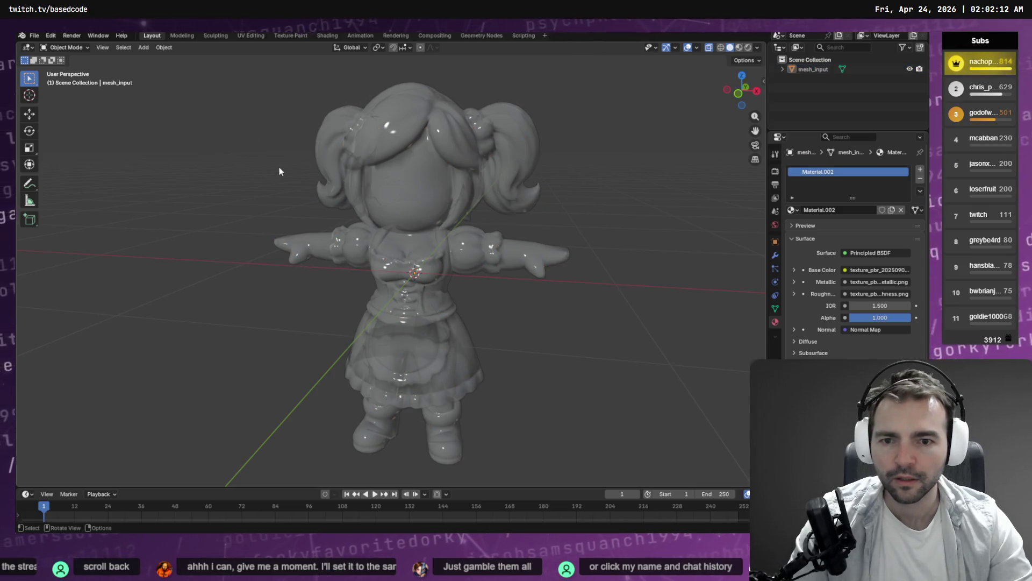
pyautogui.press('a')
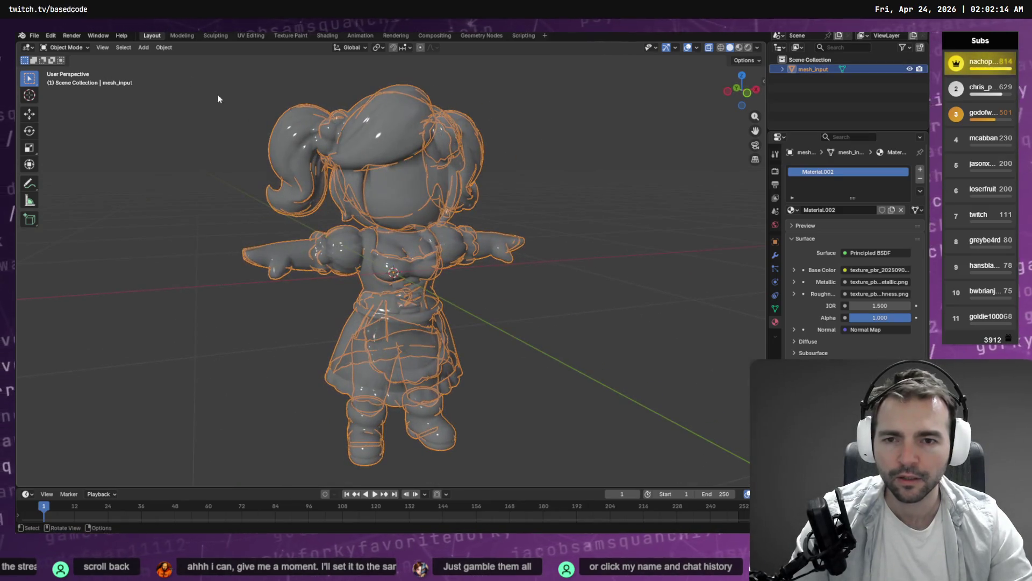
# Step: Export the mesh as Wavefront OBJ, overwriting Barkeeper.obj
pyautogui.click(34, 35)
pyautogui.moveTo(69, 180)
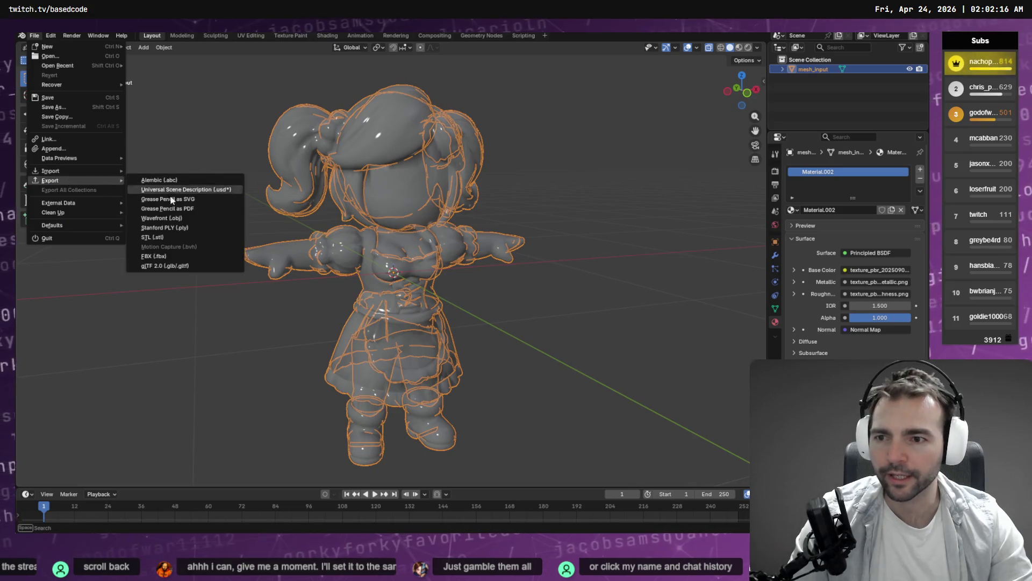
pyautogui.click(192, 218)
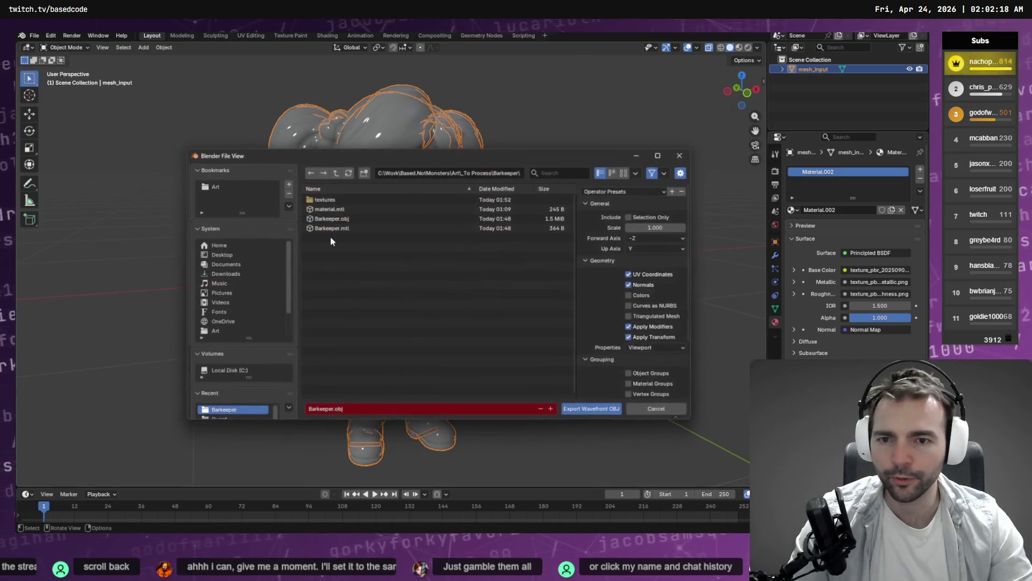
pyautogui.click(358, 219)
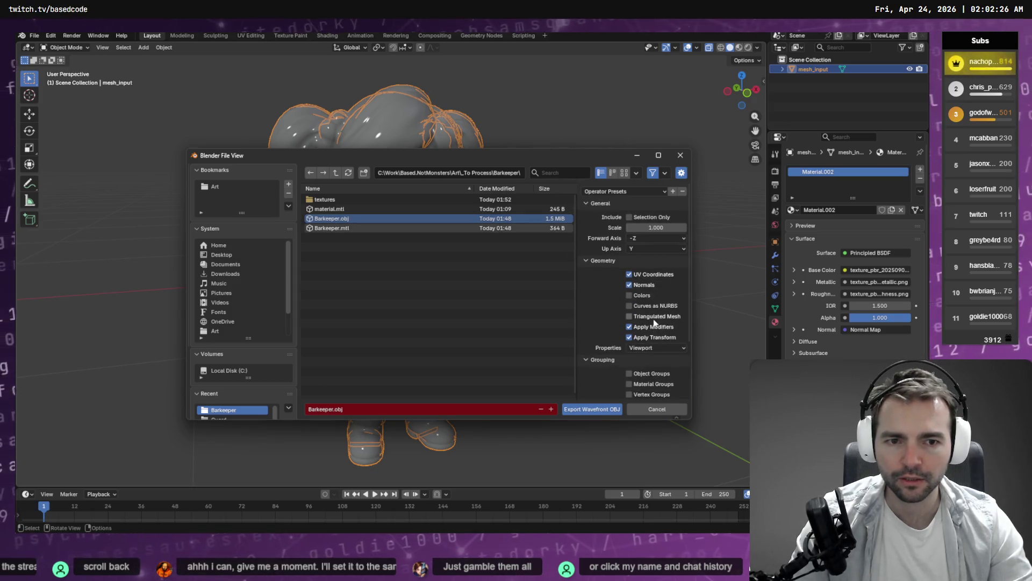
pyautogui.click(595, 408)
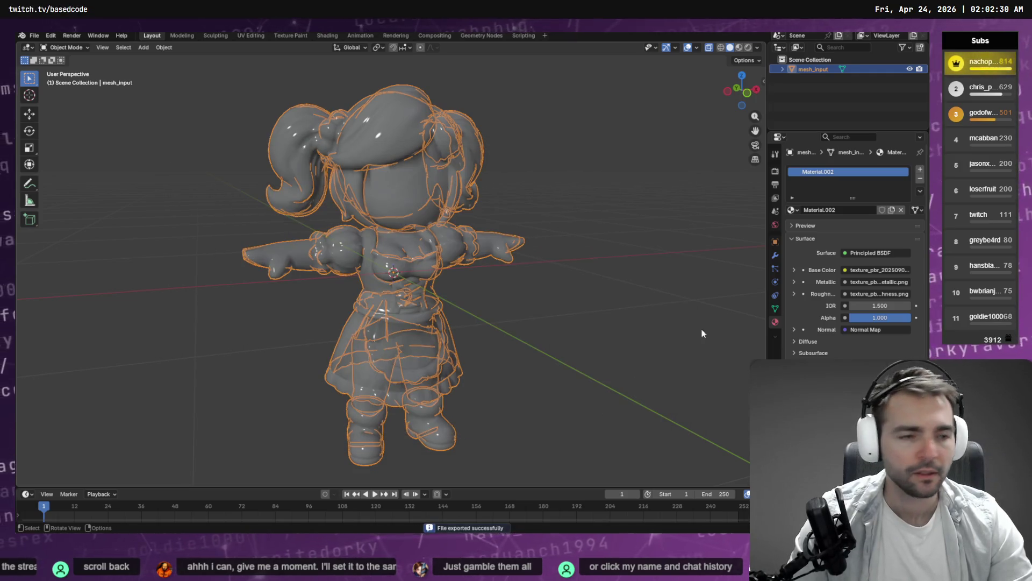
pyautogui.hotkey('alt', 'Tab')
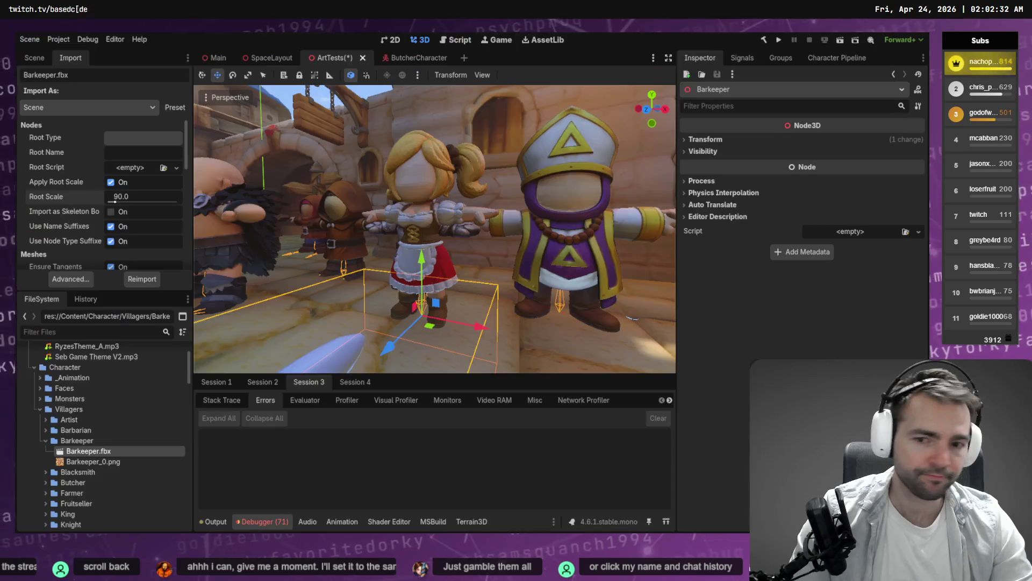
# Step: Load Barkeeper.obj into AccuRIG with Force Symmetry enabled and start body rigging
pyautogui.hotkey('alt', 'Tab')
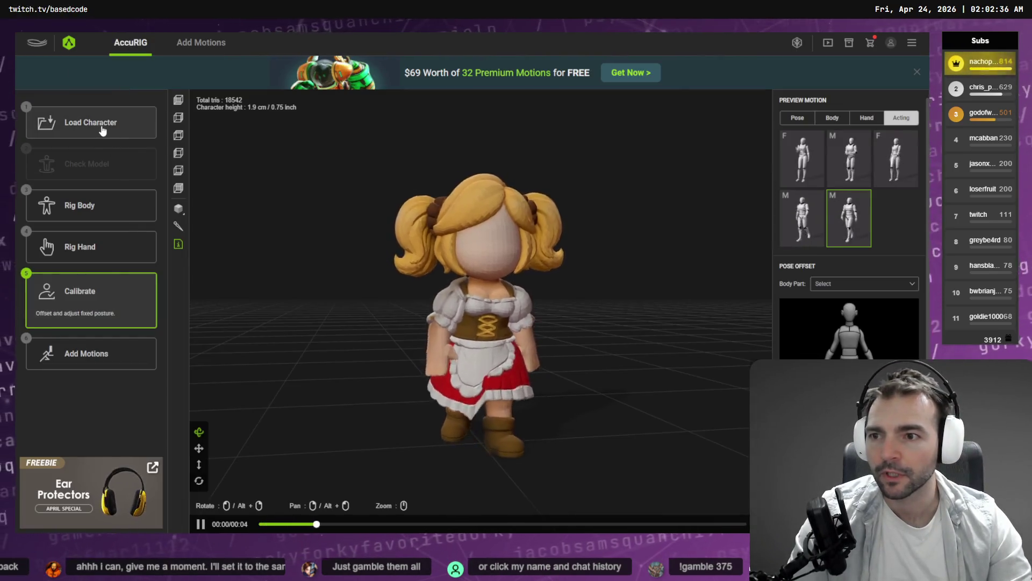
pyautogui.click(128, 133)
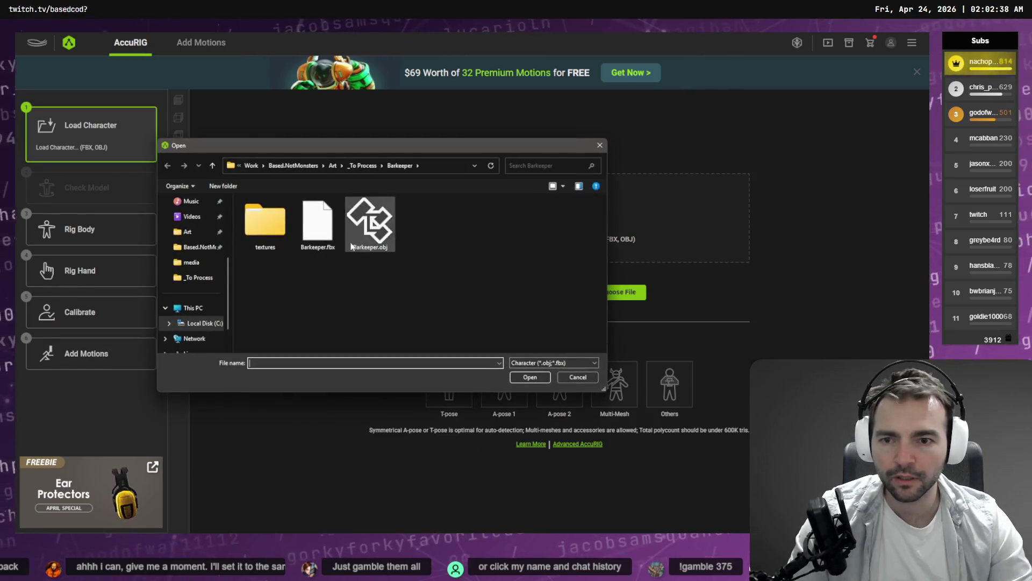
pyautogui.doubleClick(363, 230)
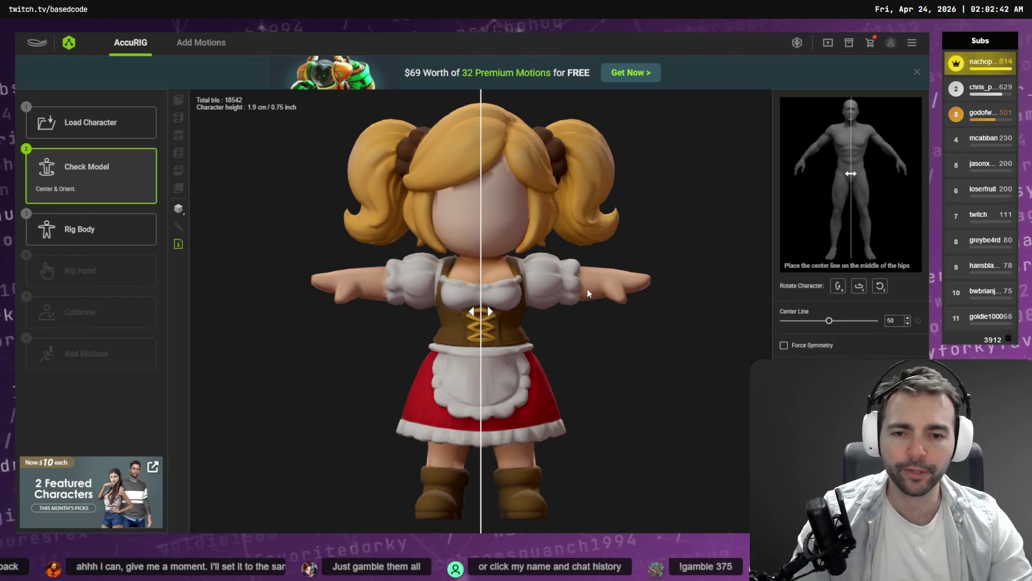
pyautogui.click(815, 347)
pyautogui.click(80, 229)
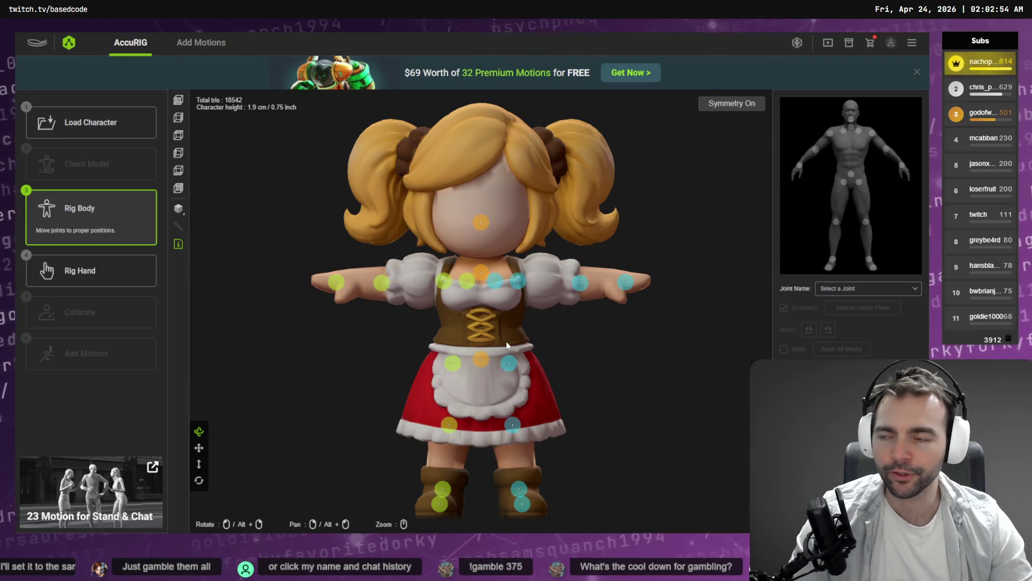
# Step: Adjust the shoulder and wrist joints, then set the number of fingers to 0
pyautogui.moveTo(518, 281); pyautogui.dragTo(528, 281)
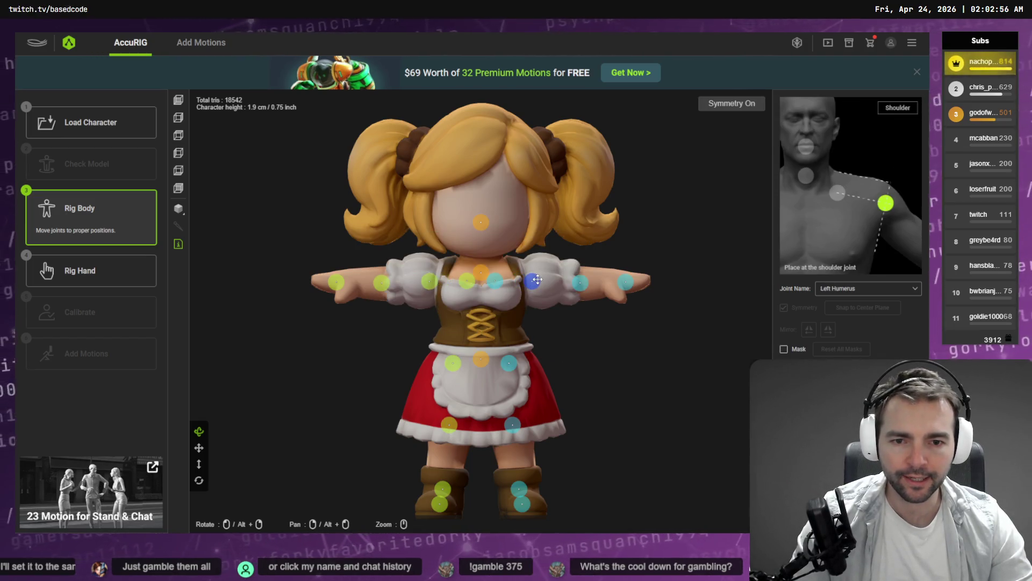
pyautogui.moveTo(625, 287); pyautogui.dragTo(610, 283)
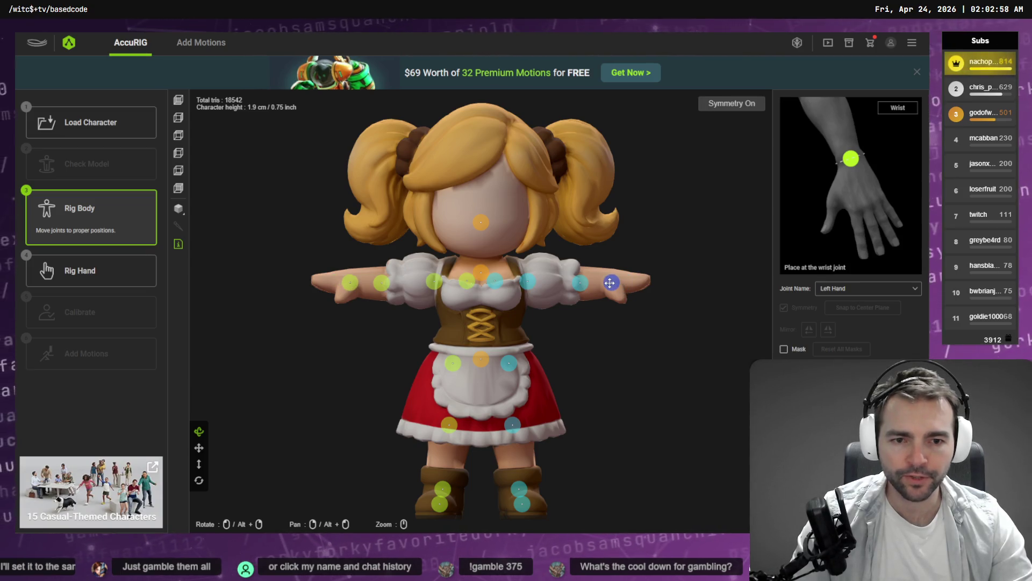
pyautogui.moveTo(527, 281); pyautogui.dragTo(532, 281)
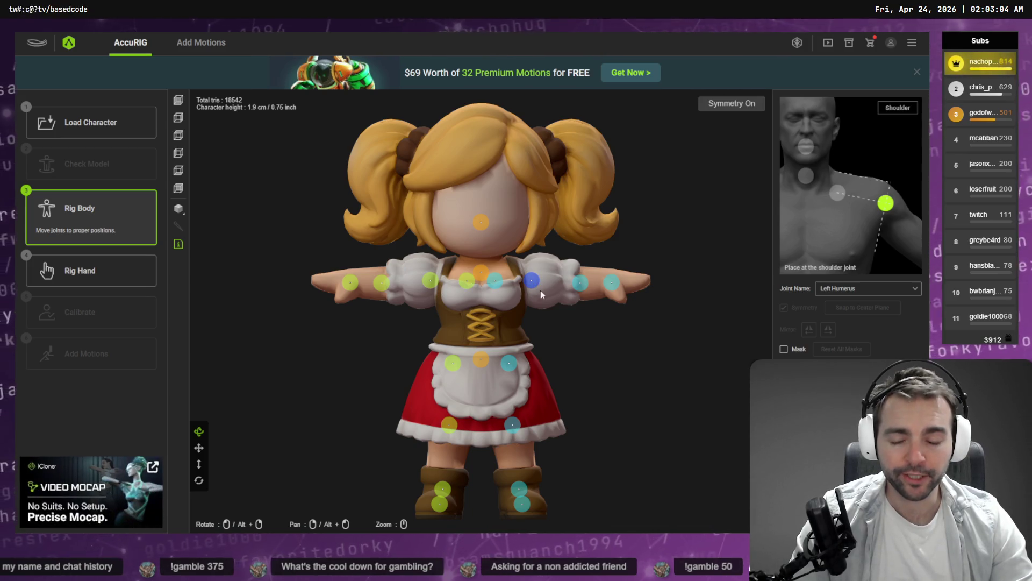
pyautogui.moveTo(350, 282); pyautogui.dragTo(354, 282)
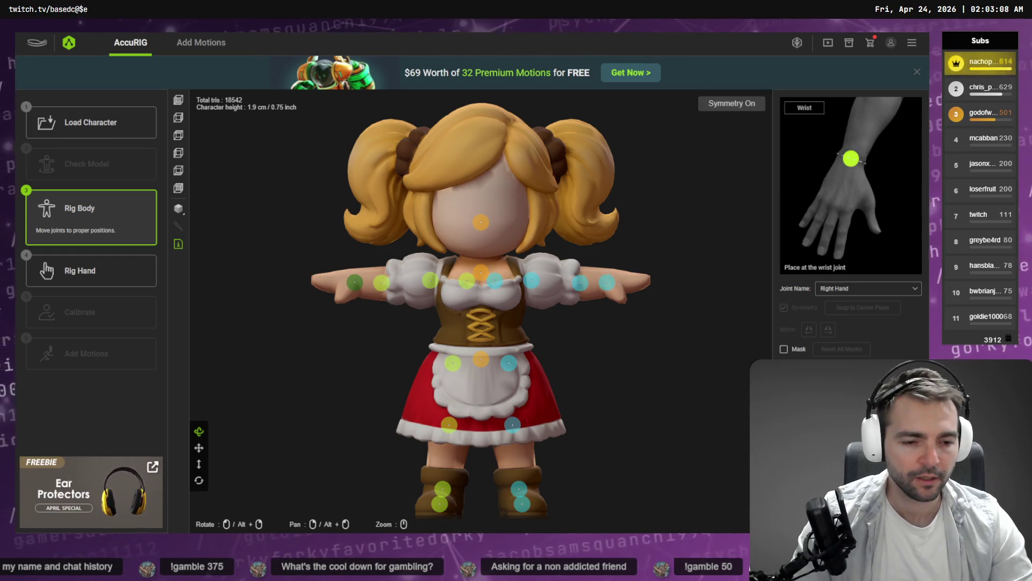
pyautogui.doubleClick(354, 282)
pyautogui.click(445, 305)
pyautogui.click(443, 314)
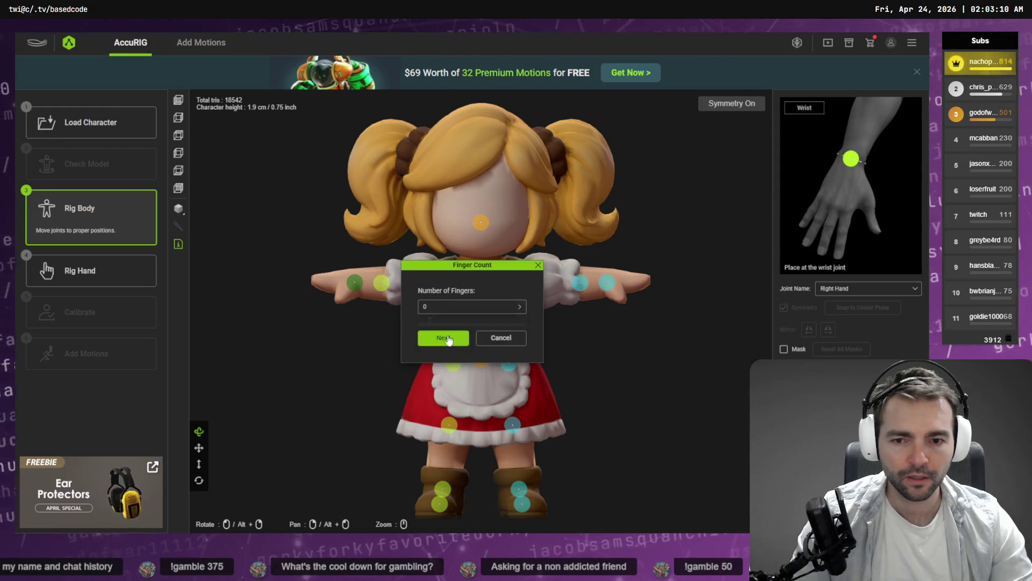
pyautogui.click(443, 337)
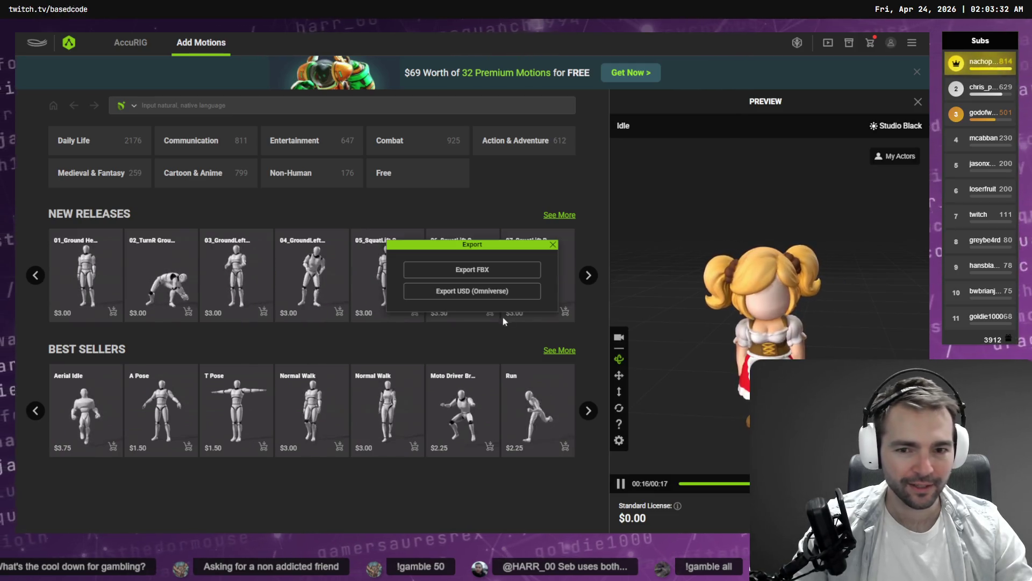
# Step: Export the character as FBX, overwriting Barkeeper.fbx in the Barkeeper folder
pyautogui.click(487, 273)
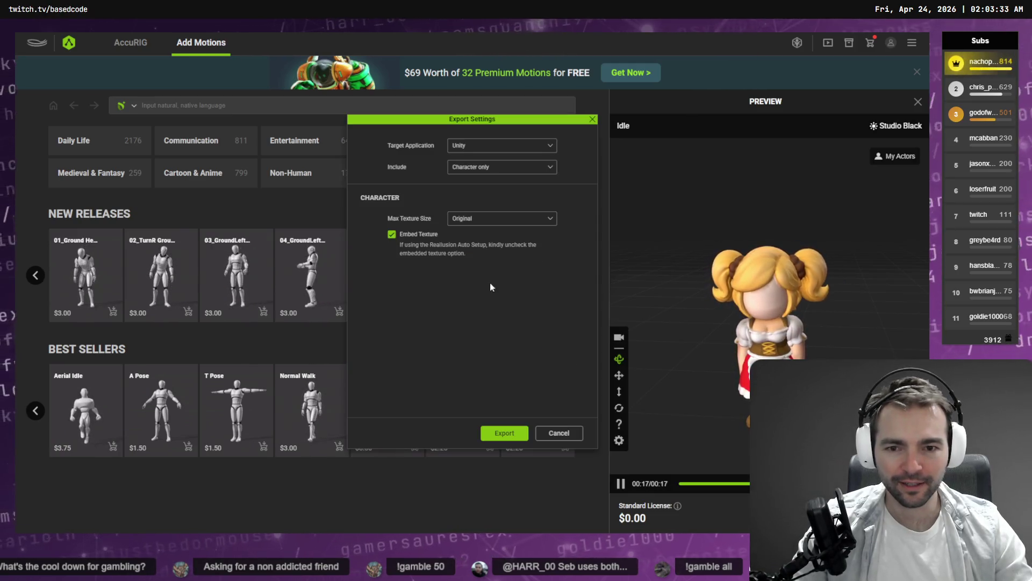
pyautogui.click(505, 433)
pyautogui.click(325, 224)
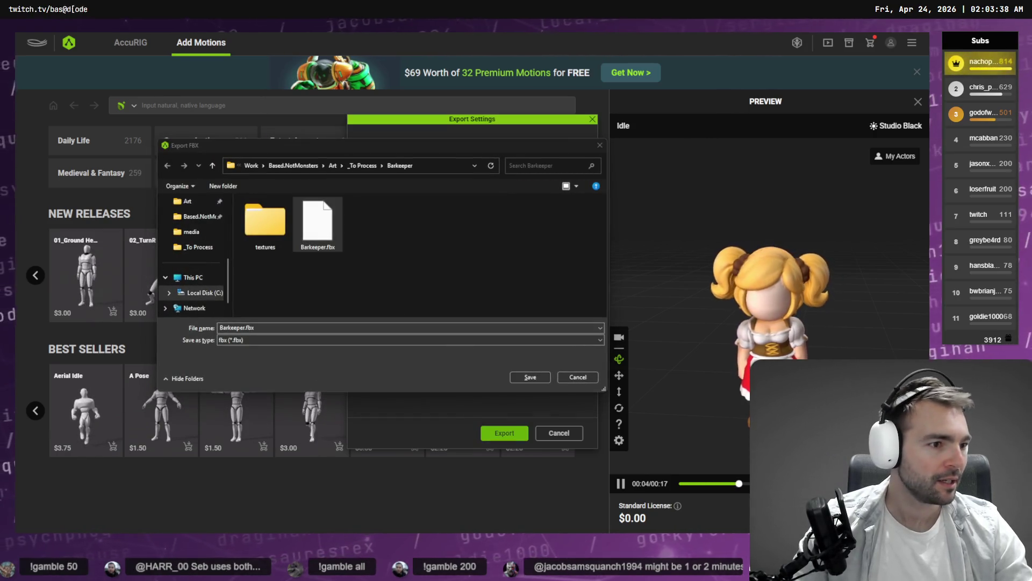
pyautogui.hotkey('alt', 'Tab')
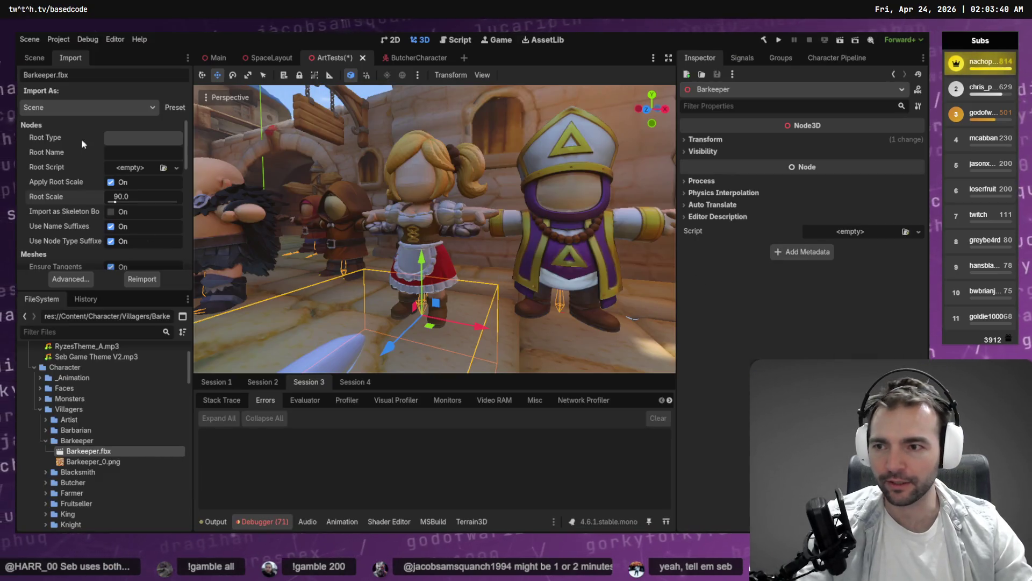
# Step: Delete the Barkeeper node from the scene and remove the Barkeeper folder from the project
pyautogui.click(46, 59)
pyautogui.press('Delete')
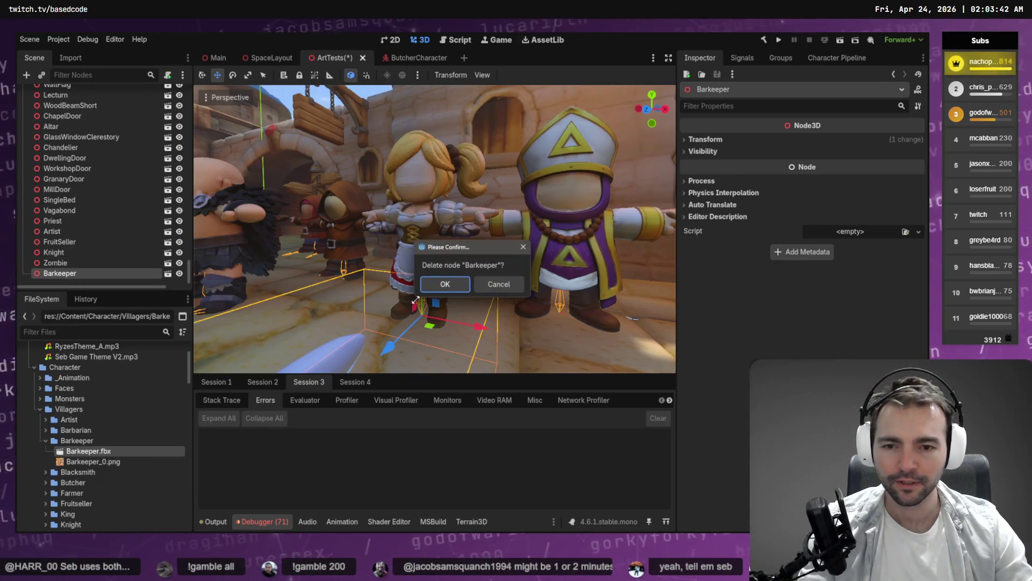
pyautogui.click(438, 283)
pyautogui.click(77, 440)
pyautogui.press('Delete')
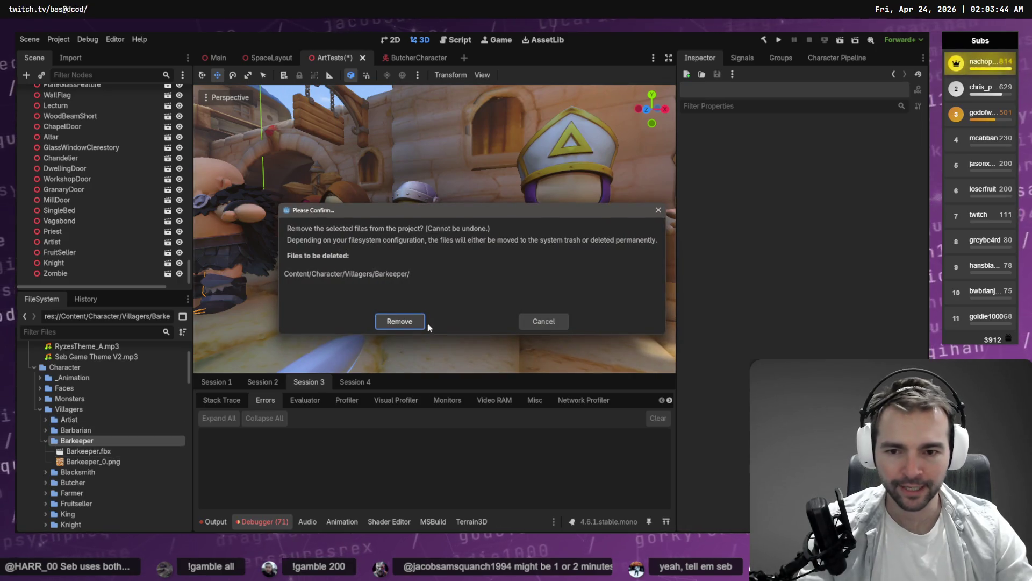
pyautogui.click(399, 322)
# Step: Create a new empty Barkeeper folder inside Villagers
pyautogui.rightClick(73, 409)
pyautogui.moveTo(153, 366)
pyautogui.click(257, 365)
pyautogui.write('Barkeeper')
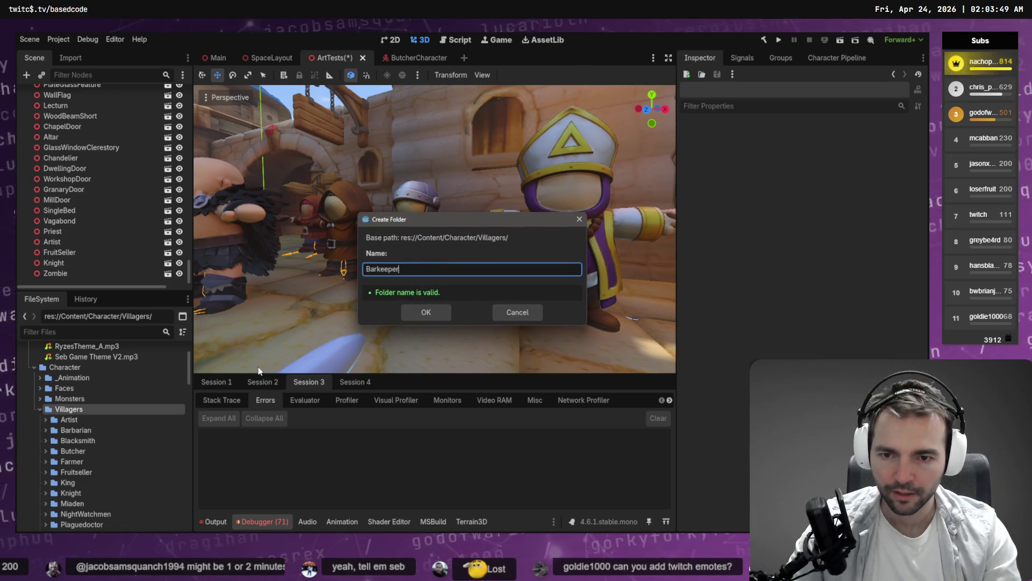
pyautogui.press('Return')
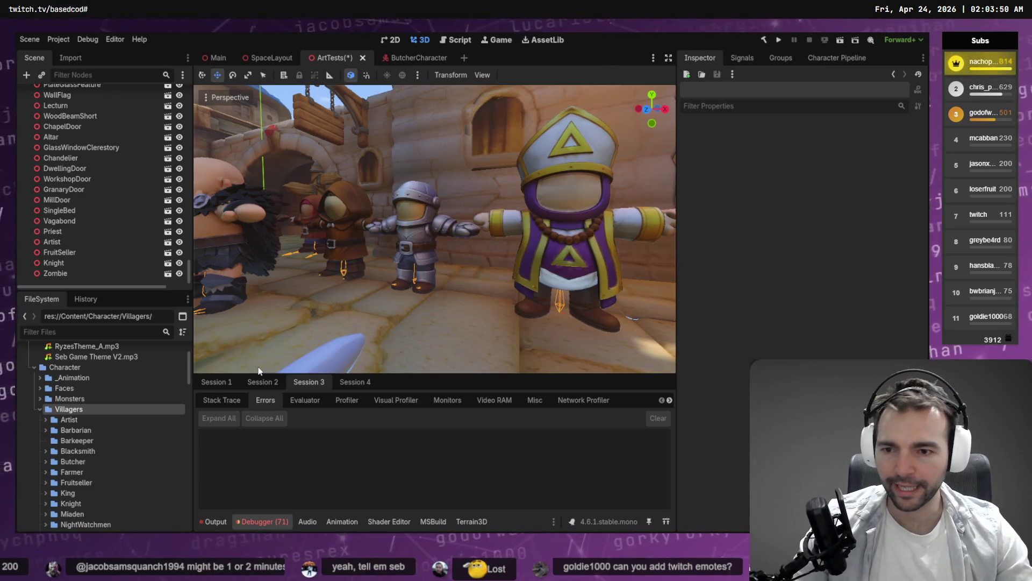
pyautogui.hotkey('alt', 'Tab')
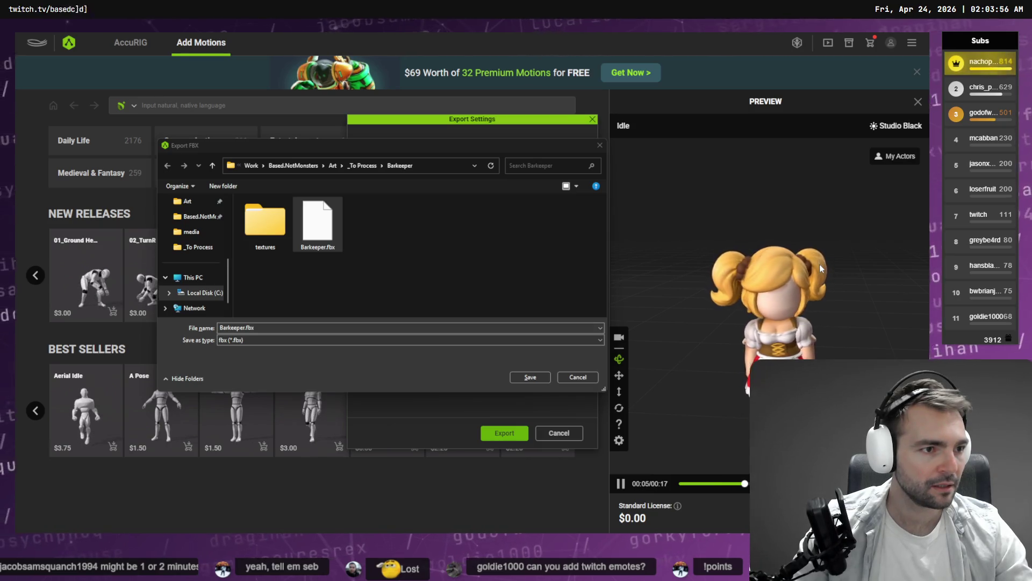
# Step: Export Barkeeper.fbx from AccuRIG over the old file and drag it into Godot's Barkeeper folder
pyautogui.click(527, 378)
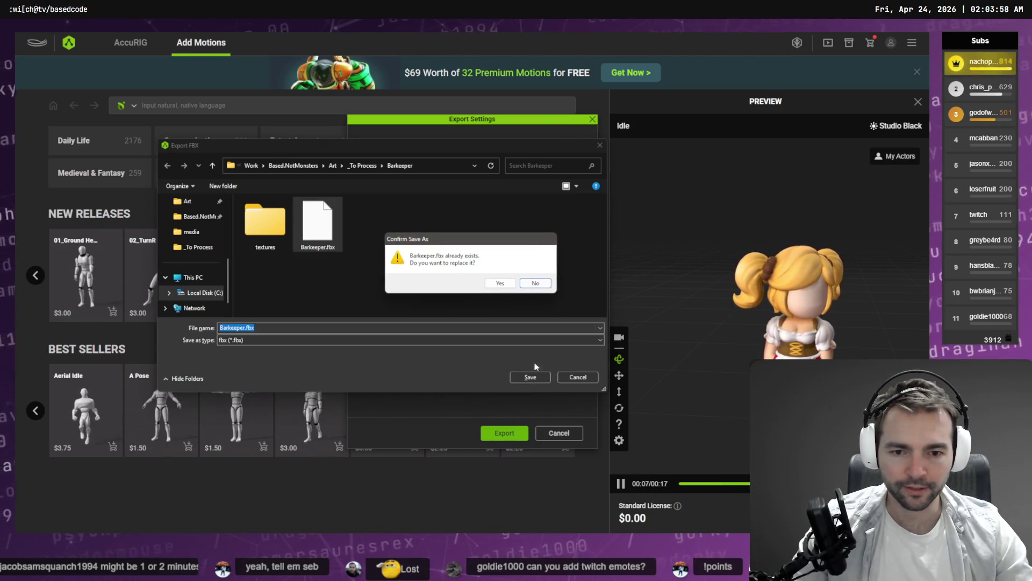
pyautogui.click(504, 283)
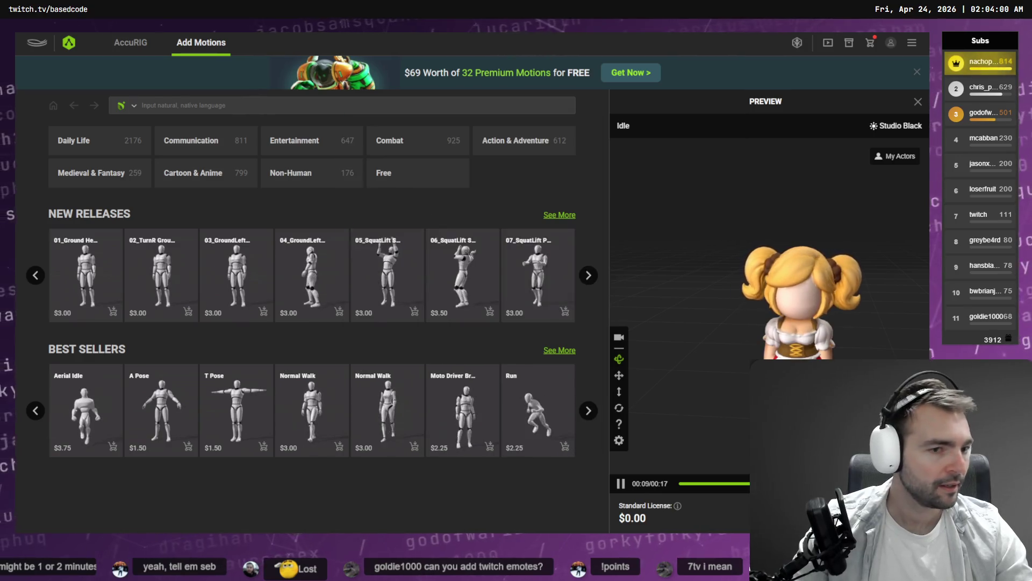
pyautogui.moveTo(531, 240); pyautogui.dragTo(519, 258)
pyautogui.hotkey('alt', 'Tab')
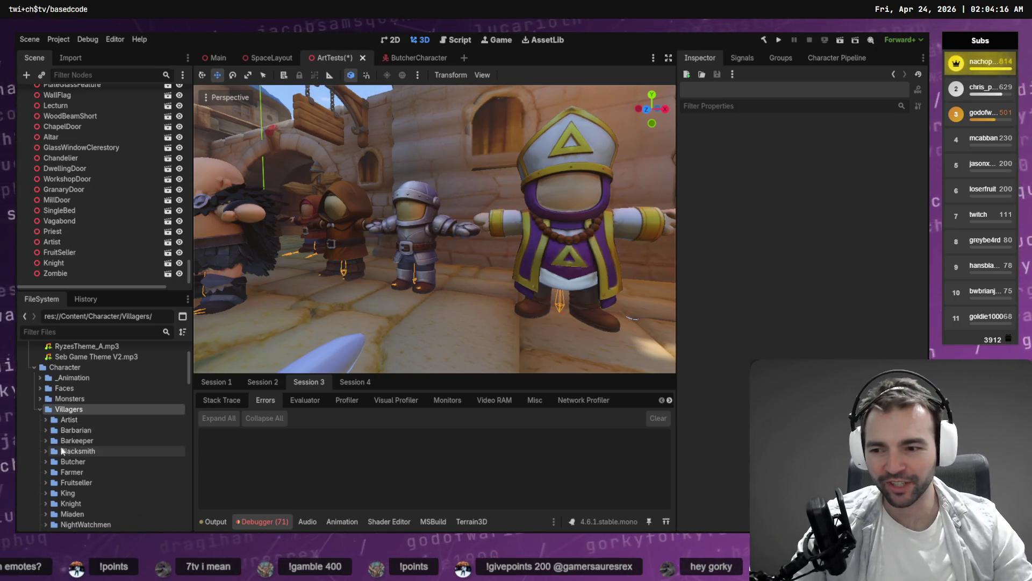
# Step: Drag Barkeeper.fbx into the ArtTests viewport and reimport it at Root Scale 90
pyautogui.click(46, 440)
pyautogui.moveTo(68, 453)
pyautogui.mouseDown()
pyautogui.moveTo(400, 350)
pyautogui.moveTo(424, 321)
pyautogui.mouseUp()
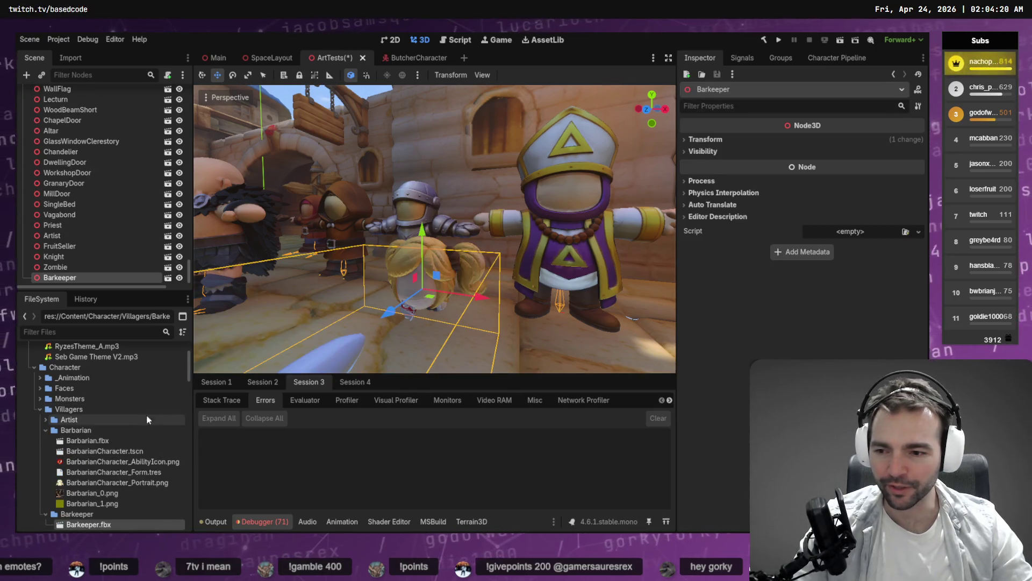
pyautogui.click(70, 57)
pyautogui.click(138, 279)
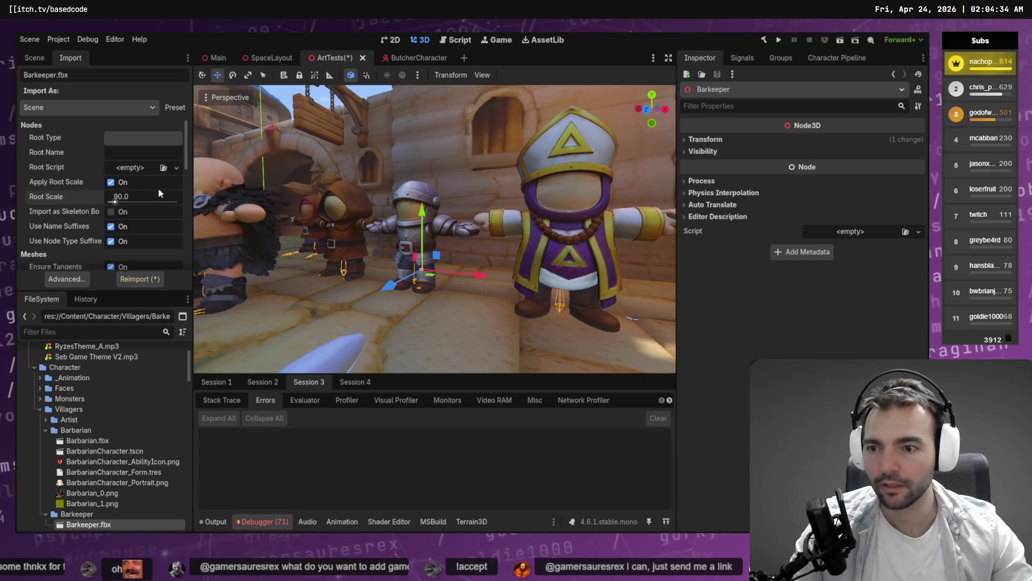
pyautogui.click(146, 279)
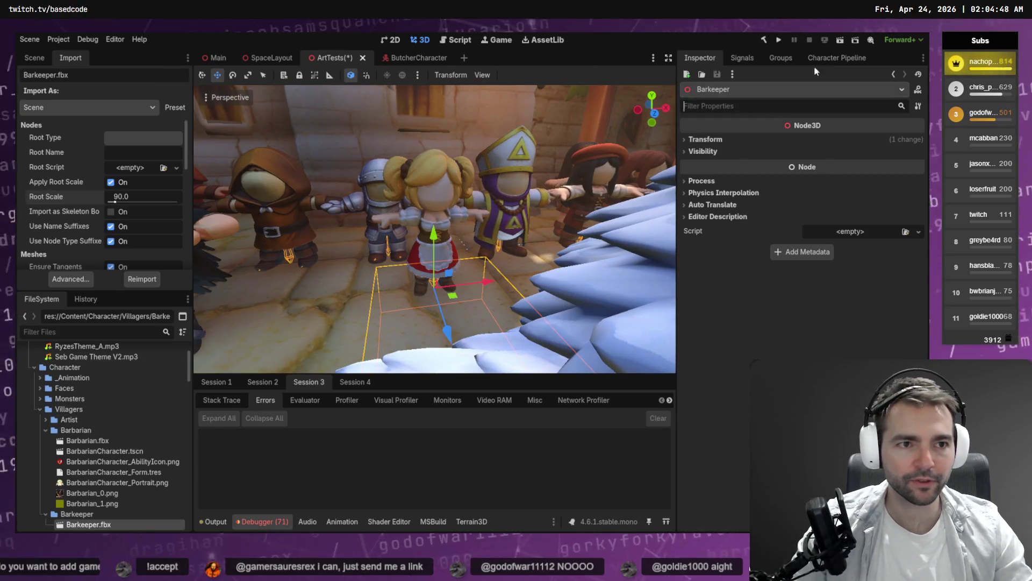
# Step: Open the Character Pipeline wizard and browse to Monsters, closing the picker without choosing
pyautogui.click(834, 57)
pyautogui.click(893, 138)
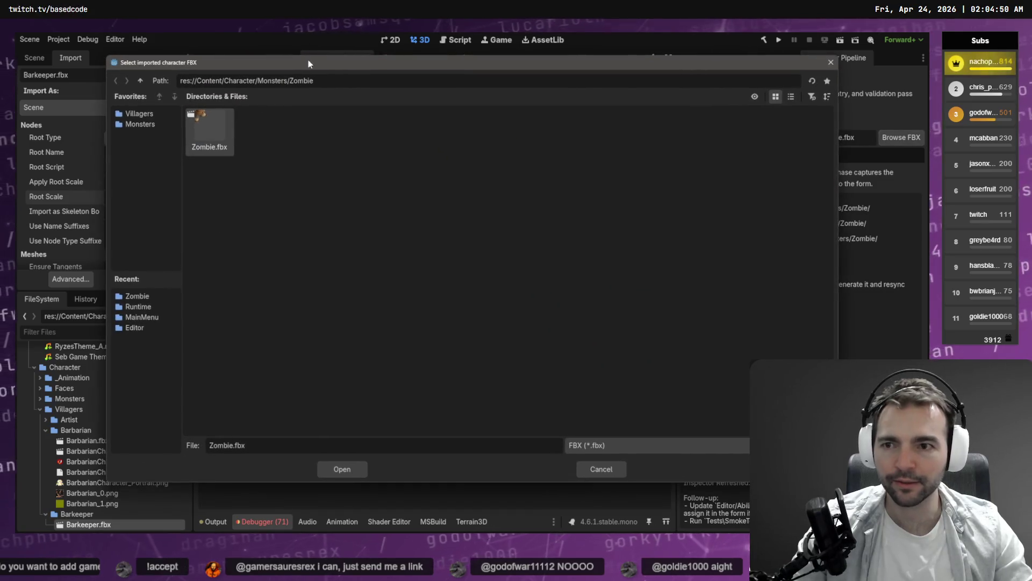
pyautogui.click(141, 81)
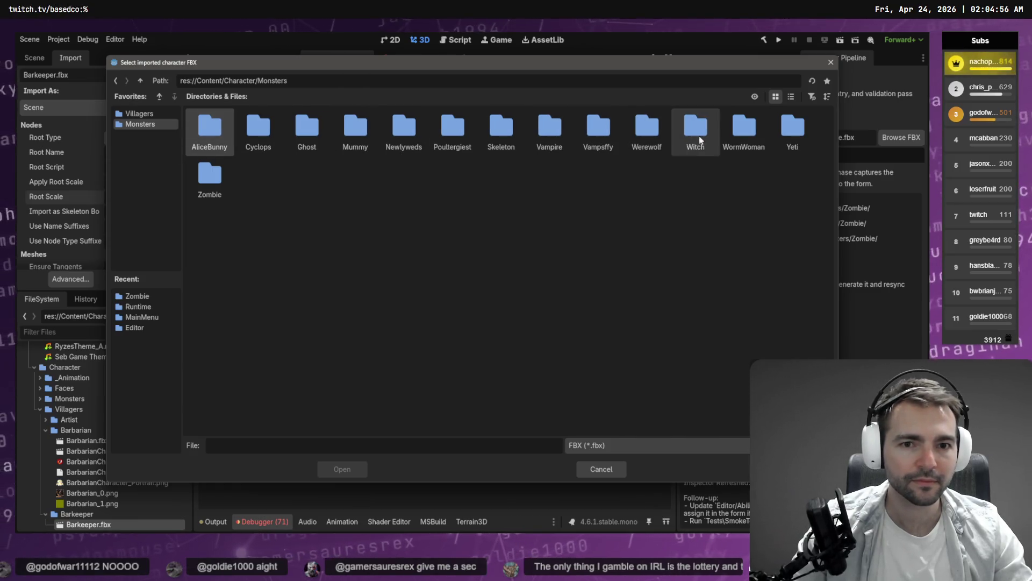
pyautogui.click(602, 469)
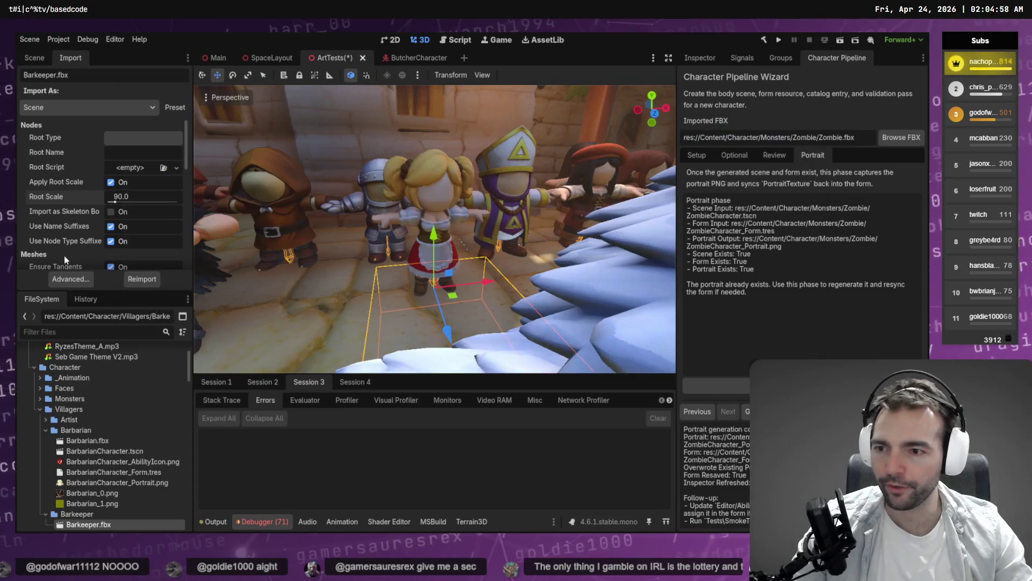
# Step: Give Skeleton3D a new BoneMap with a SkeletonProfileHumanoid and reimport Barkeeper.fbx
pyautogui.click(67, 280)
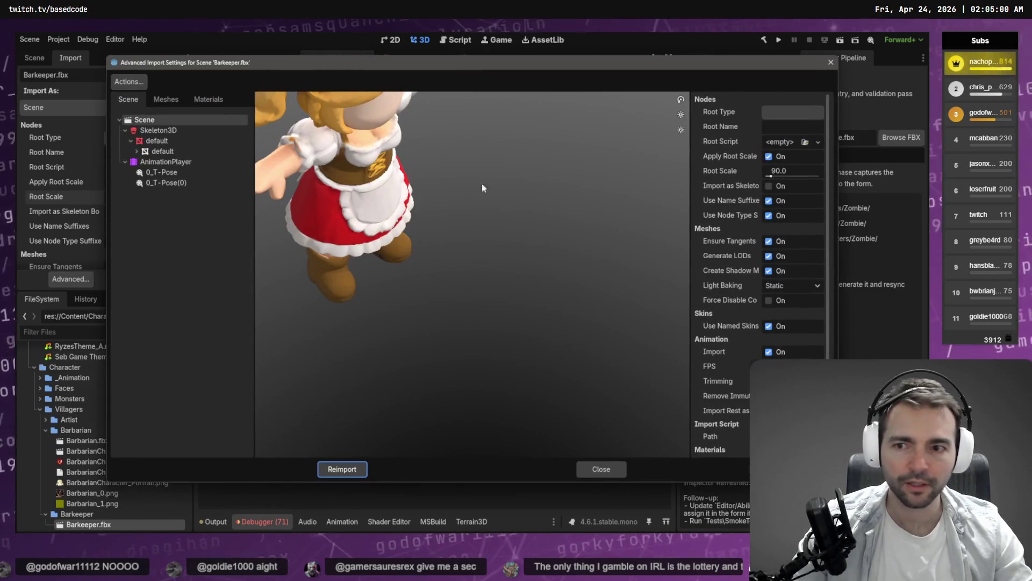
pyautogui.click(159, 130)
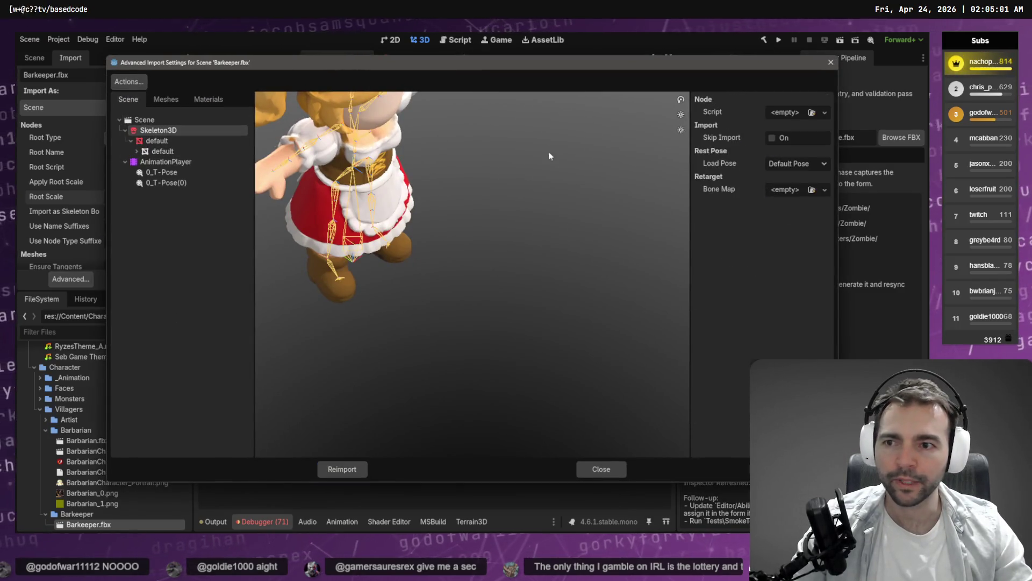
pyautogui.click(825, 190)
pyautogui.click(787, 215)
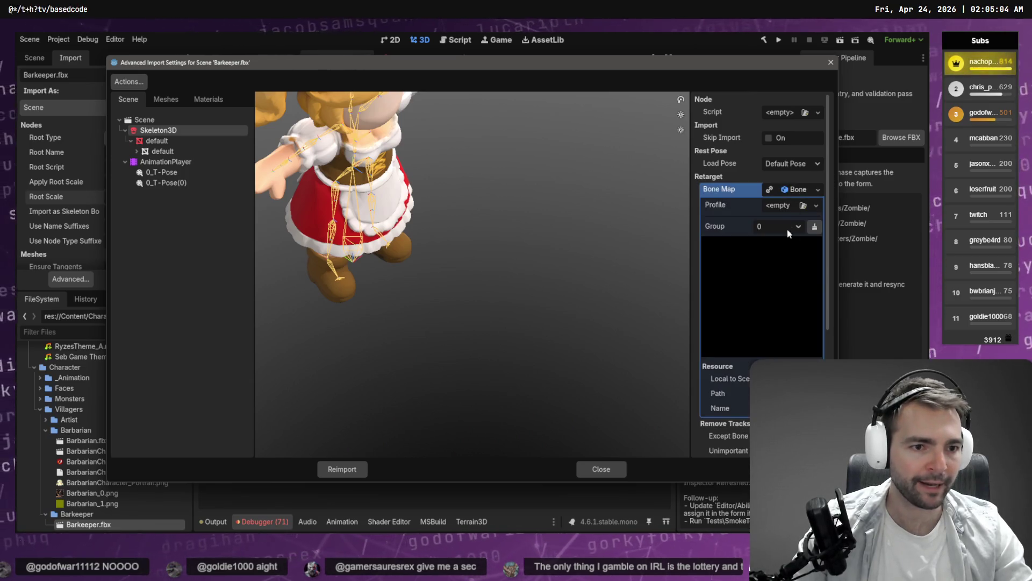
pyautogui.click(816, 206)
pyautogui.click(782, 243)
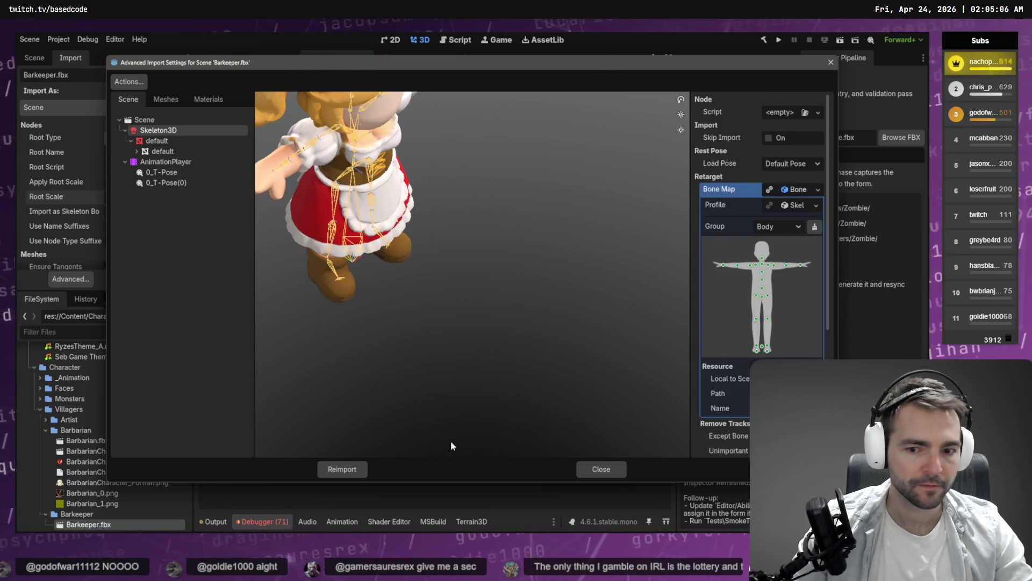
pyautogui.click(344, 468)
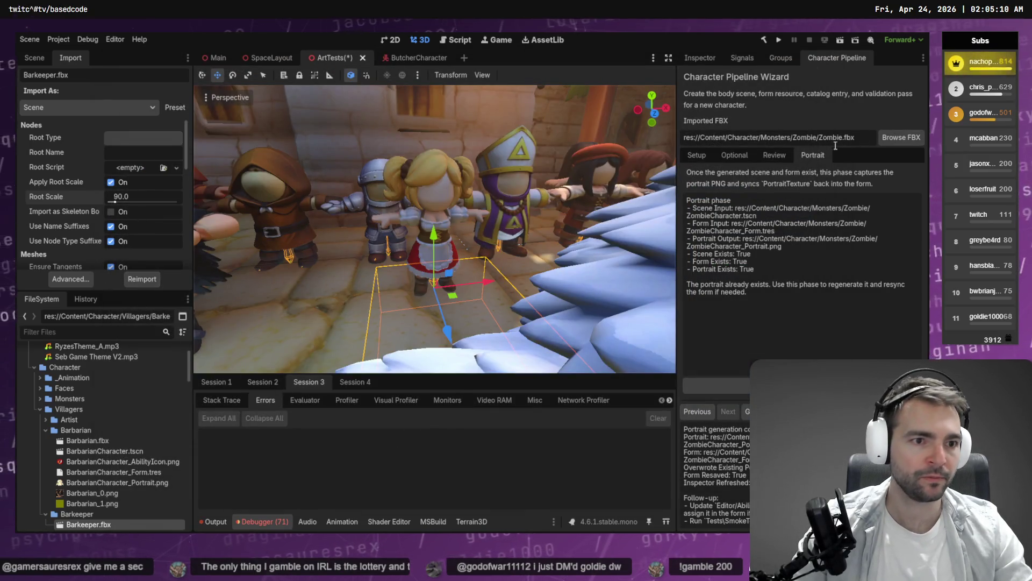
pyautogui.click(892, 138)
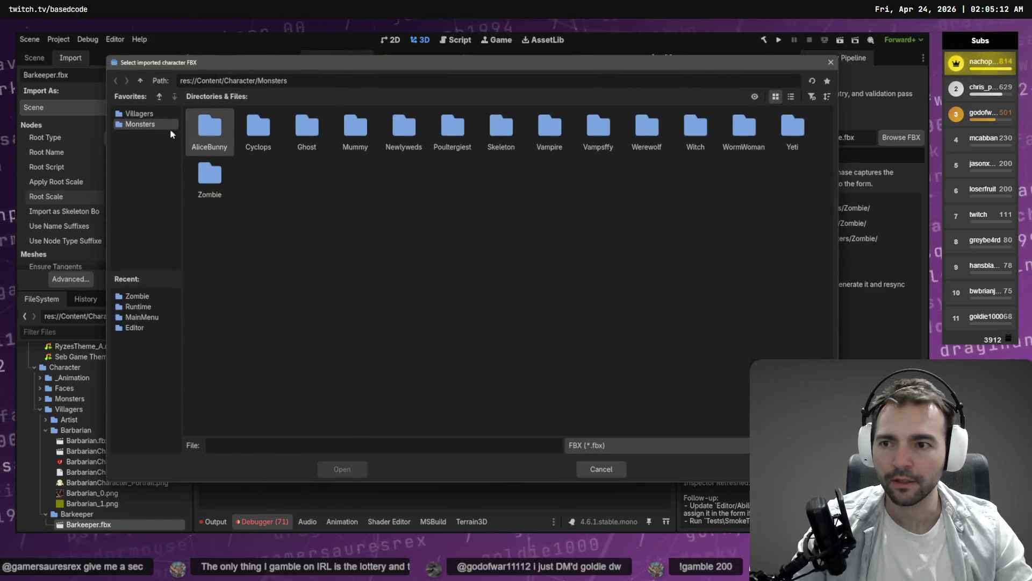
# Step: Choose Villagers/Barkeeper/Barkeeper.fbx as the wizard's imported FBX
pyautogui.click(150, 115)
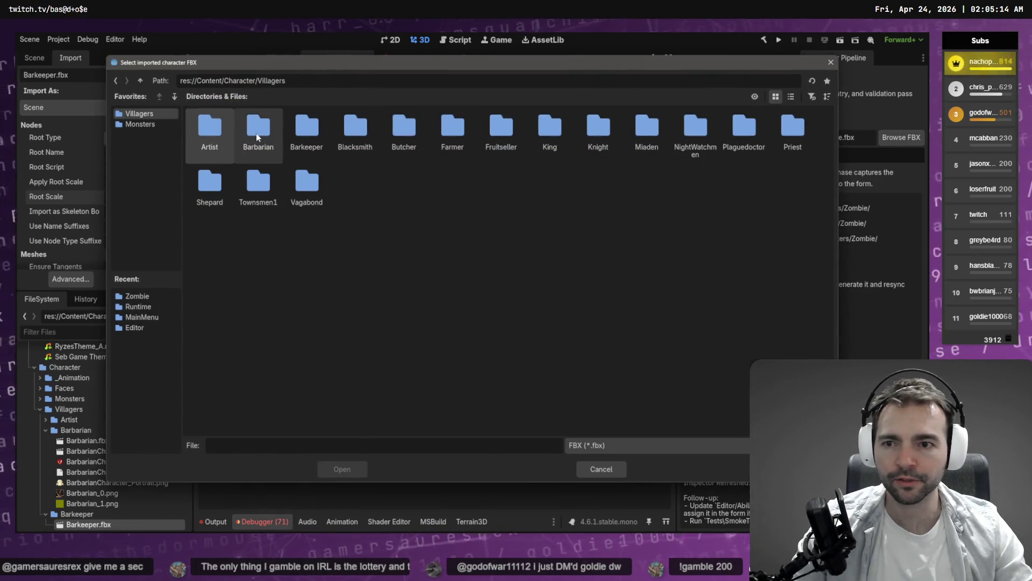
pyautogui.click(305, 135)
pyautogui.doubleClick(305, 135)
pyautogui.press('Return')
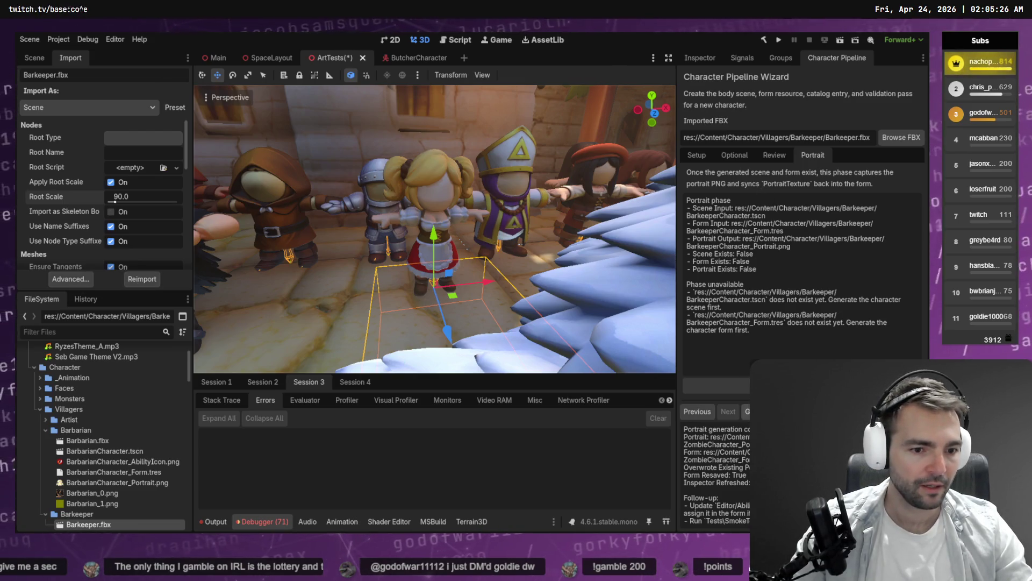
# Step: Open the Setup form's Ability Description field, then pan the tldraw board to the character flowcharts
pyautogui.click(697, 155)
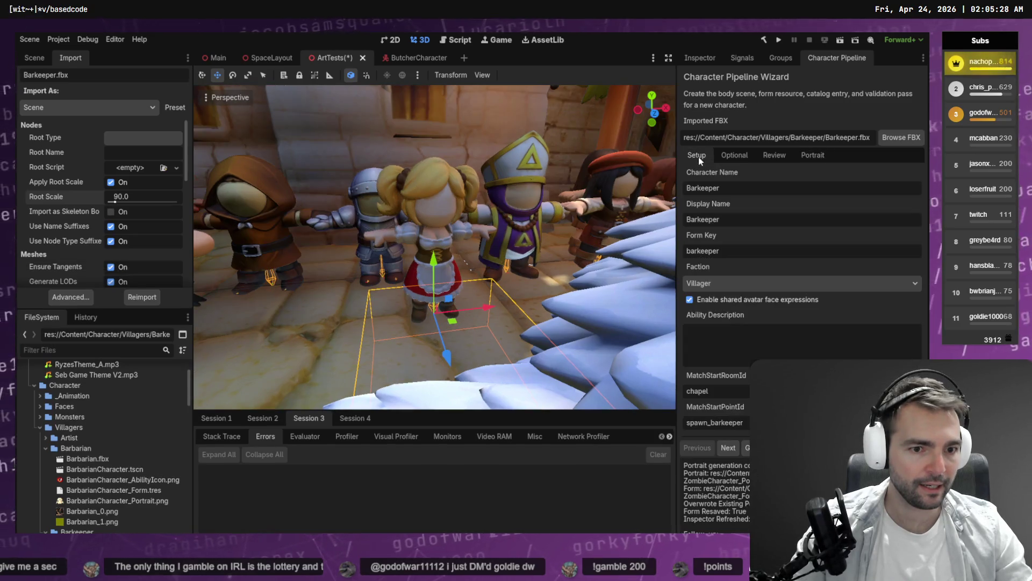
pyautogui.click(733, 349)
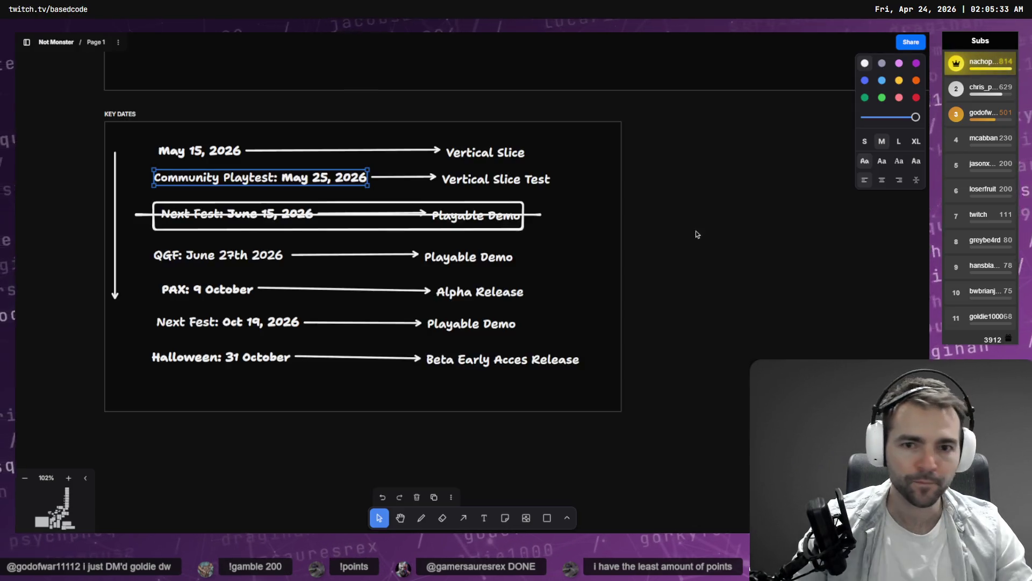
pyautogui.scroll(-5, 648, 185)
pyautogui.scroll(5, 636, 196)
pyautogui.moveTo(582, 254); pyautogui.dragTo(521, 392)
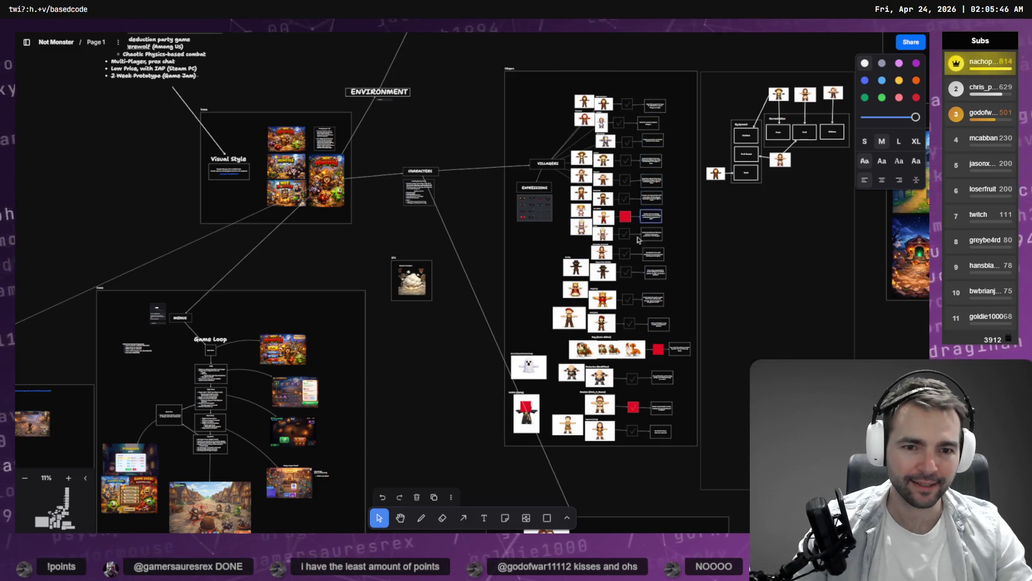
# Step: Copy the Bar Wench note's text in tldraw into Godot's Ability Description field
pyautogui.click(655, 222)
pyautogui.scroll(10, 651, 218)
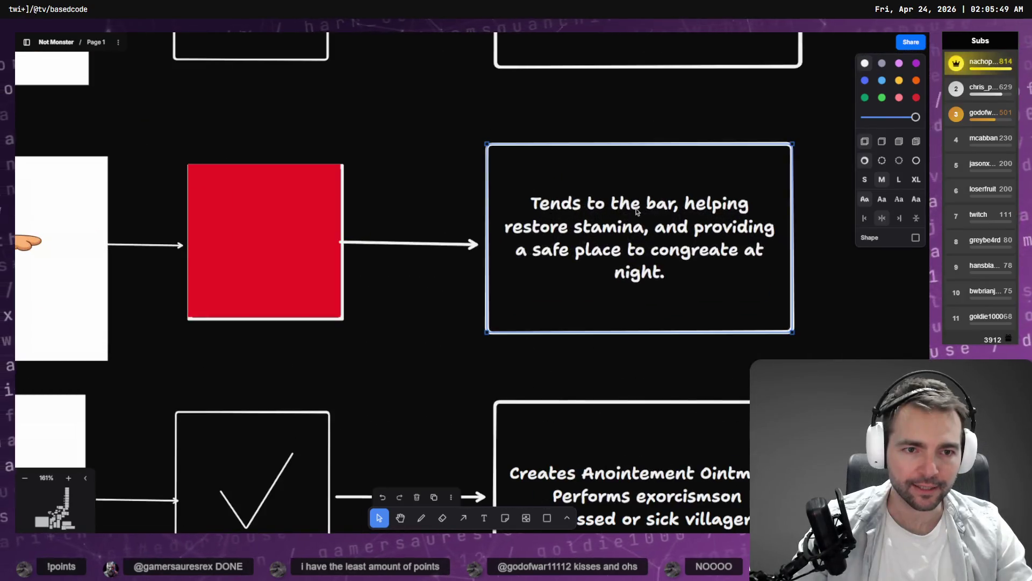
pyautogui.doubleClick(637, 211)
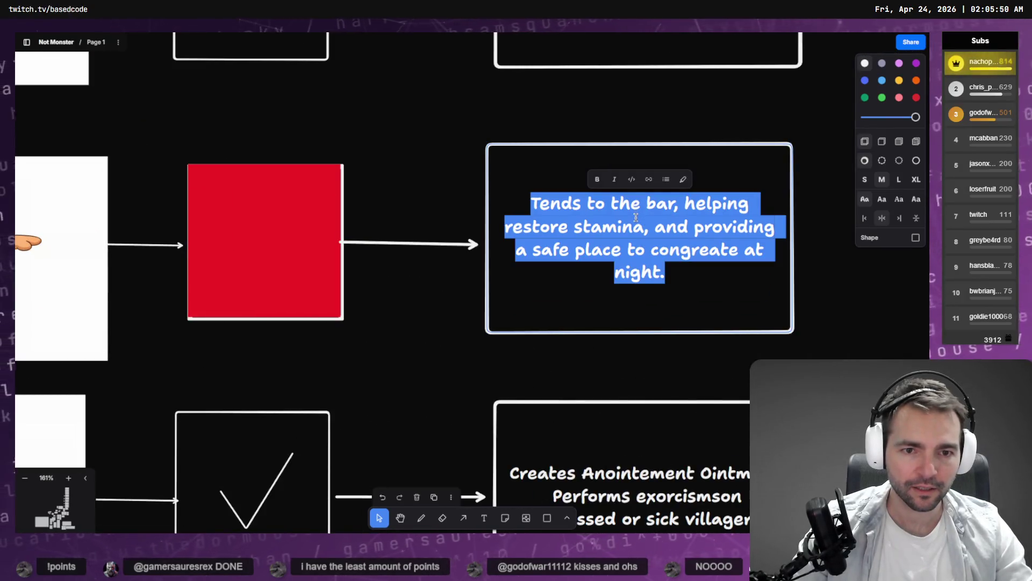
pyautogui.hotkey('alt', 'Tab')
pyautogui.write('Tends to the bar, helping restore stamina, and providing a safe place to congregate at night.')
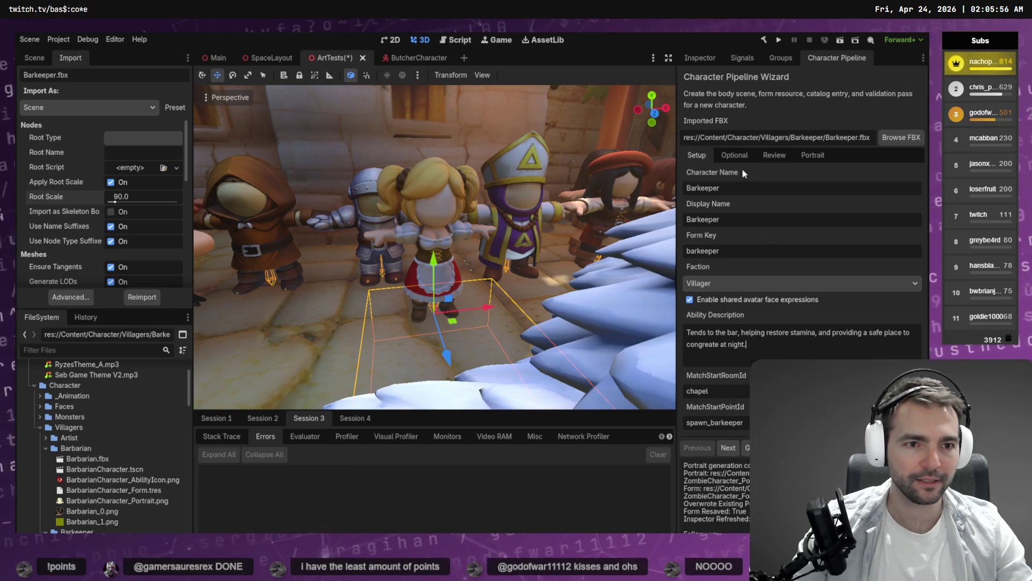
# Step: Generate BarkeeperCharacter.tscn, BarkeeperCharacter_Form.tres and BarkeeperCharacter_Portrait.png from the wizard's Review step
pyautogui.click(737, 155)
pyautogui.click(770, 157)
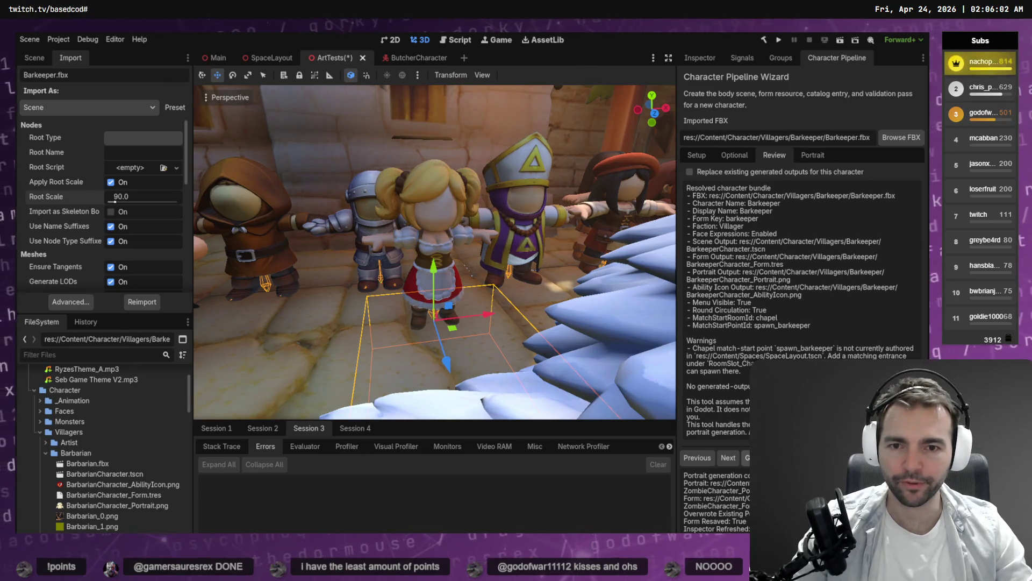
pyautogui.click(748, 458)
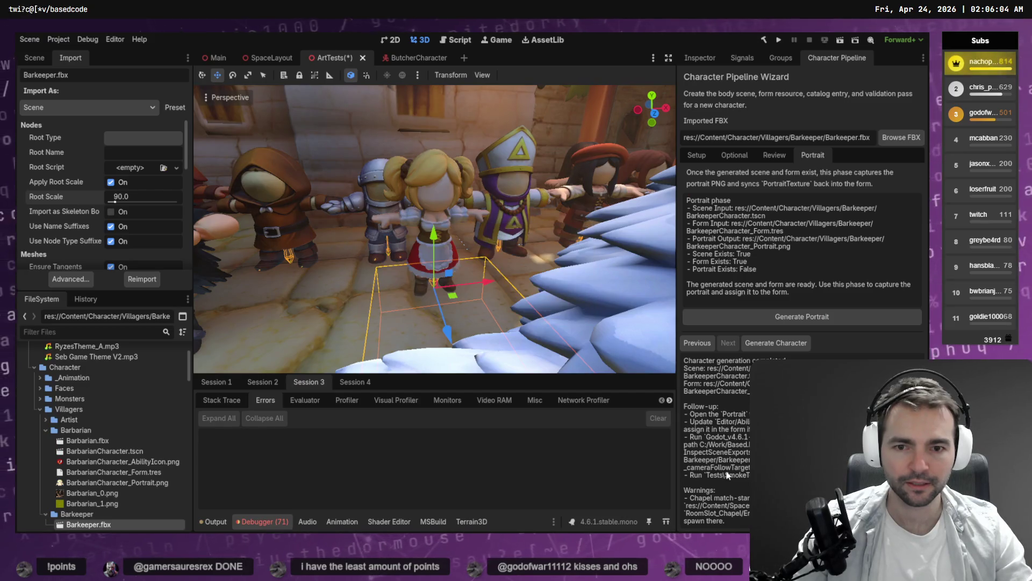
pyautogui.click(808, 316)
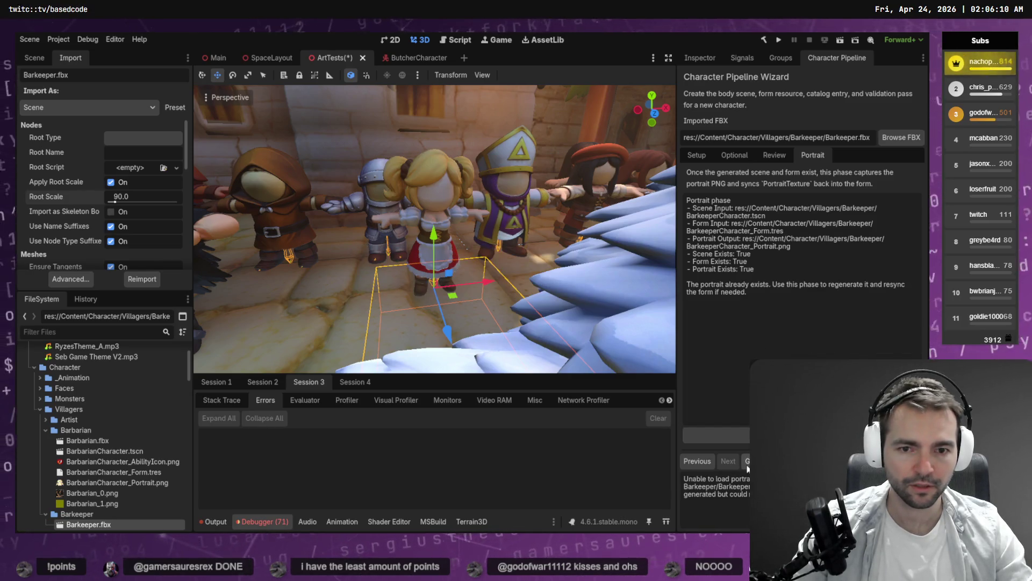
pyautogui.scroll(-5, 118, 441)
pyautogui.click(129, 423)
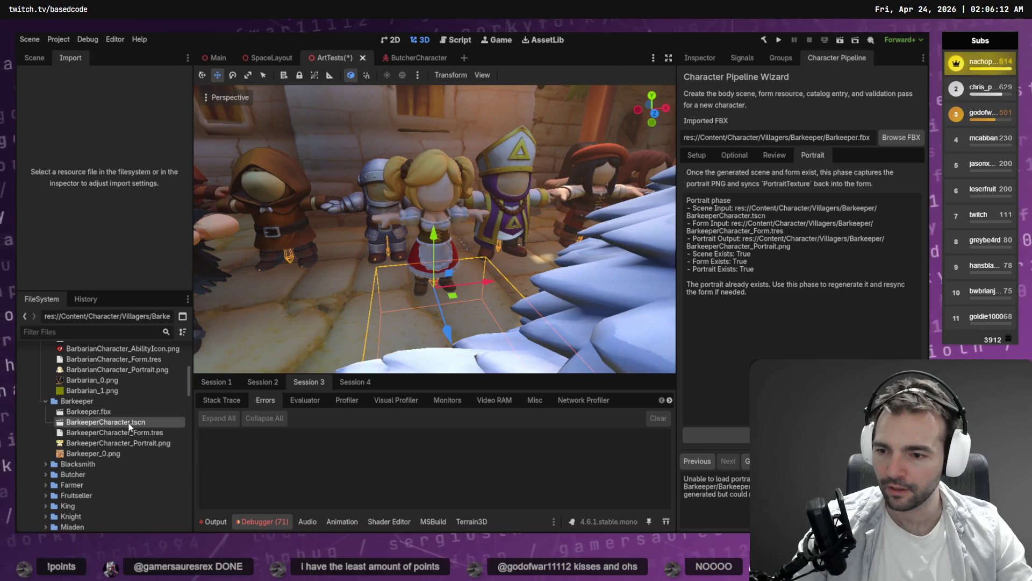
# Step: Open BarkeeperCharacter.tscn, select its Expression face mesh and frame the model
pyautogui.click(120, 434)
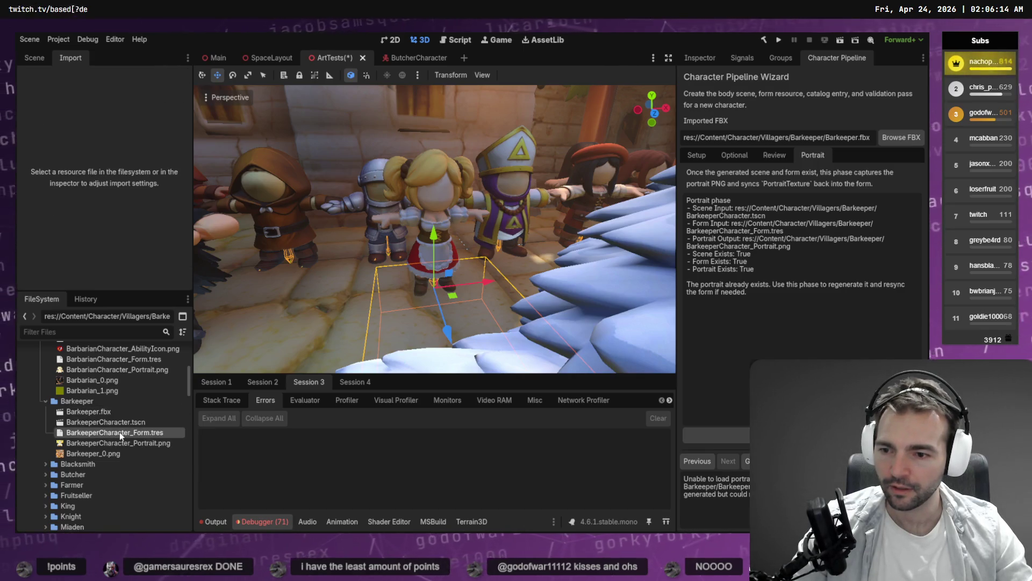
pyautogui.click(115, 424)
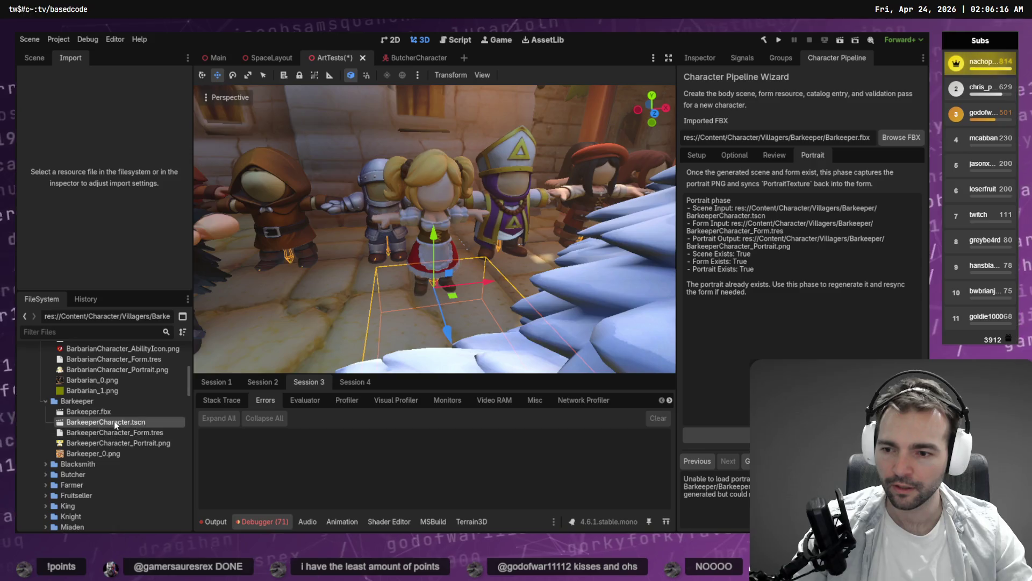
pyautogui.doubleClick(115, 423)
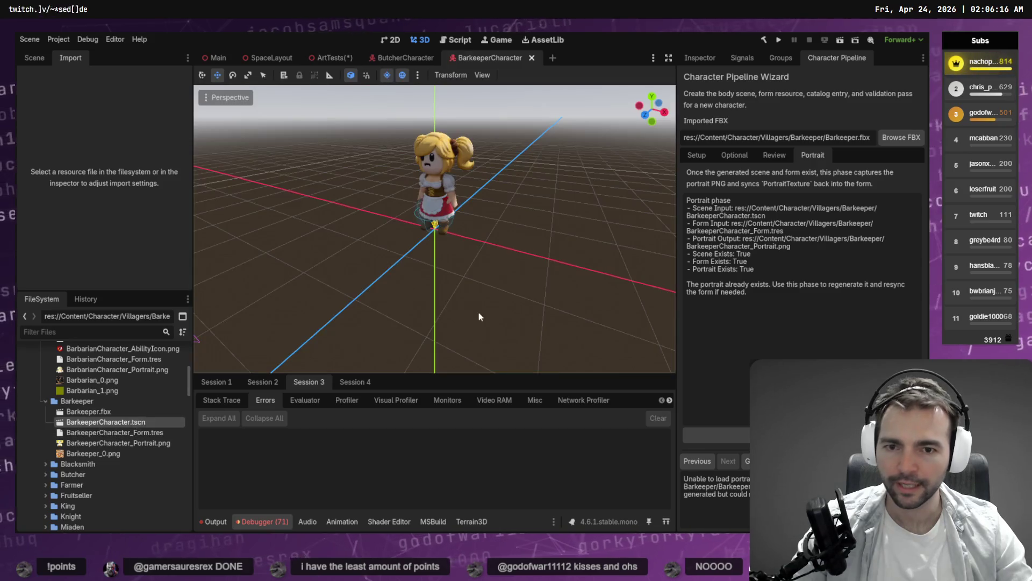
pyautogui.click(34, 57)
pyautogui.click(76, 178)
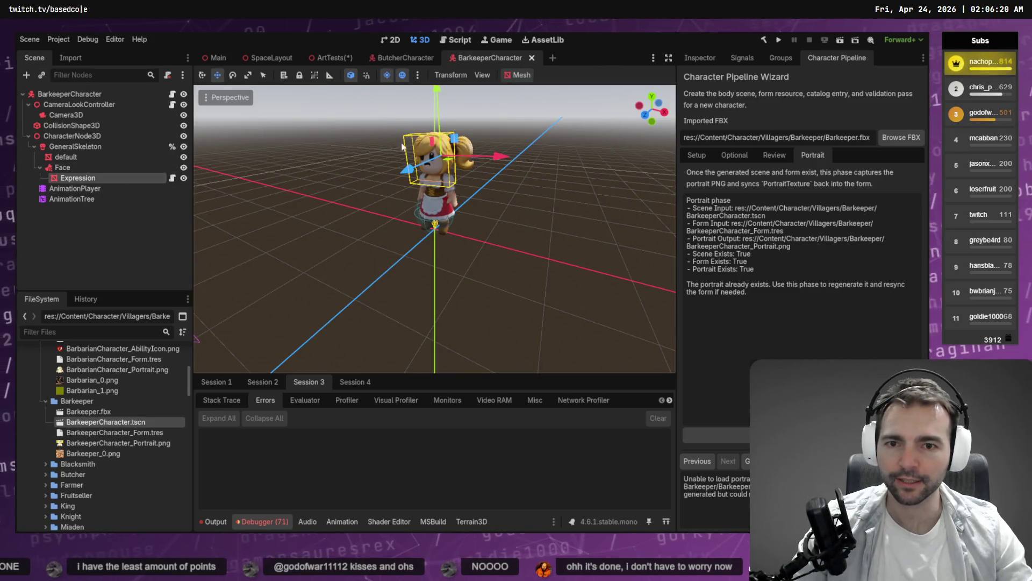
pyautogui.moveTo(454, 111); pyautogui.dragTo(495, 156)
pyautogui.scroll(5, 495, 122)
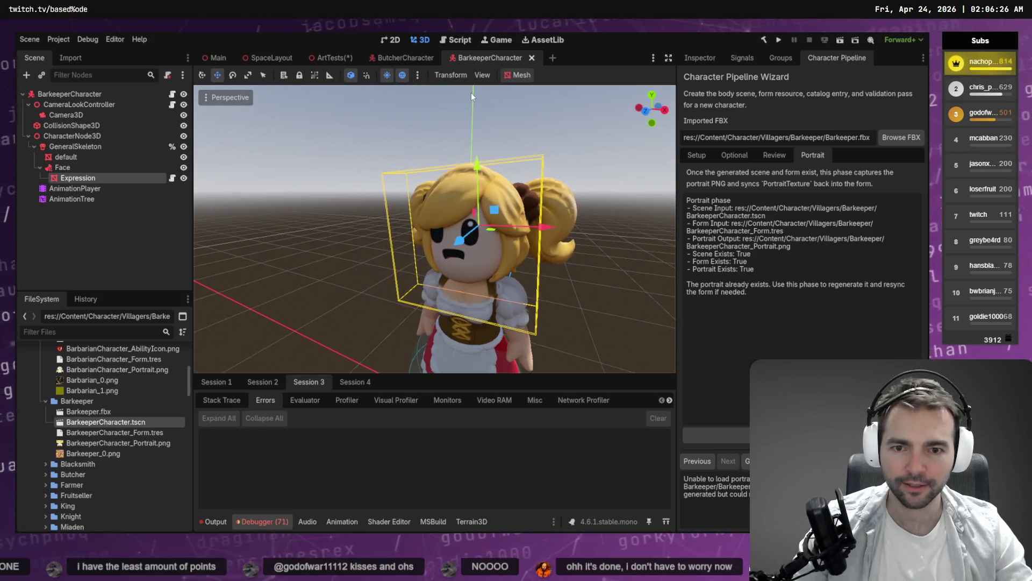
# Step: Nudge the Expression face mesh into position on the head, undoing a first misplaced move
pyautogui.click(479, 224)
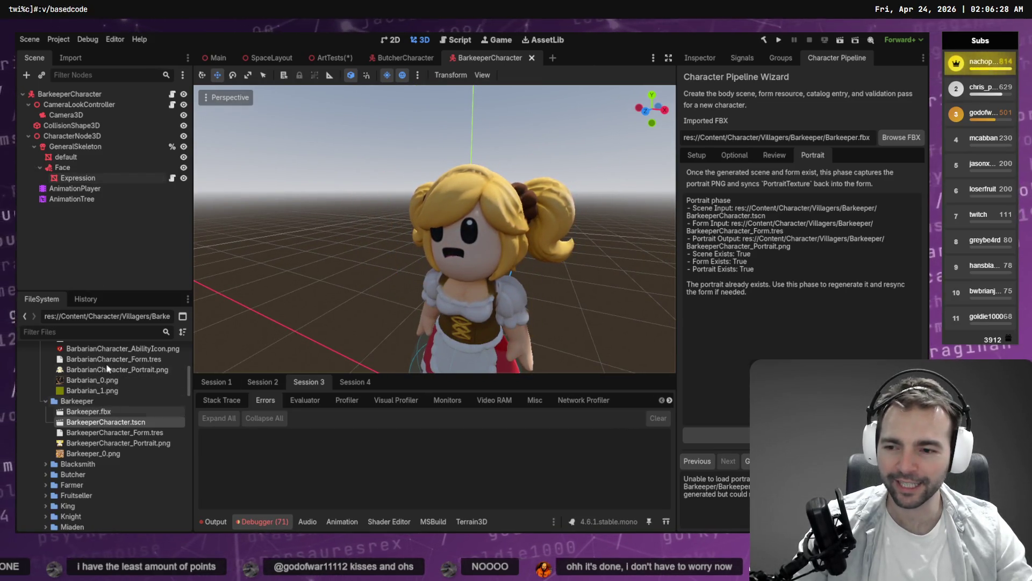
pyautogui.click(85, 176)
pyautogui.moveTo(460, 239); pyautogui.dragTo(474, 168)
pyautogui.hotkey('ctrl', 'z')
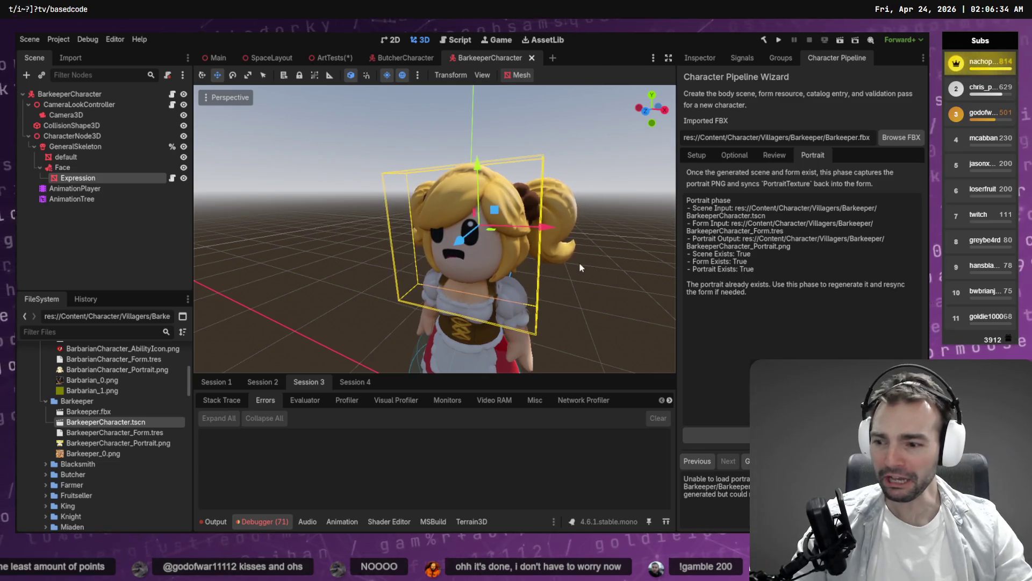
pyautogui.click(459, 242)
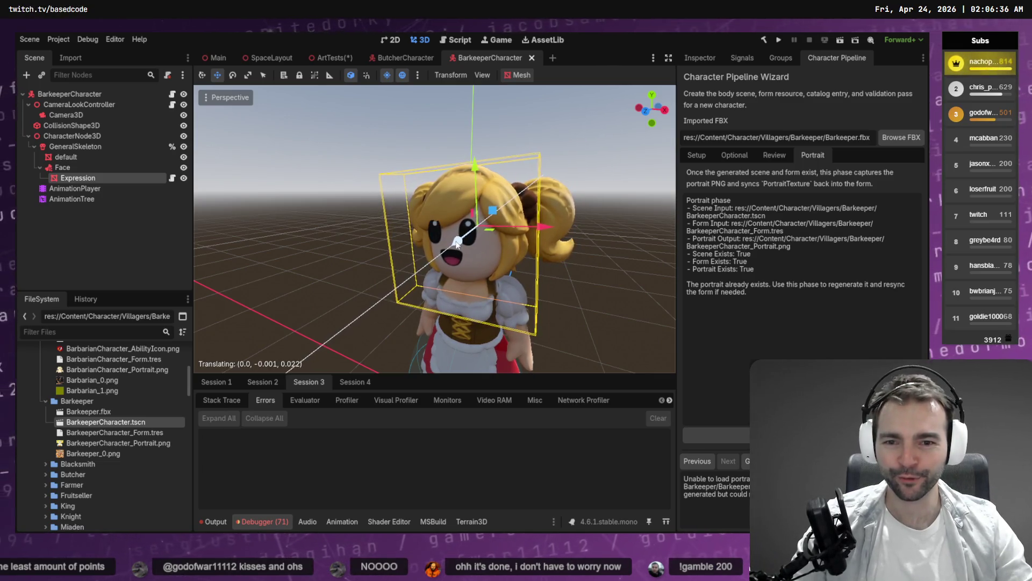
pyautogui.moveTo(616, 293); pyautogui.dragTo(591, 269)
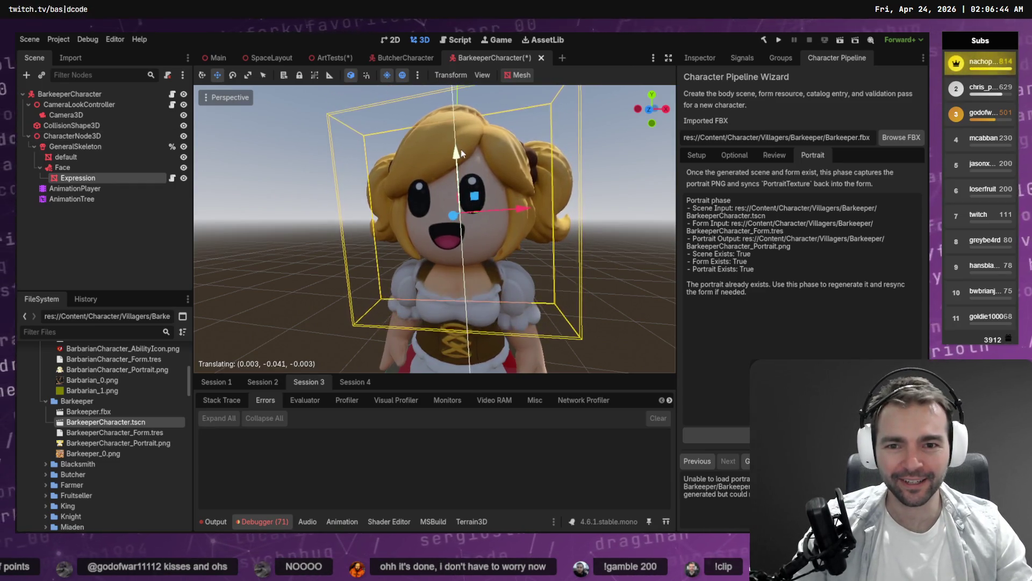
pyautogui.moveTo(460, 144)
pyautogui.mouseDown()
pyautogui.moveTo(376, 156)
pyautogui.moveTo(464, 187)
pyautogui.moveTo(452, 214)
pyautogui.mouseUp()
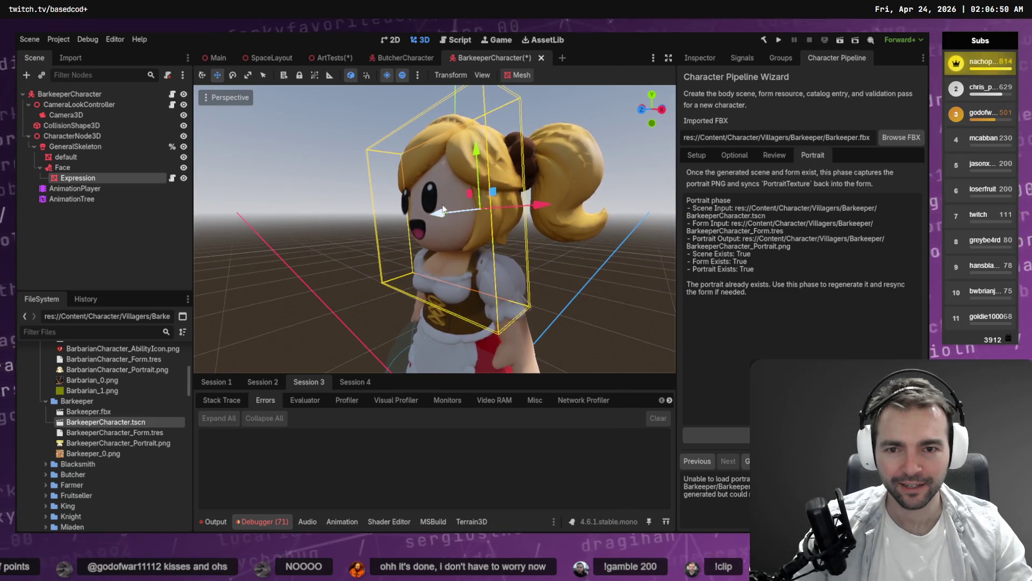
# Step: Rotate the face mesh slightly and slide it along the X and Z axes
pyautogui.press('r')
pyautogui.click(460, 179)
pyautogui.moveTo(438, 207); pyautogui.dragTo(450, 217)
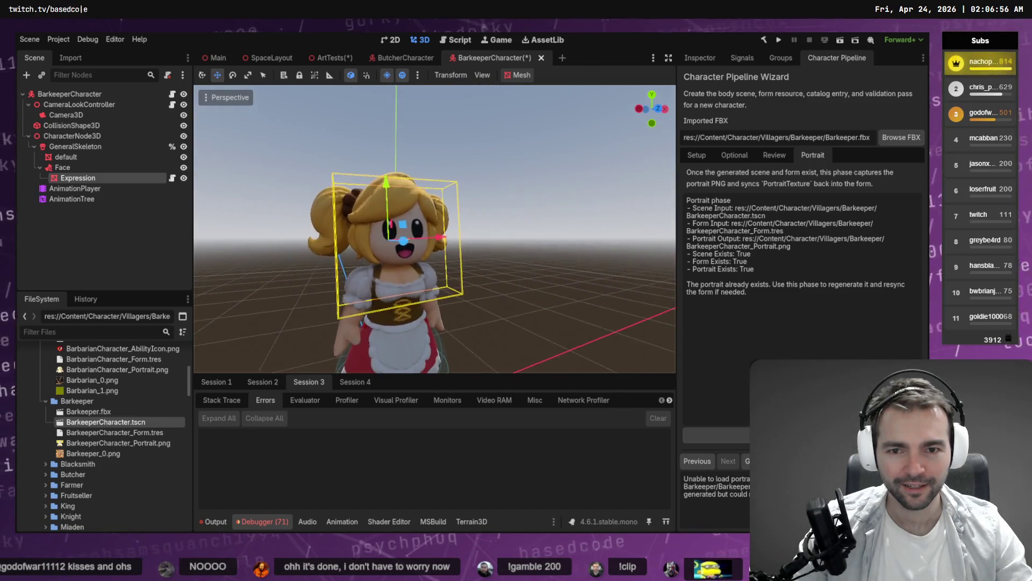
pyautogui.scroll(5, 434, 229)
pyautogui.scroll(-5, 434, 229)
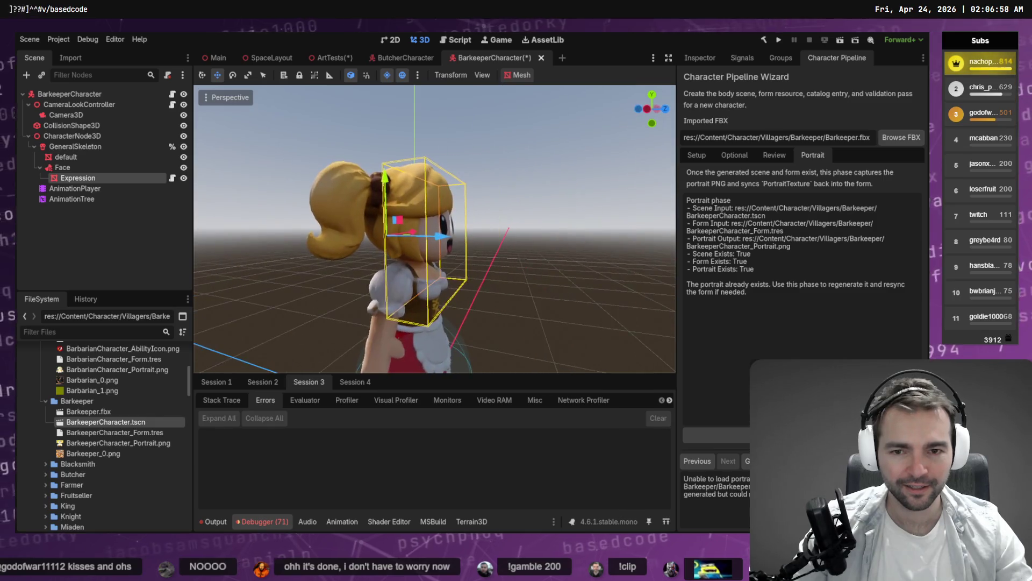
pyautogui.scroll(3, 482, 242)
pyautogui.moveTo(398, 243)
pyautogui.mouseDown()
pyautogui.moveTo(408, 240)
pyautogui.moveTo(387, 233)
pyautogui.mouseUp()
pyautogui.press('e')
pyautogui.press('w')
# Step: Raise the face mesh slightly along Y, push it along Z, and save the scene
pyautogui.moveTo(354, 194); pyautogui.dragTo(353, 182)
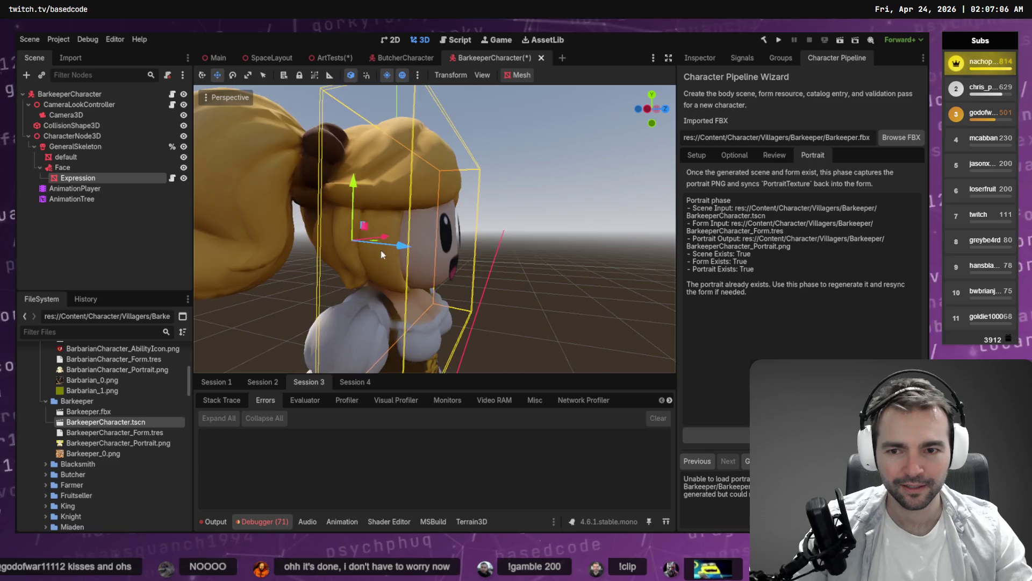
pyautogui.moveTo(401, 245); pyautogui.dragTo(392, 247)
pyautogui.hotkey('ctrl', 's')
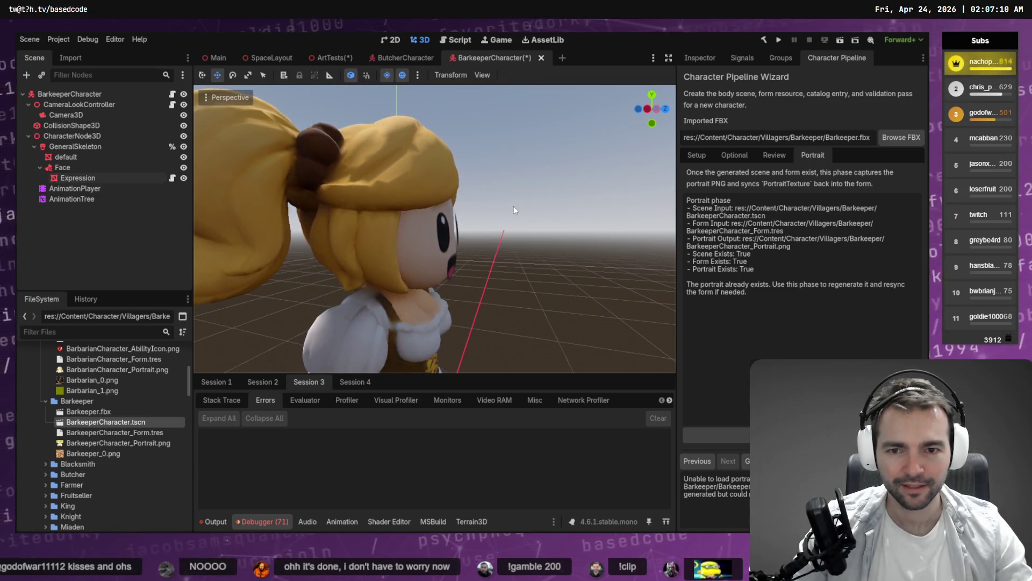
pyautogui.scroll(5, 434, 228)
pyautogui.scroll(-8, 435, 229)
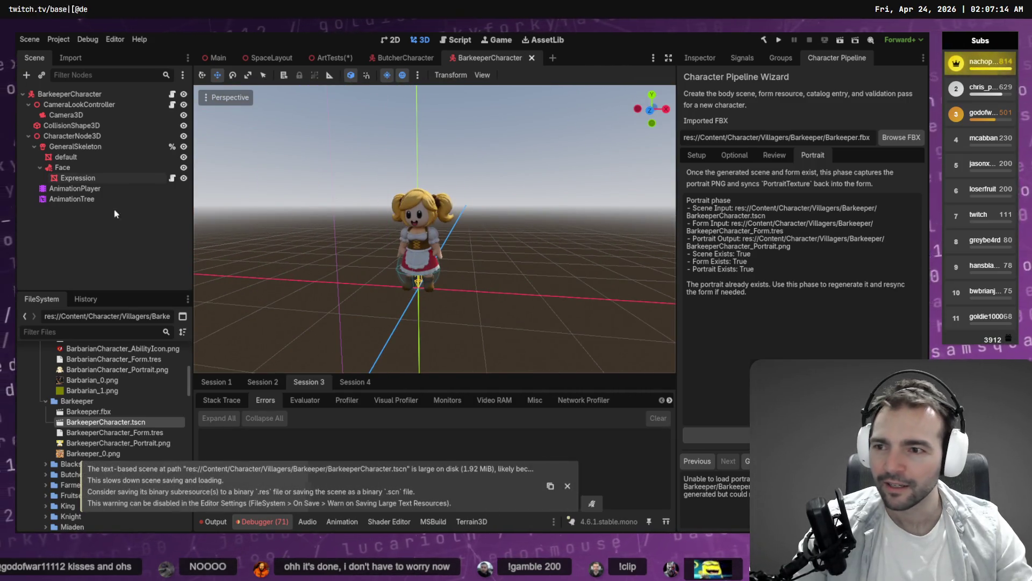
# Step: Deselect the Expression node and save BarkeeperCharacter.tscn
pyautogui.click(76, 178)
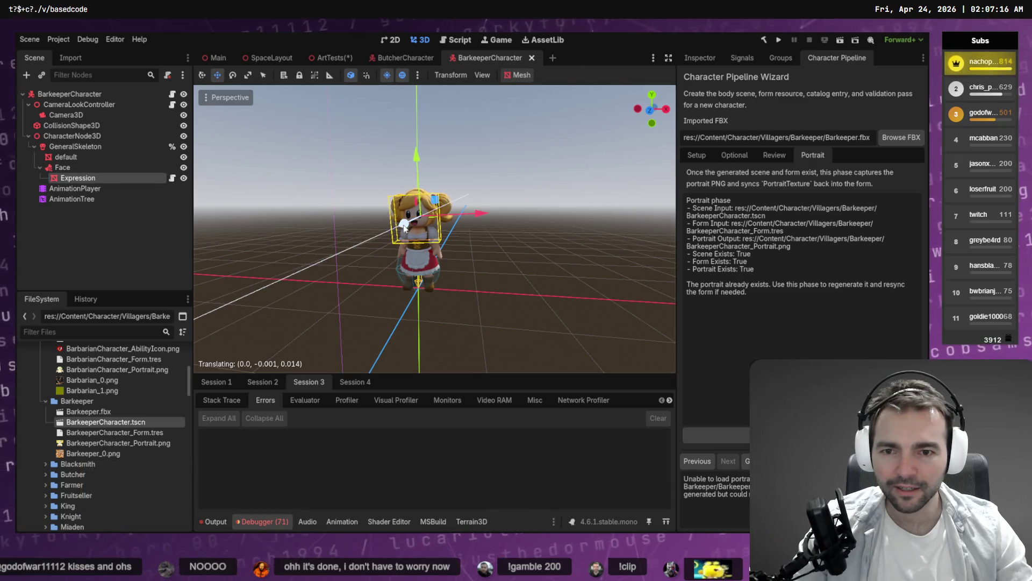
pyautogui.click(514, 231)
pyautogui.hotkey('ctrl', 's')
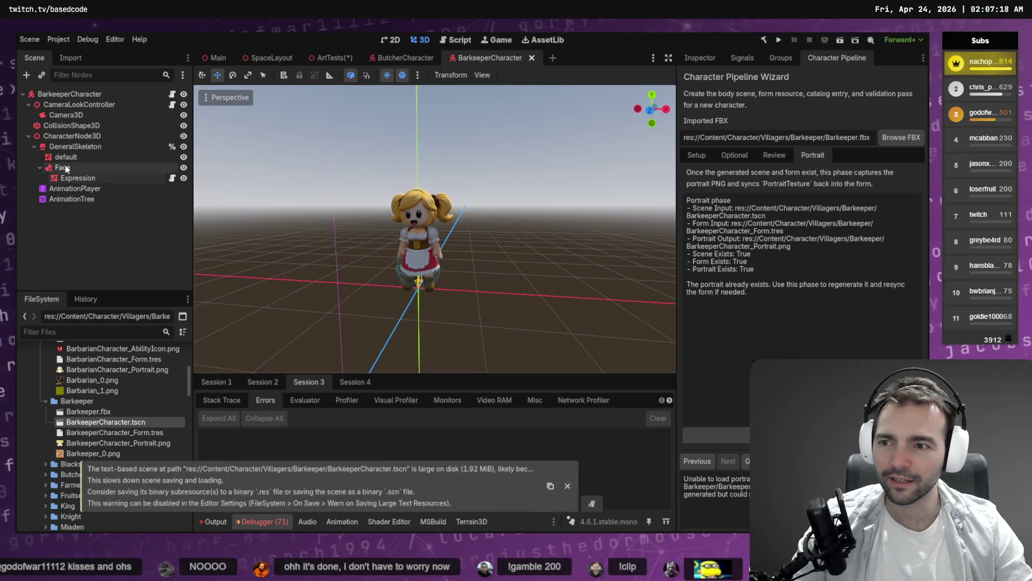
# Step: Set the Expression mesh's X position to 0.0 in the Inspector's Transform section
pyautogui.click(77, 177)
pyautogui.click(694, 59)
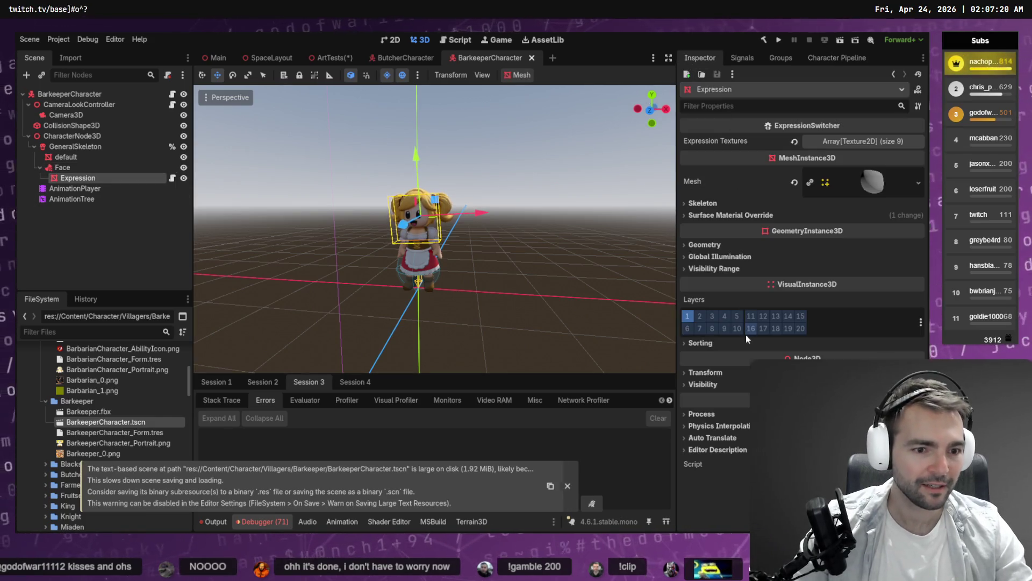
pyautogui.click(705, 372)
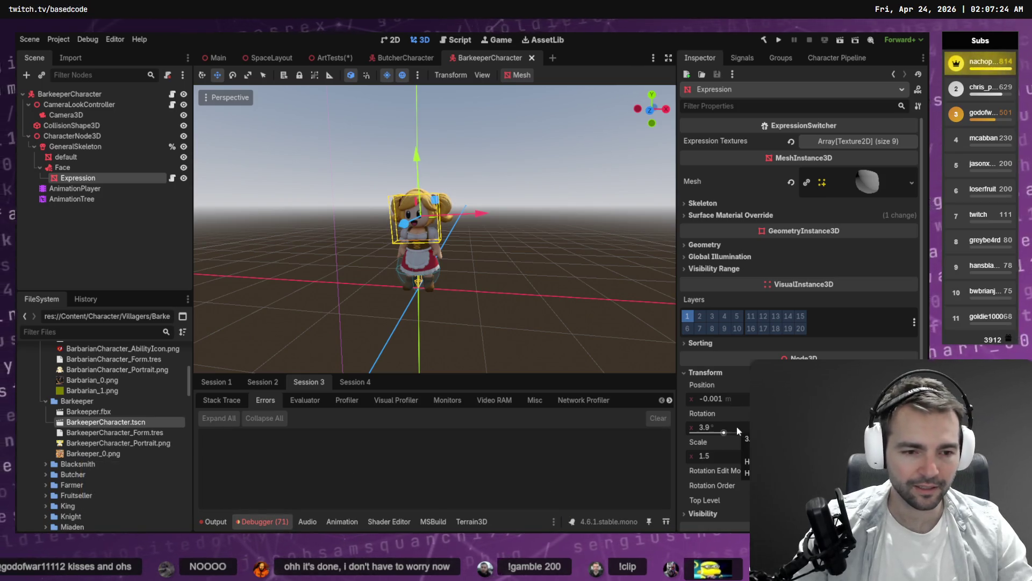
pyautogui.click(737, 402)
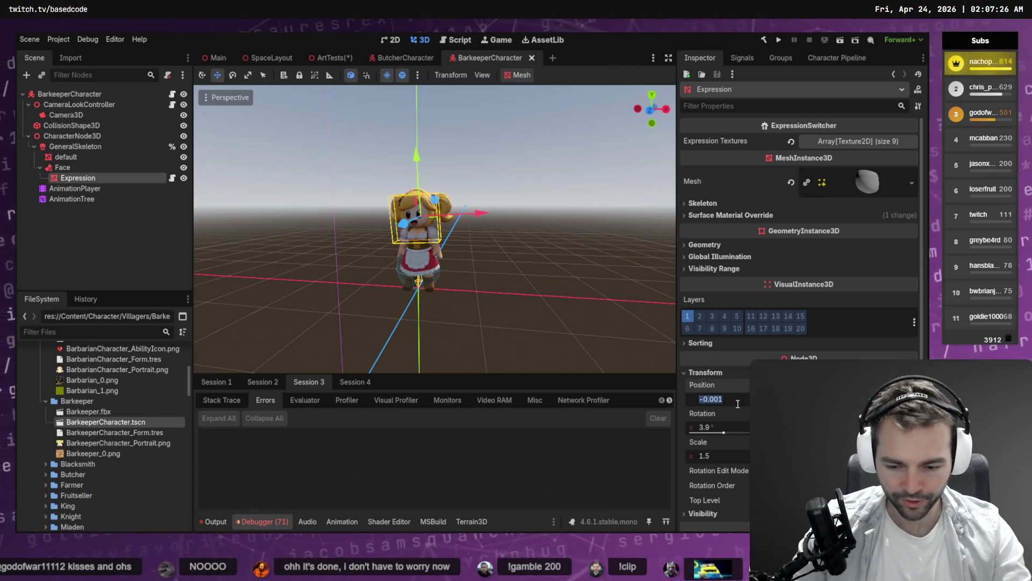
pyautogui.write('0')
pyautogui.press('Tab')
pyautogui.press('Tab')
pyautogui.press('Tab')
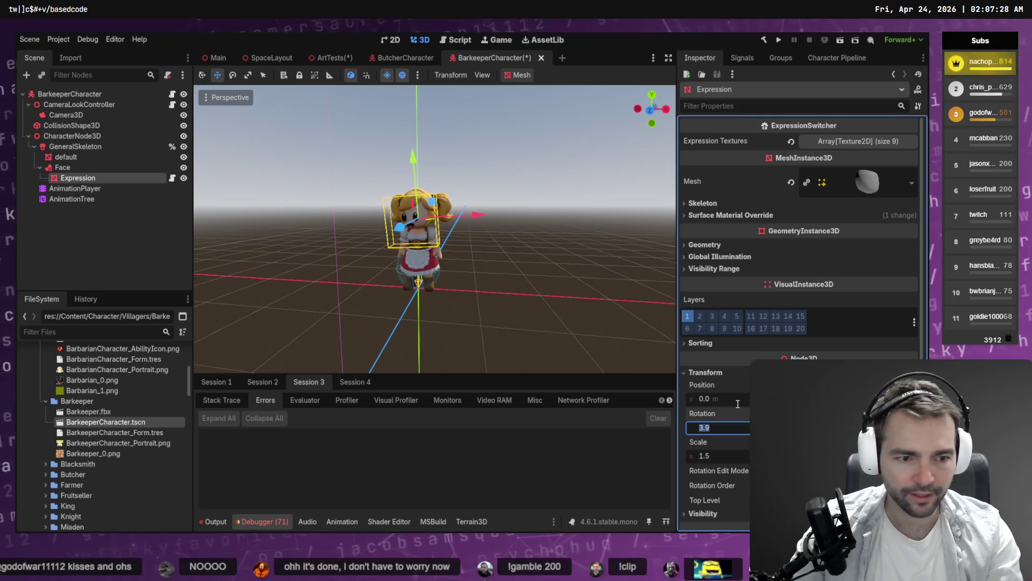
pyautogui.press('BackSpace')
pyautogui.hotkey('ctrl', 'z')
pyautogui.press('Escape')
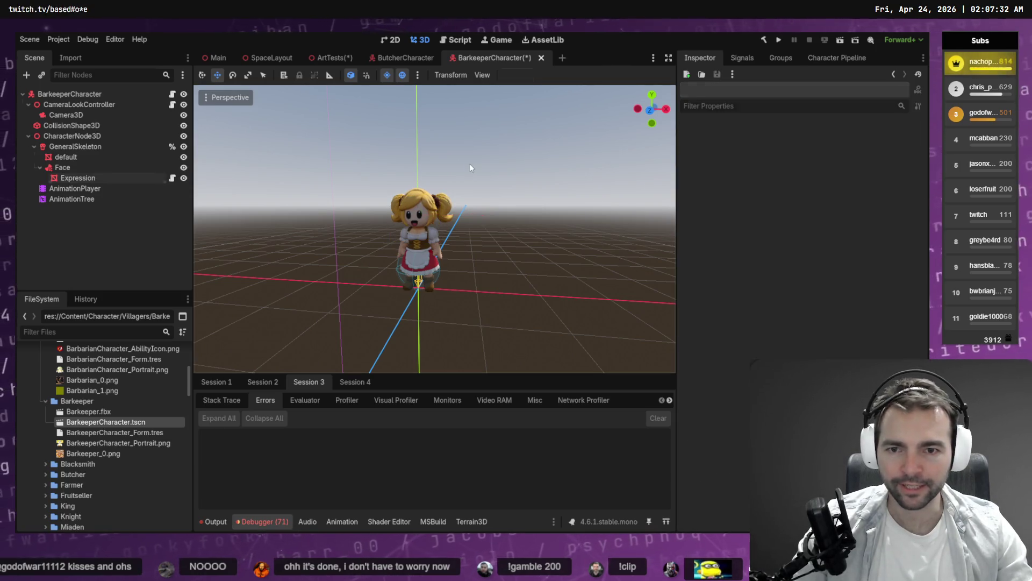
# Step: Clear the scene selection and save BarkeeperCharacter.tscn again
pyautogui.click(114, 169)
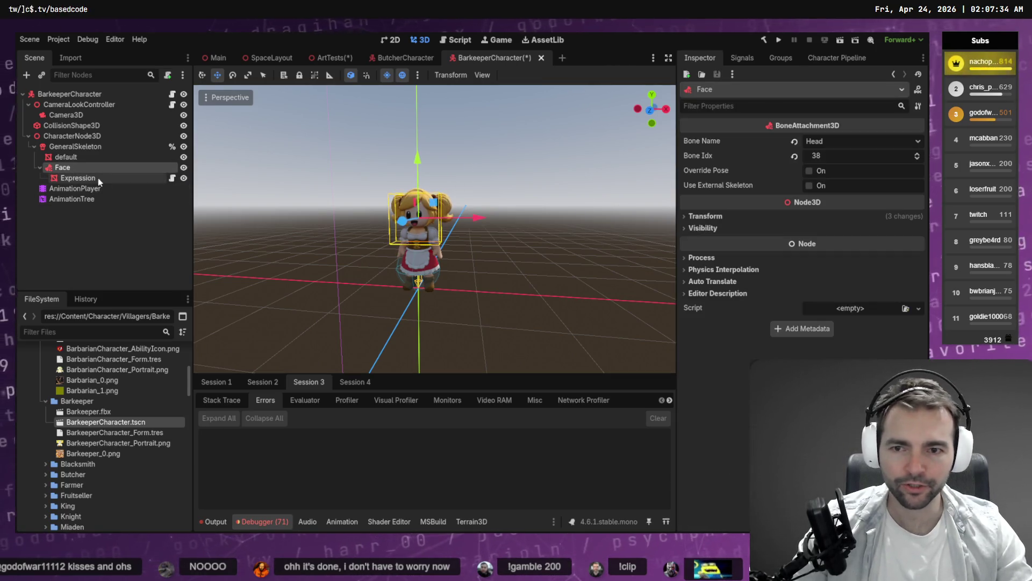
pyautogui.click(99, 179)
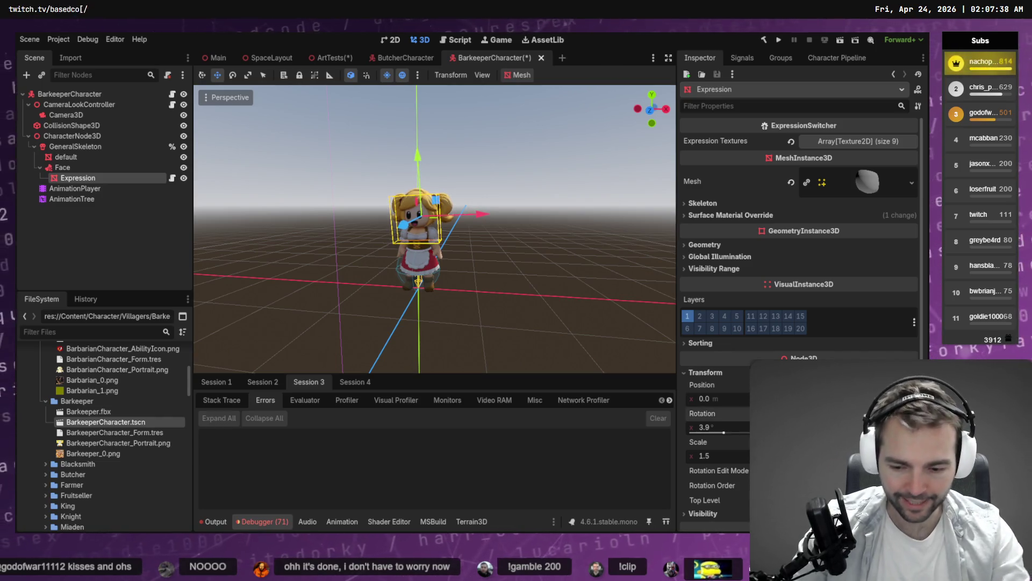
pyautogui.click(590, 157)
pyautogui.hotkey('ctrl', 's')
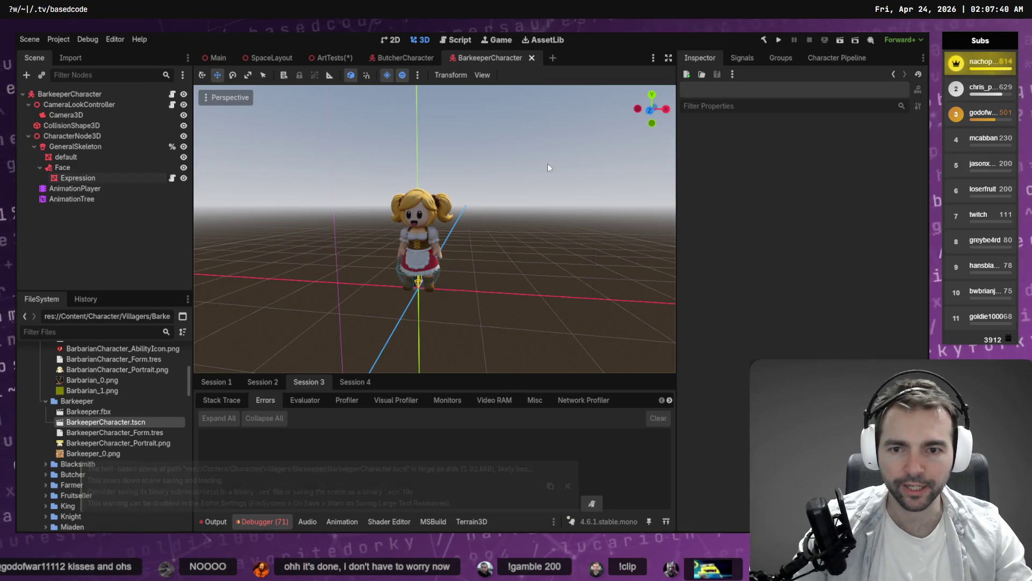
# Step: Check the barkeeper from front and side angles, then save the ArtTests scene
pyautogui.press('KP_1')
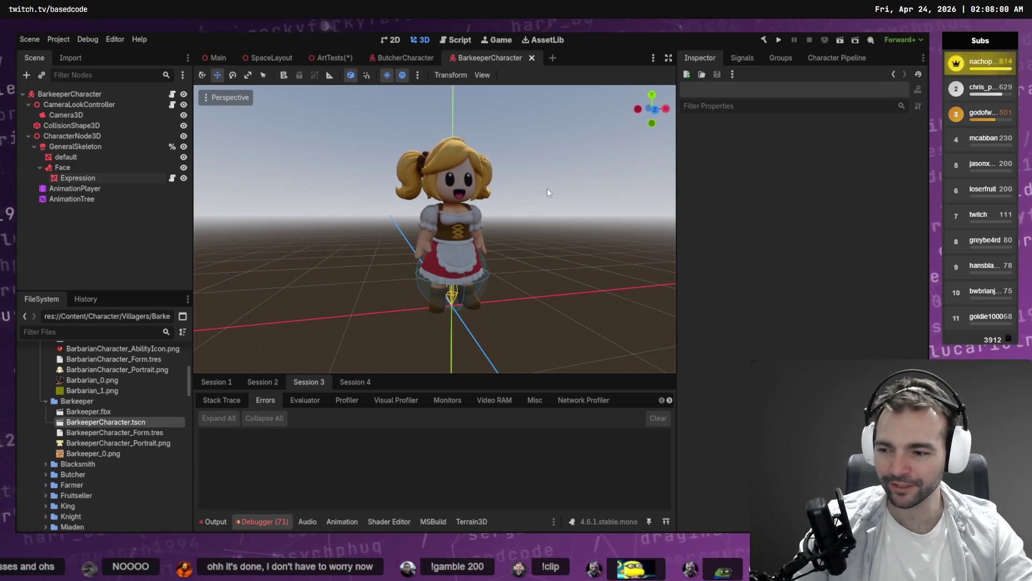
pyautogui.moveTo(560, 175); pyautogui.dragTo(725, 180)
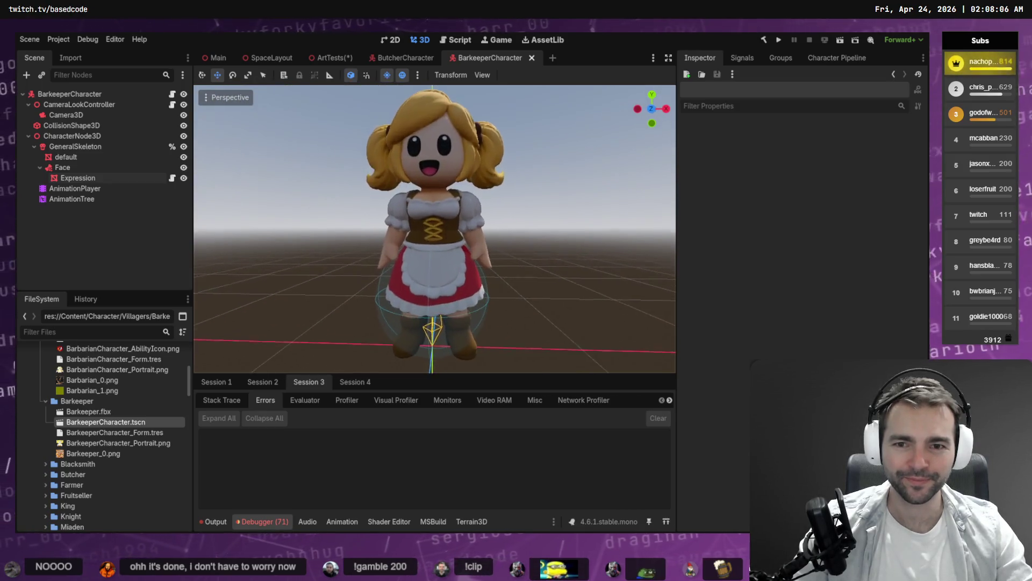
pyautogui.scroll(5, 435, 228)
pyautogui.scroll(-5, 435, 228)
pyautogui.moveTo(434, 228); pyautogui.dragTo(484, 228)
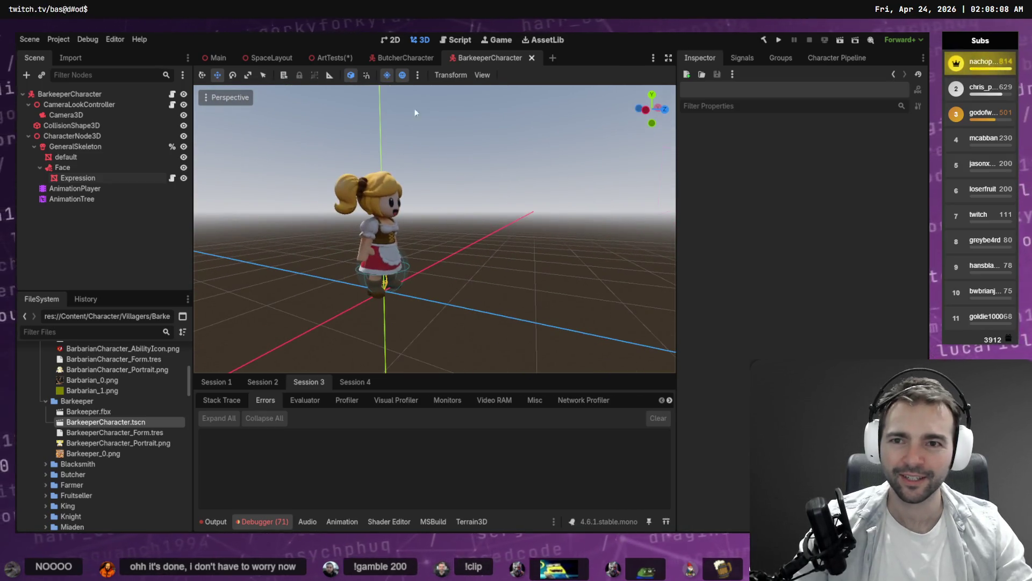
pyautogui.click(331, 57)
pyautogui.hotkey('ctrl', 's')
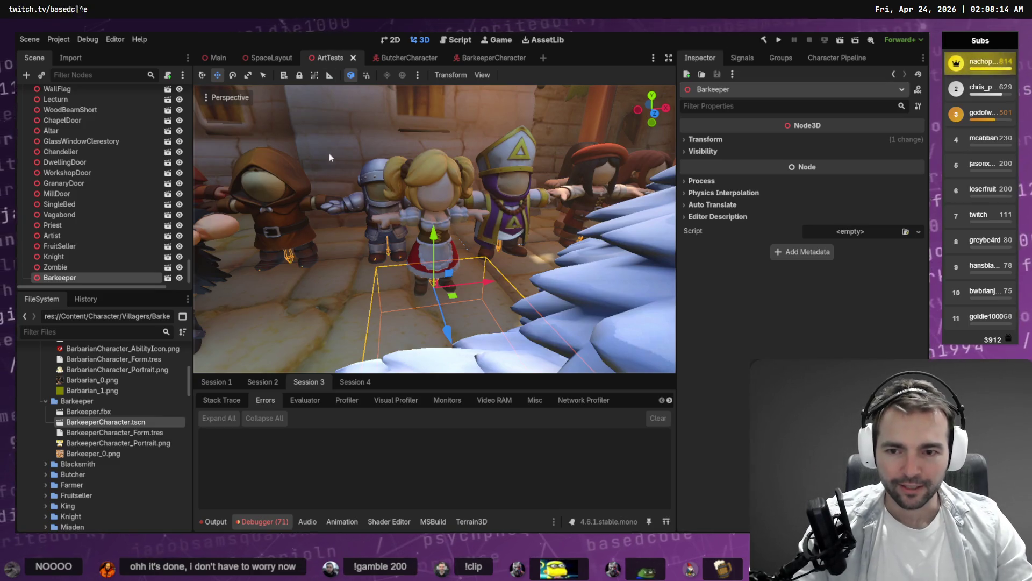
# Step: Build the .NET project and dismiss the failure dialog reporting four Transform3D/Vector3 errors
pyautogui.press('F5')
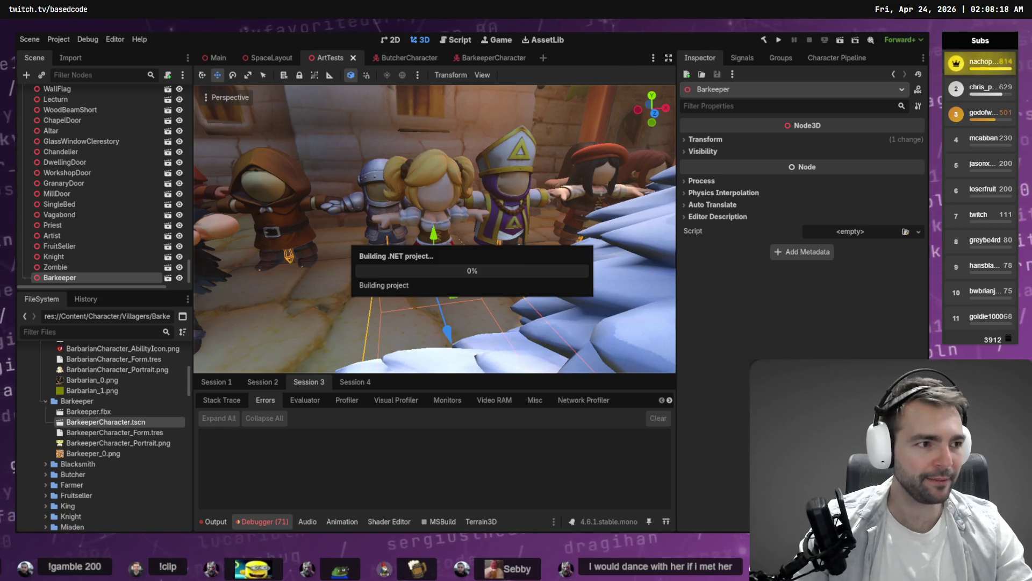
pyautogui.click(473, 286)
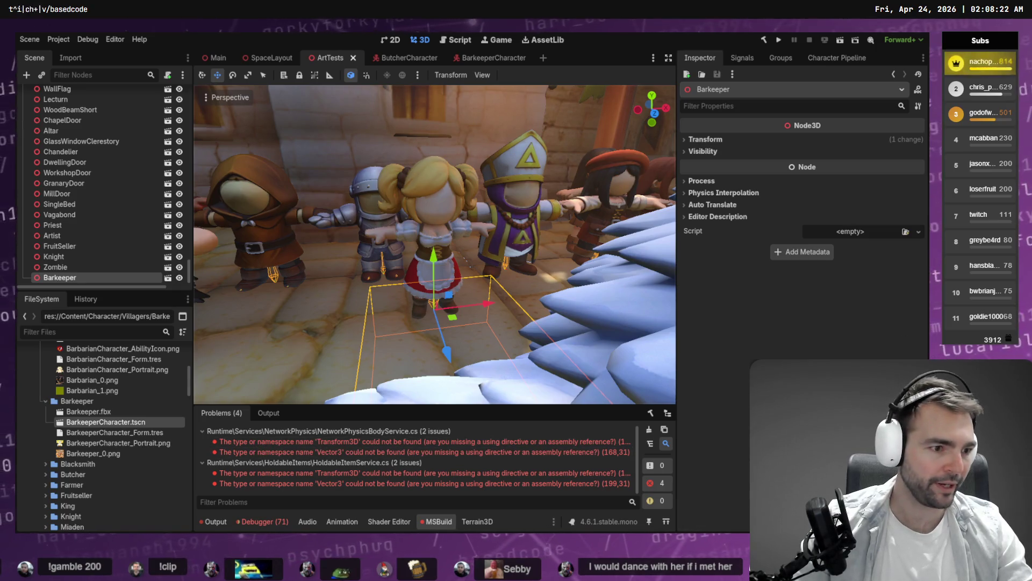
pyautogui.hotkey('alt', 'Tab')
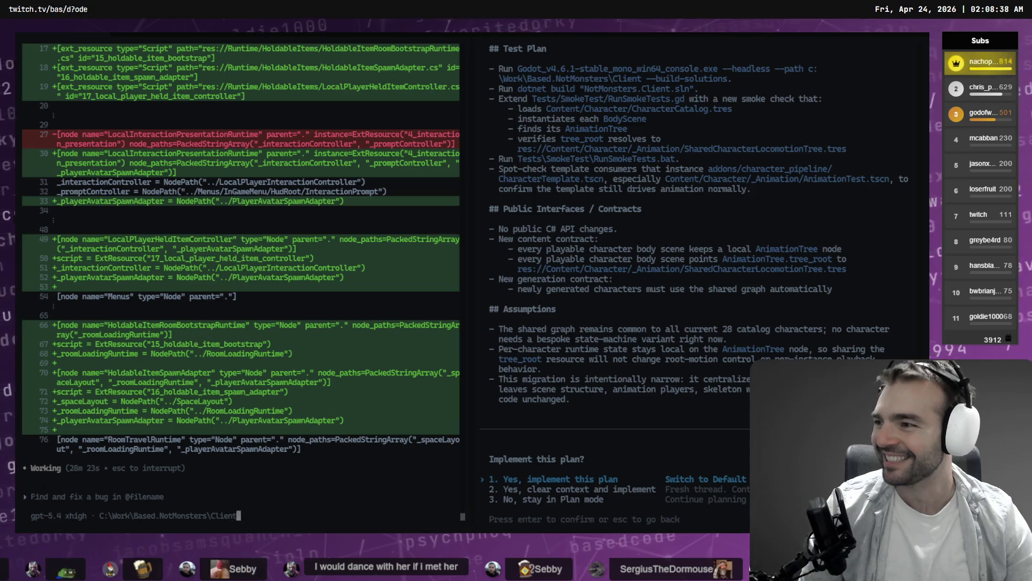
# Step: Clear Godot's Problems panel to zero errors and check on the coding agent's terminal
pyautogui.hotkey('alt', 'Tab')
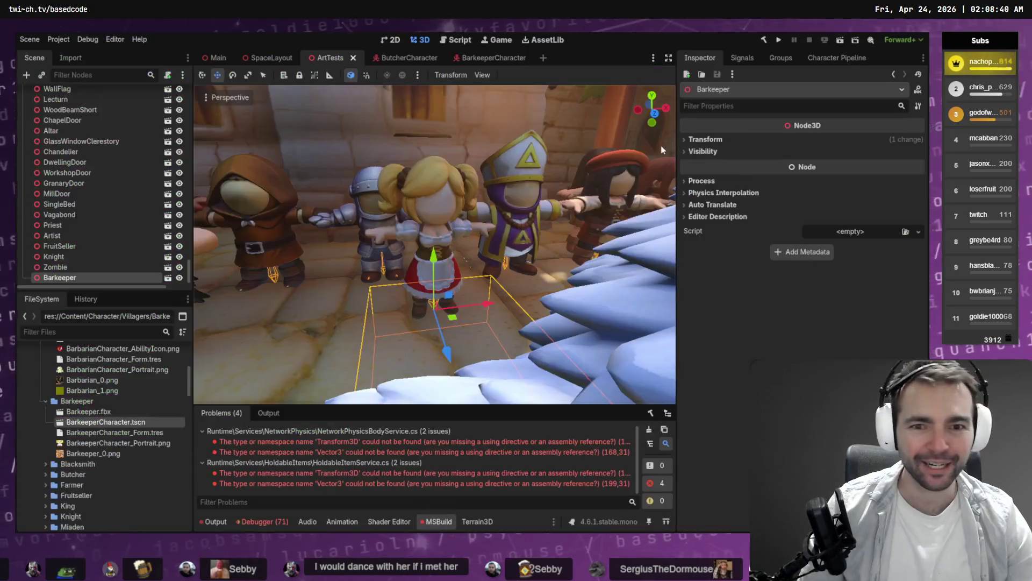
pyautogui.click(652, 444)
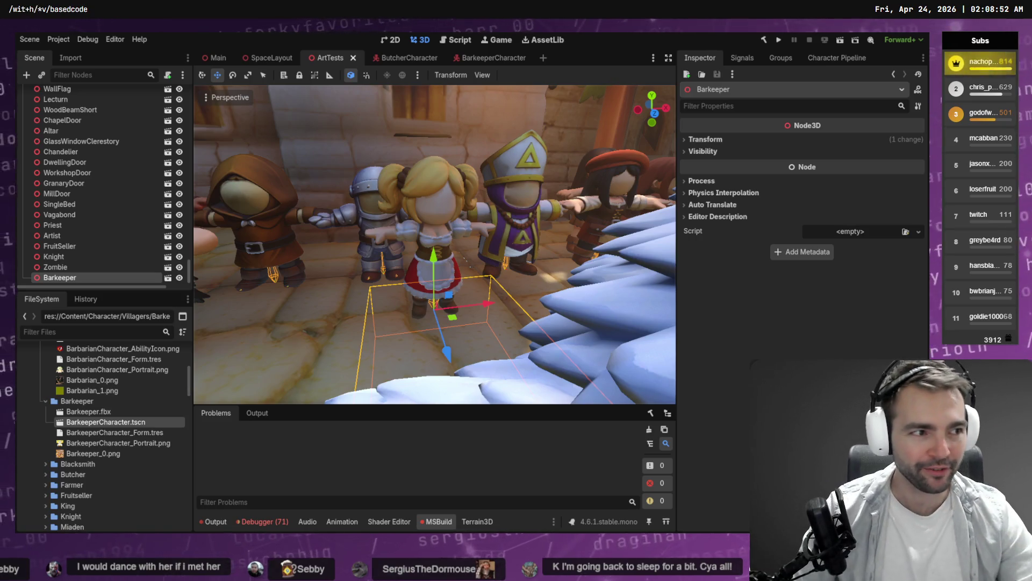
pyautogui.hotkey('alt', 'Tab')
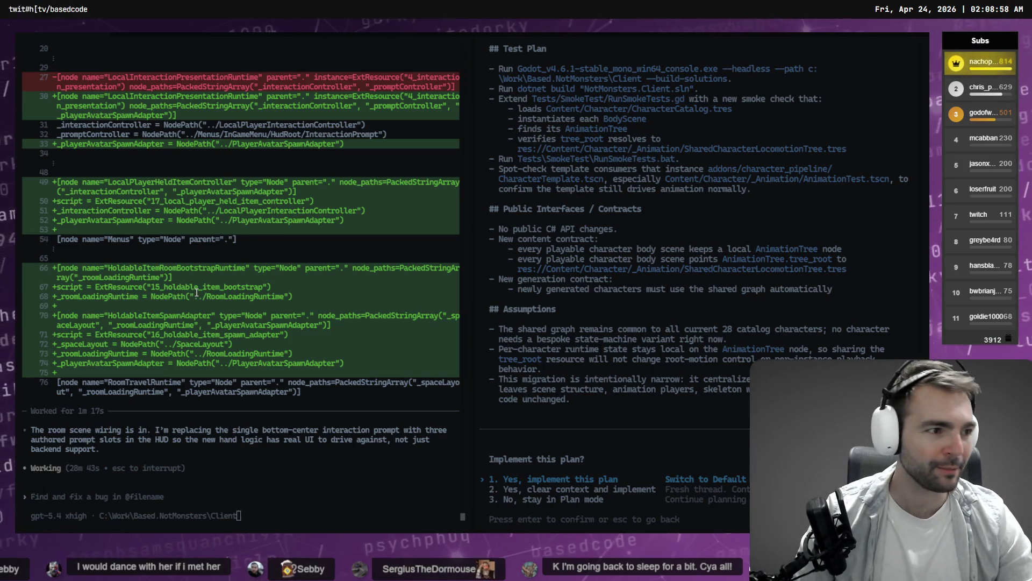
pyautogui.hotkey('alt', 'Tab')
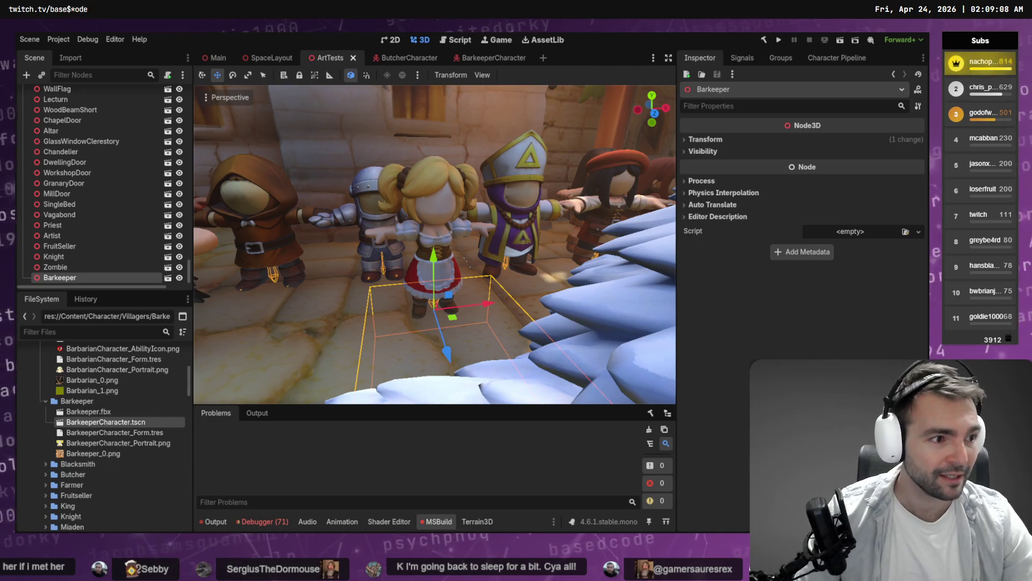
pyautogui.hotkey('alt', 'Tab')
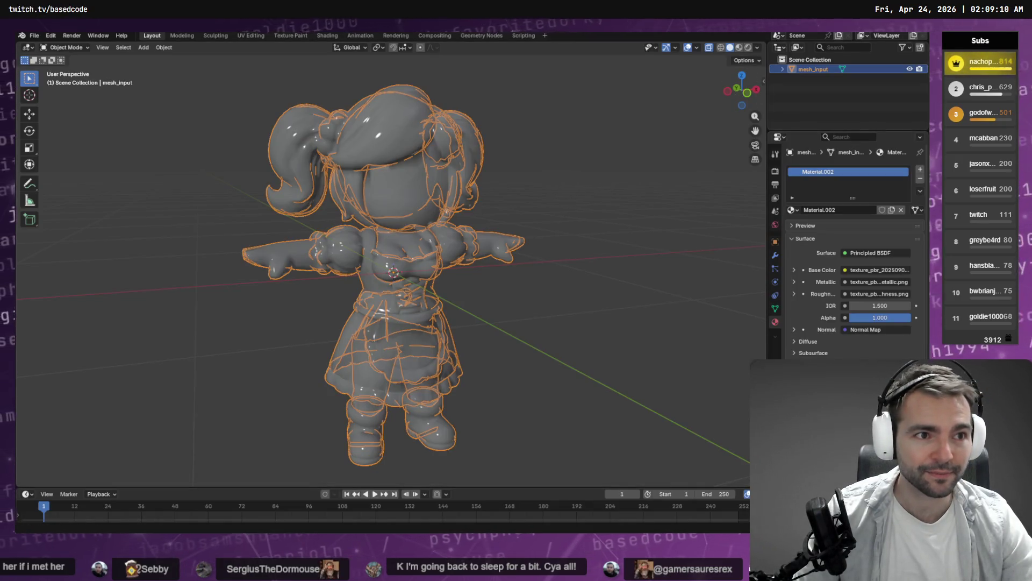
# Step: Quit Blender, choose to save the untitled file, and browse up to the _To Process folder
pyautogui.hotkey('ctrl', 'q')
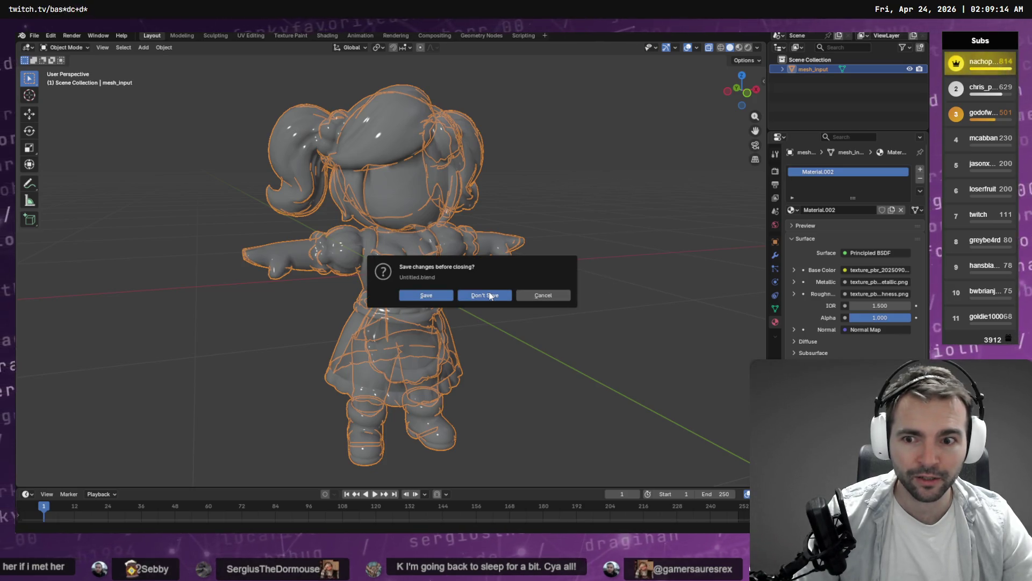
pyautogui.click(426, 295)
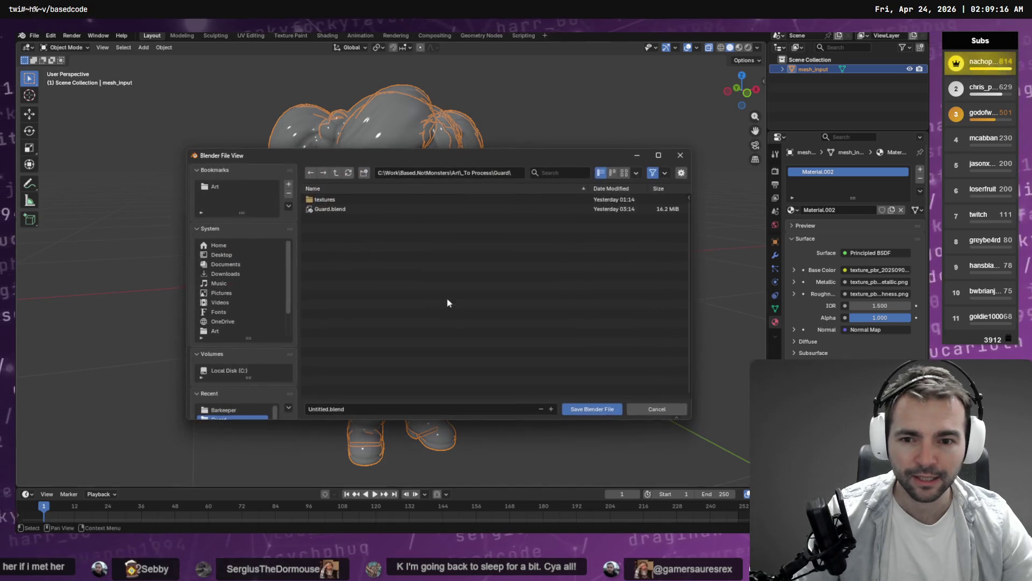
pyautogui.click(335, 173)
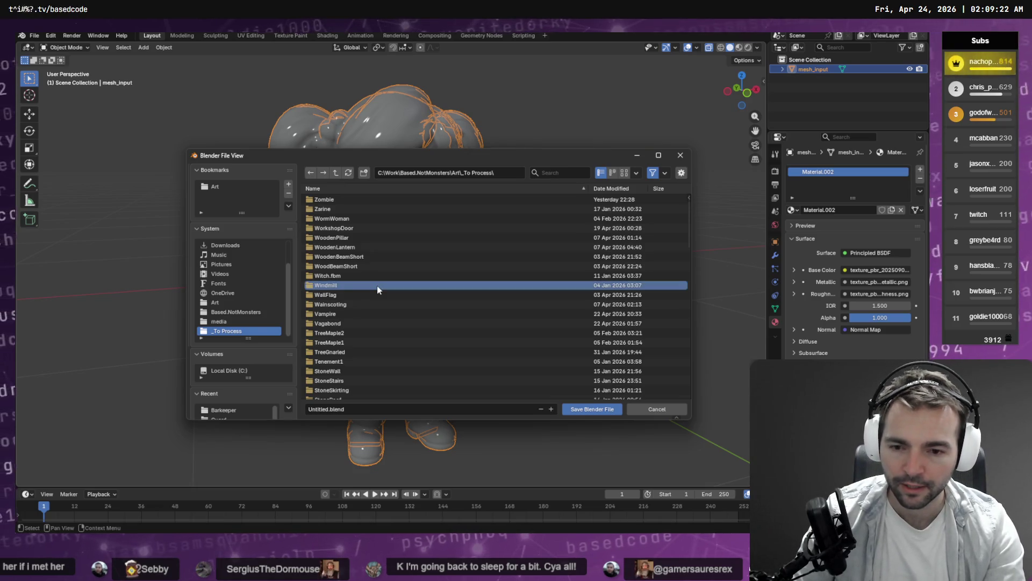
pyautogui.press('b')
pyautogui.scroll(-5, 430, 277)
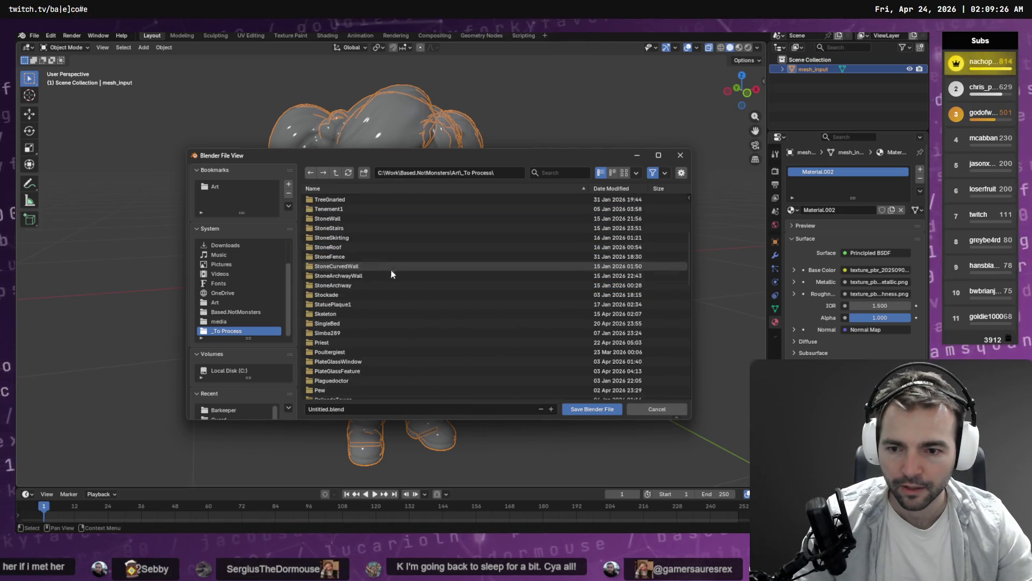
pyautogui.scroll(5, 378, 298)
pyautogui.scroll(-15, 405, 280)
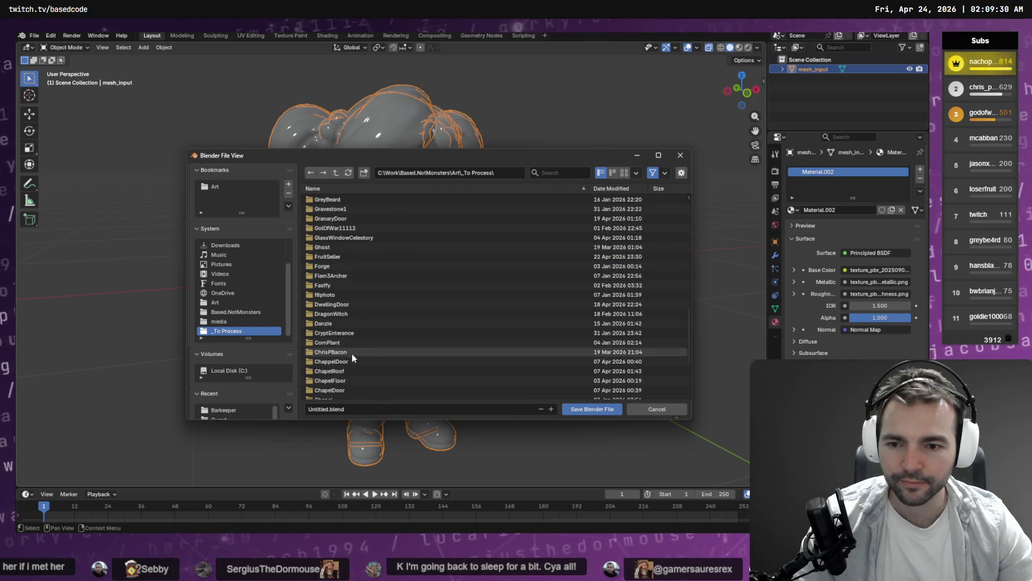
pyautogui.scroll(-5, 350, 290)
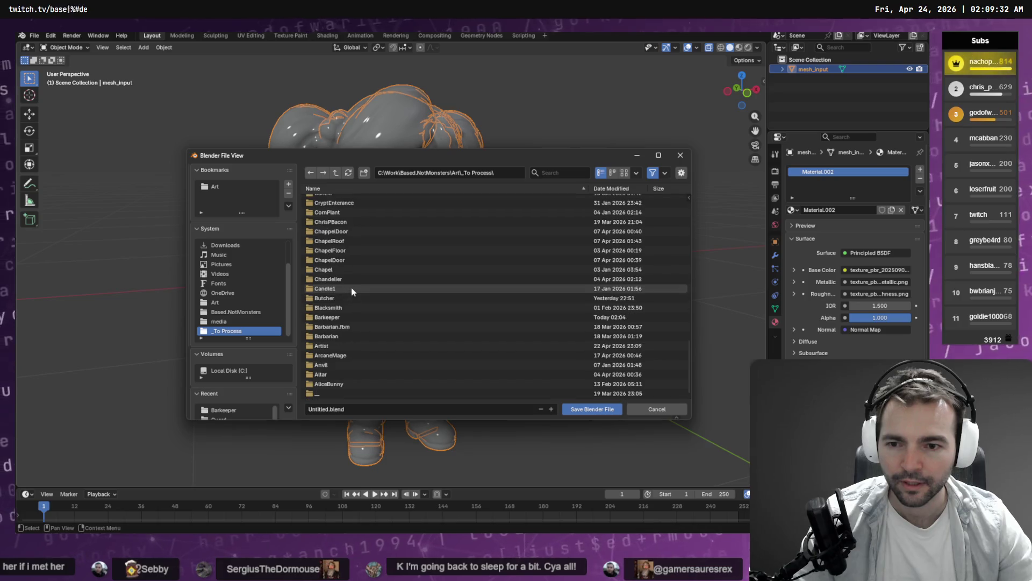
pyautogui.scroll(10, 353, 288)
pyautogui.scroll(4, 399, 293)
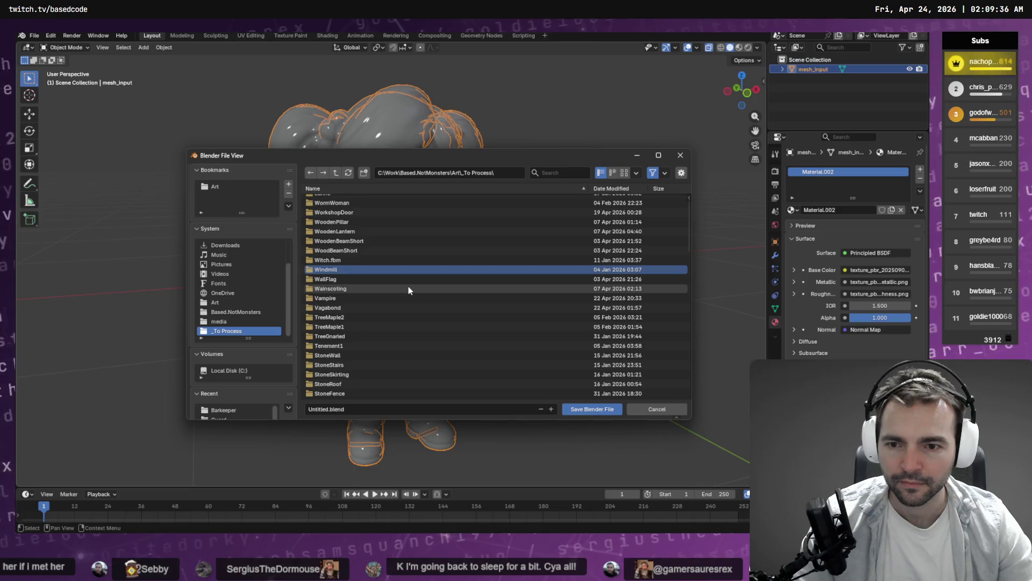
pyautogui.scroll(7, 408, 286)
pyautogui.click(346, 234)
pyautogui.scroll(-15, 347, 241)
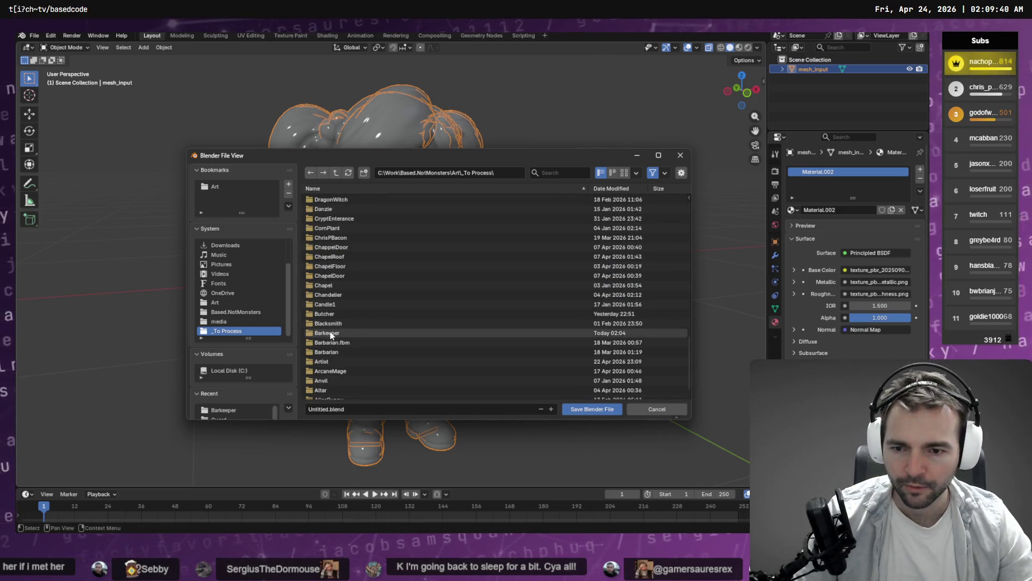
# Step: Save the model as Bartender.blend inside the Barkeeper folder
pyautogui.doubleClick(329, 333)
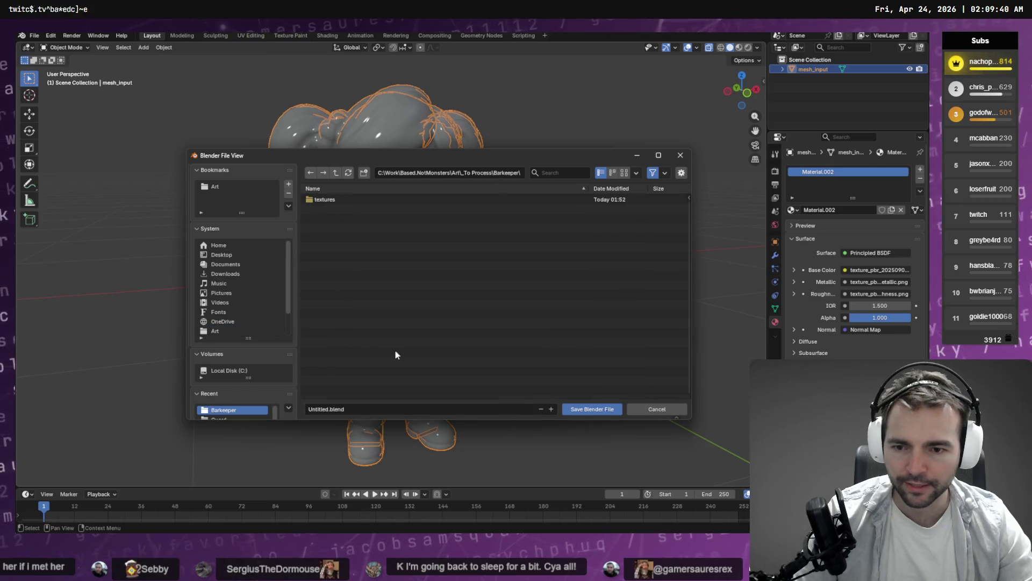
pyautogui.click(462, 411)
pyautogui.write('Bartender')
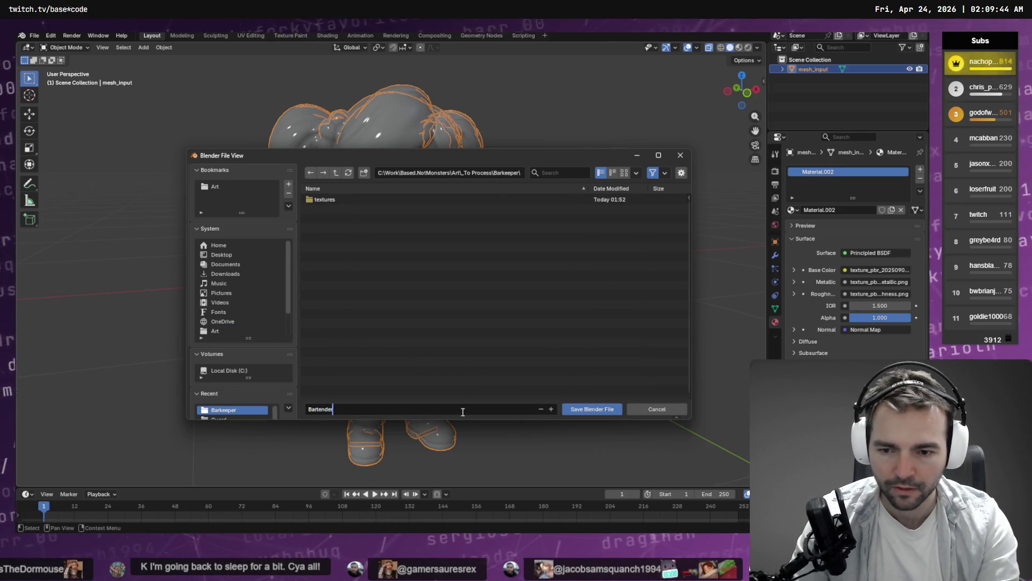
pyautogui.click(592, 409)
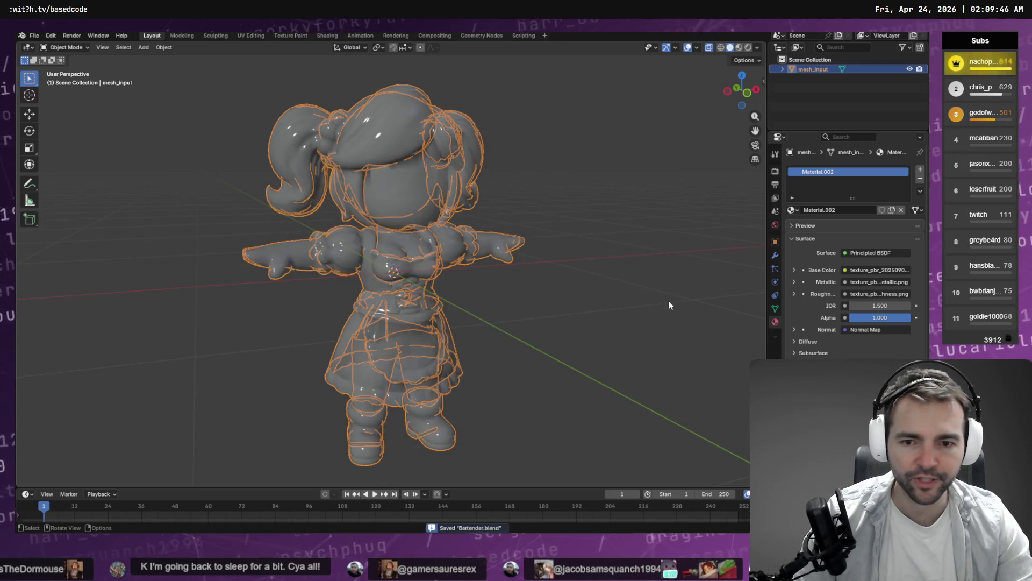
pyautogui.hotkey('alt', 'Tab')
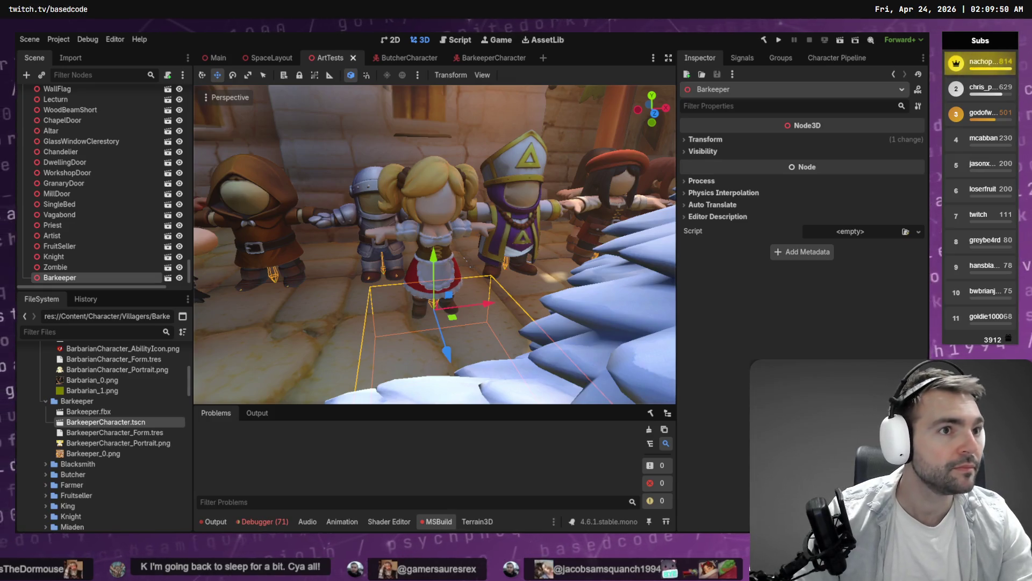
# Step: Fly through the town street back to the lined-up characters, then close AccuRIG
pyautogui.press('w')
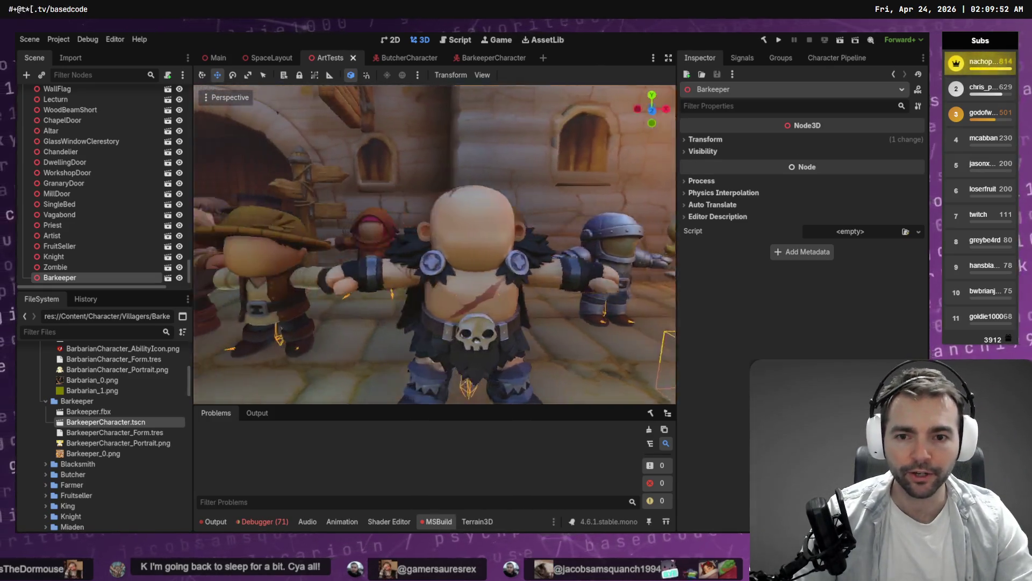
pyautogui.press('w')
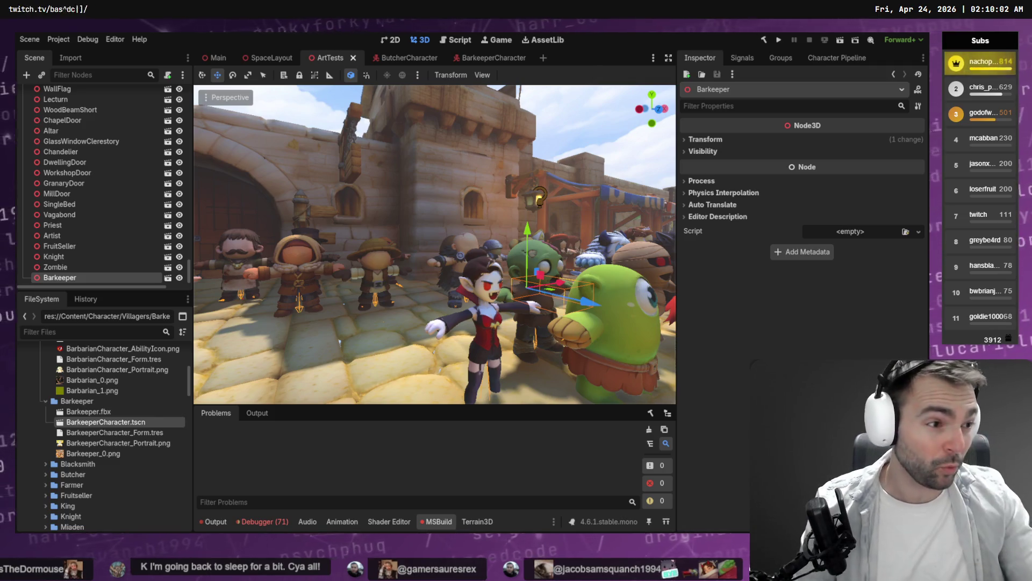
pyautogui.hotkey('alt', 'Tab')
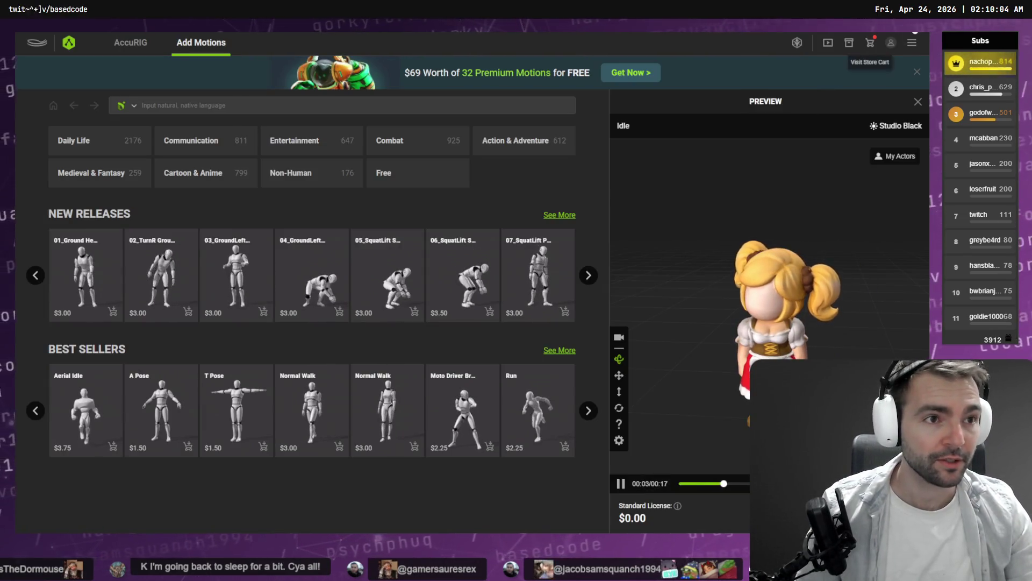
pyautogui.hotkey('alt', 'F4')
pyautogui.click(433, 292)
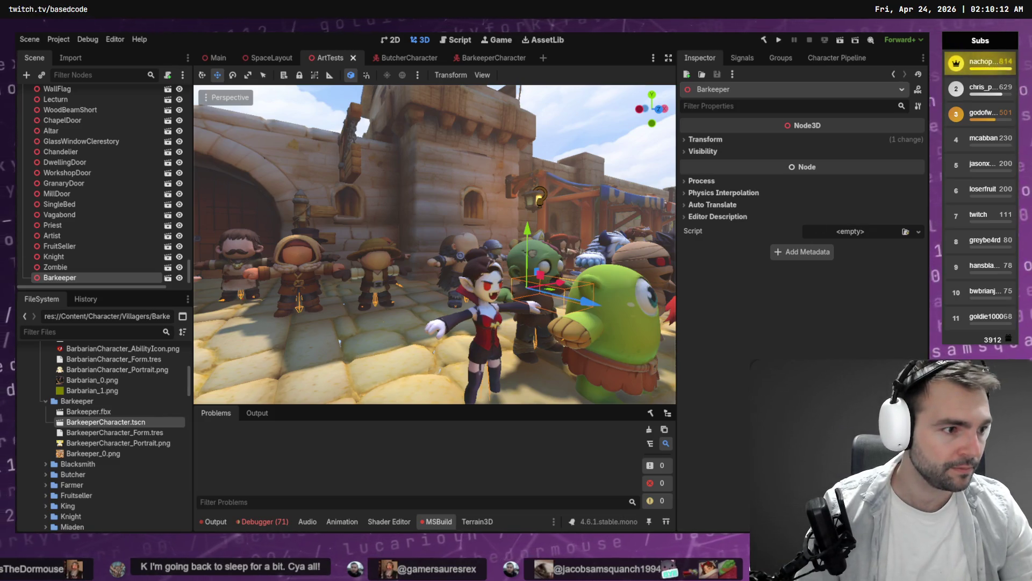
pyautogui.hotkey('alt', 'Tab')
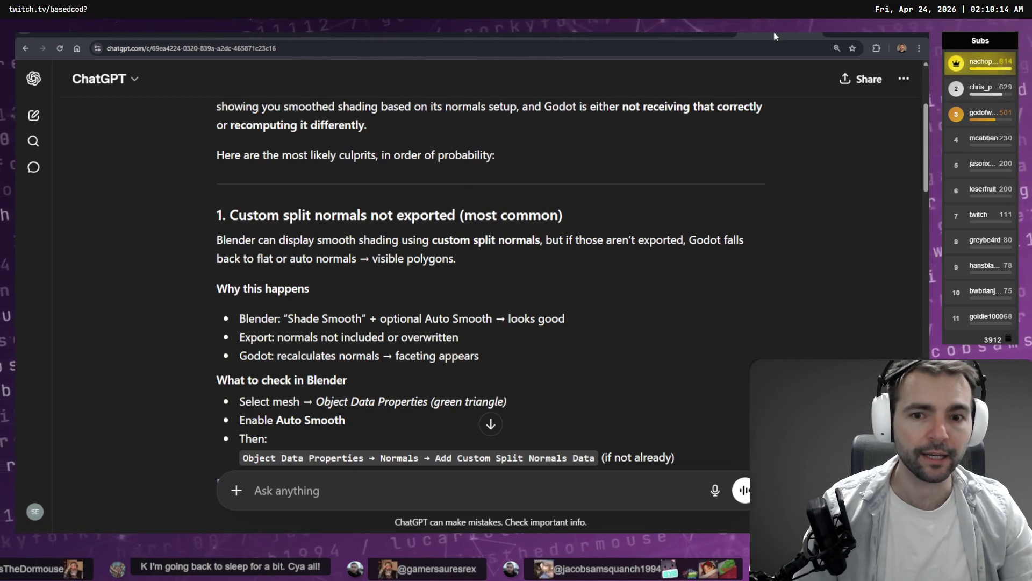
# Step: Delete the Blender-to-Godot normals chat
pyautogui.click(906, 79)
pyautogui.click(821, 237)
pyautogui.click(597, 316)
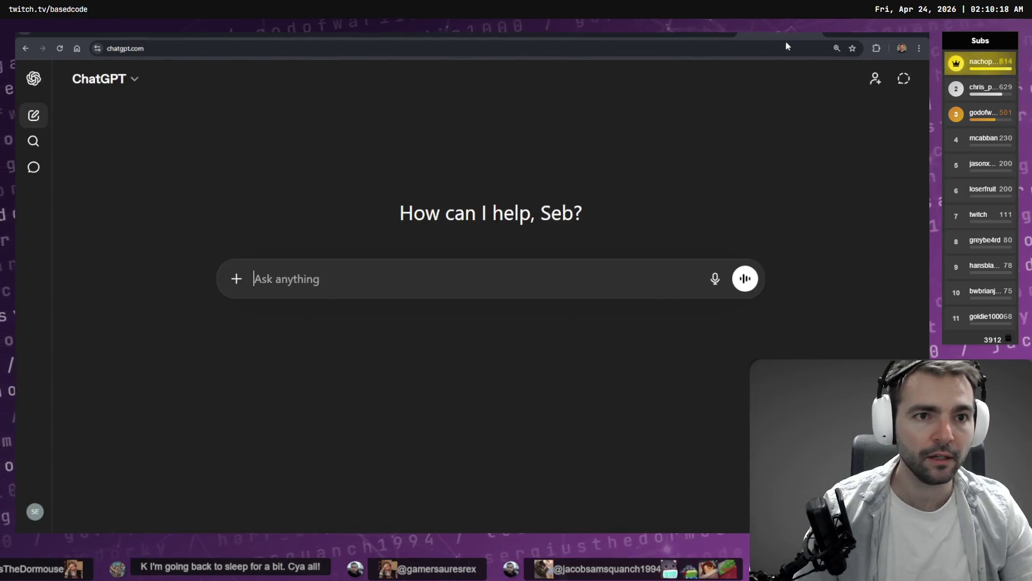
# Step: Start a fresh chat and open the Not Monsters project's chat list
pyautogui.click(790, 35)
pyautogui.press('Escape')
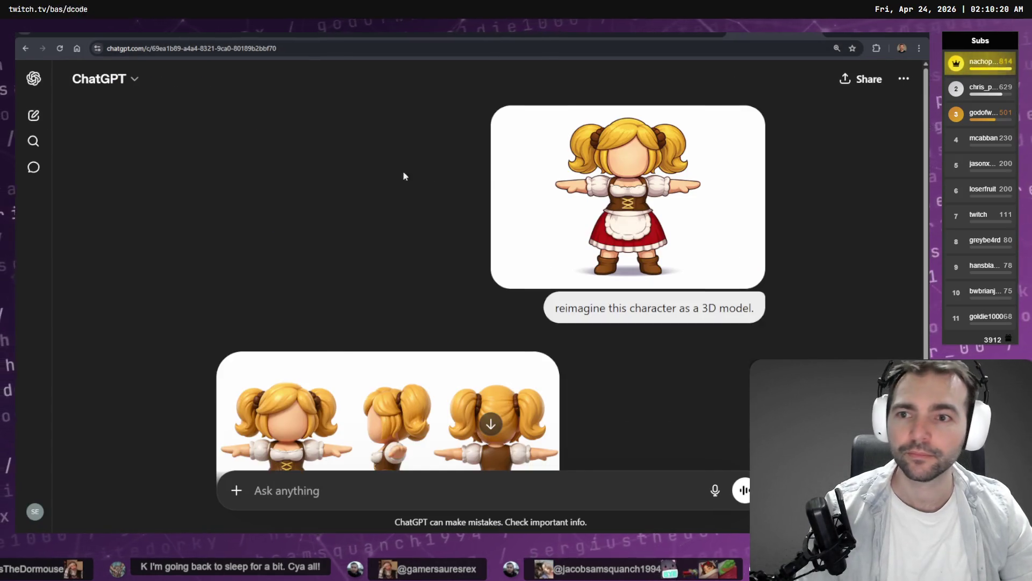
pyautogui.click(32, 114)
pyautogui.click(33, 81)
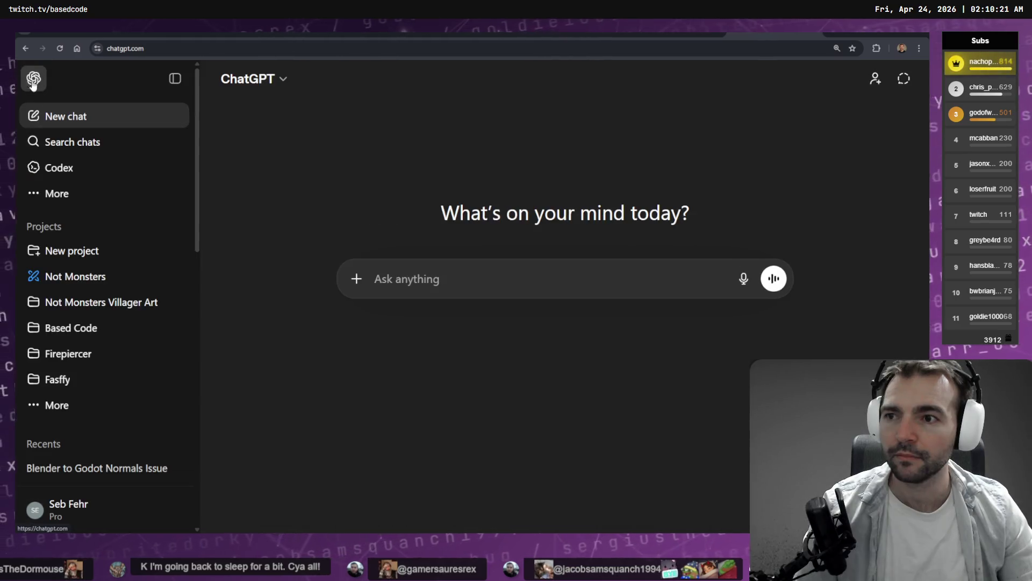
pyautogui.click(76, 278)
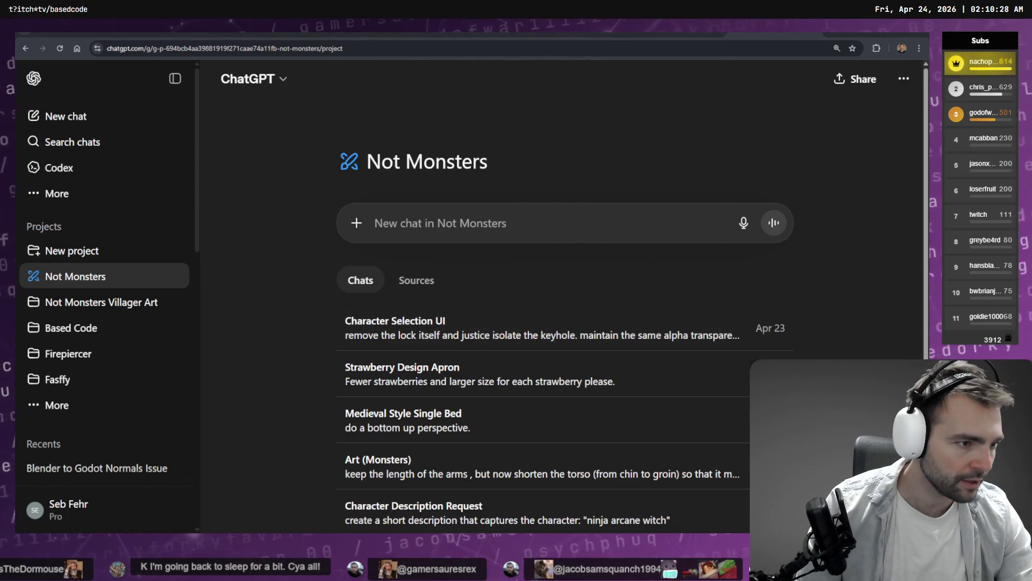
pyautogui.hotkey('alt', 'Tab')
pyautogui.click(403, 177)
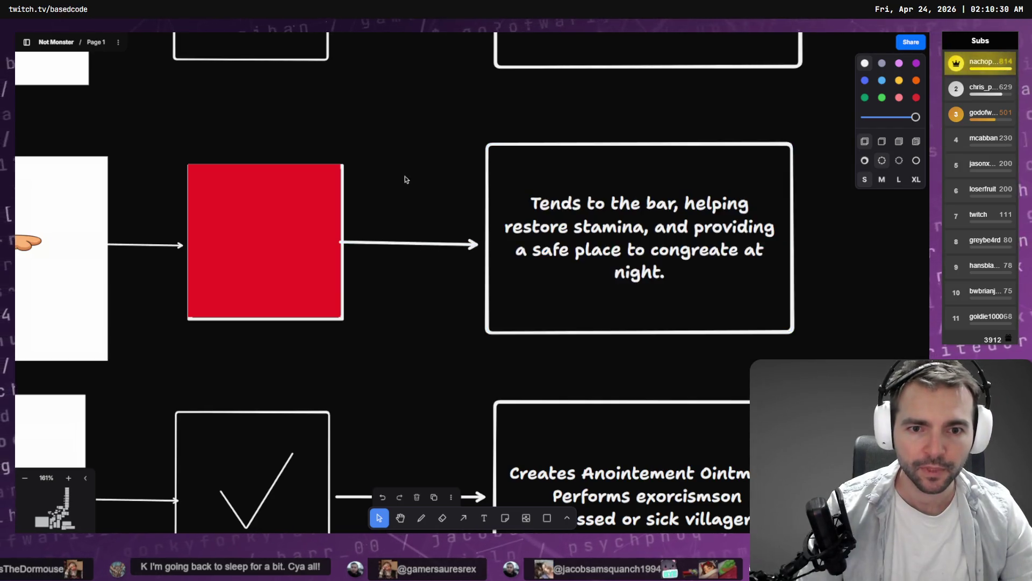
pyautogui.scroll(-10, 432, 224)
pyautogui.hscroll(5, 538, 199)
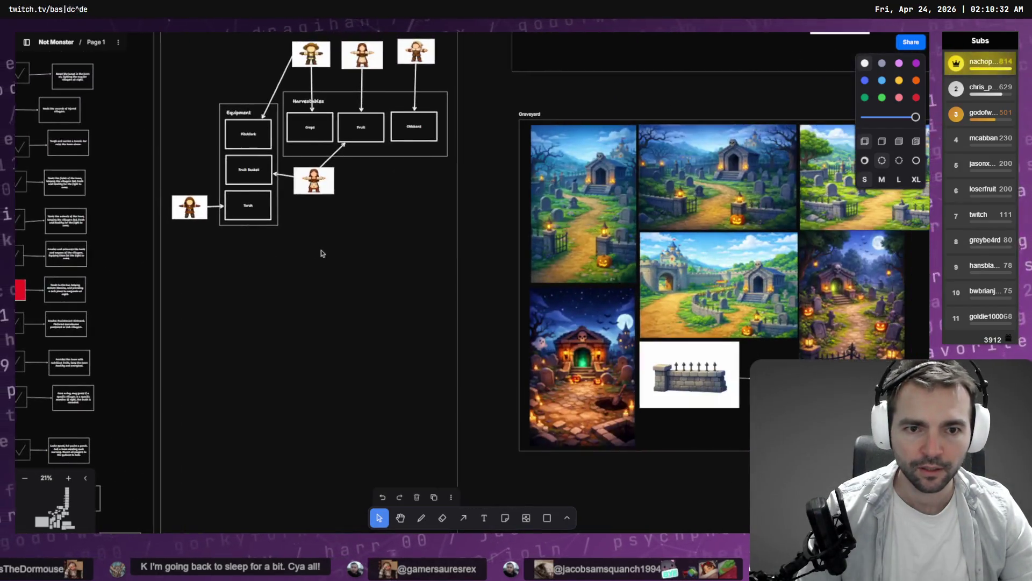
pyautogui.scroll(-3, 315, 253)
pyautogui.scroll(3, 329, 202)
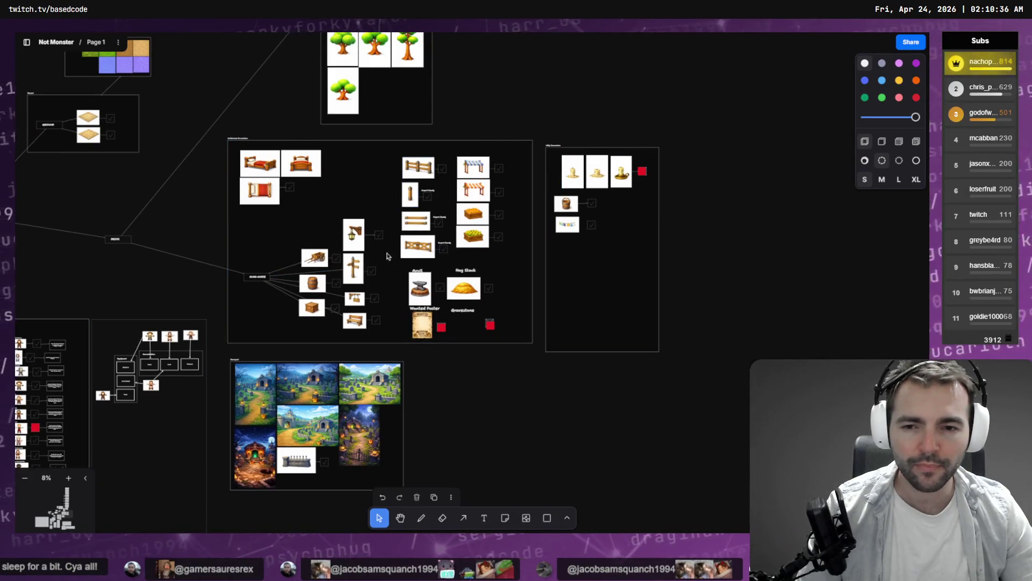
pyautogui.scroll(3, 557, 215)
pyautogui.scroll(-2, 493, 173)
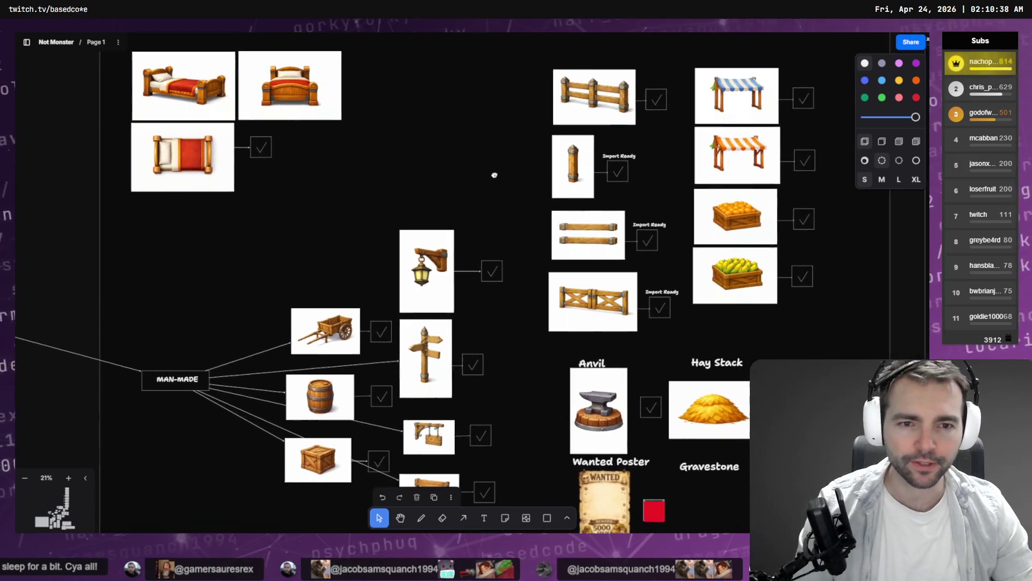
pyautogui.scroll(10, 479, 162)
pyautogui.scroll(10, 495, 401)
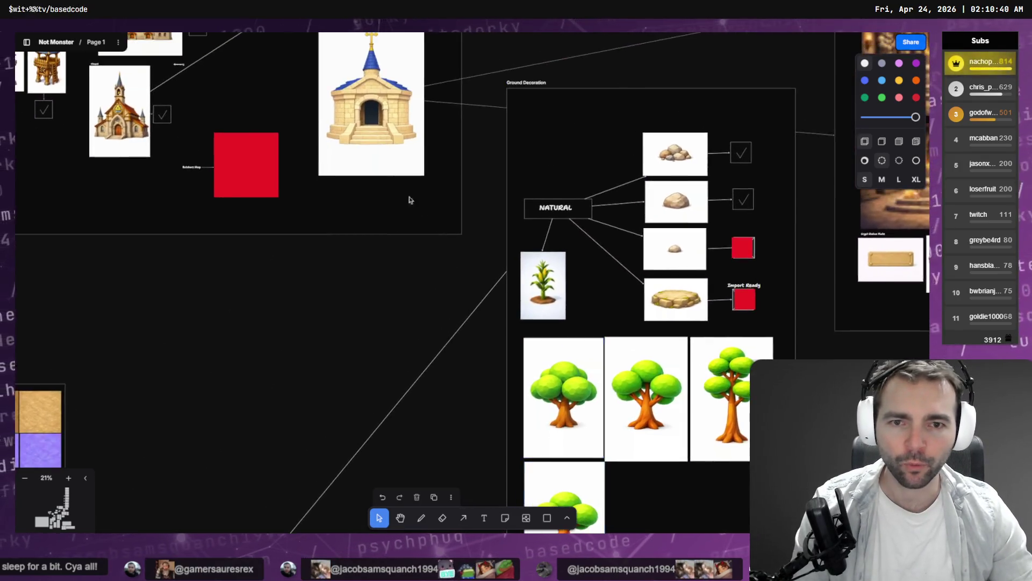
pyautogui.scroll(-3, 594, 237)
pyautogui.hscroll(-8, 511, 189)
pyautogui.scroll(-7, 424, 152)
pyautogui.scroll(-10, 437, 98)
pyautogui.hscroll(7, 436, 98)
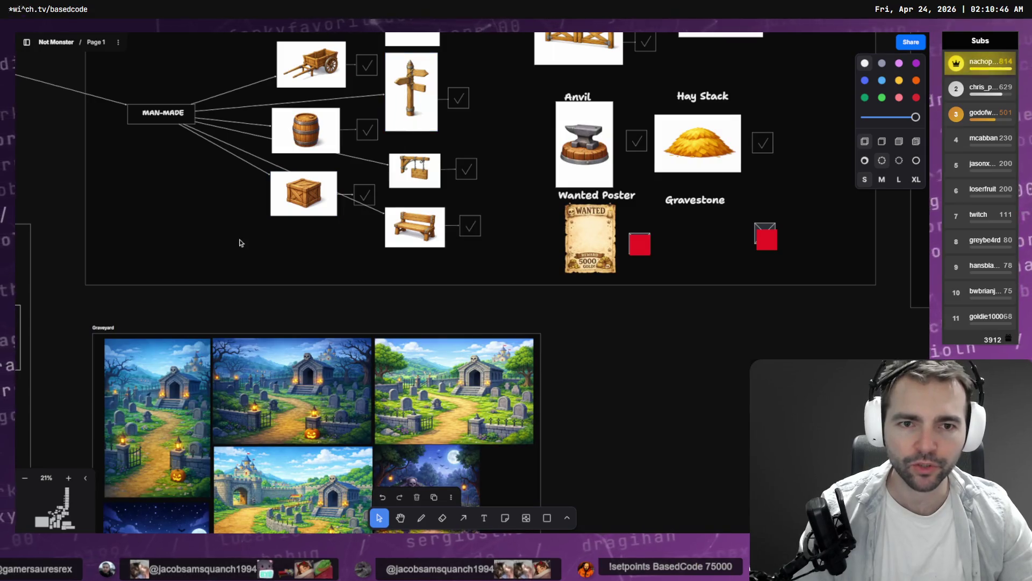
pyautogui.scroll(8, 198, 258)
pyautogui.hscroll(4, 198, 258)
pyautogui.scroll(-10, 286, 272)
pyautogui.hscroll(-10, 286, 272)
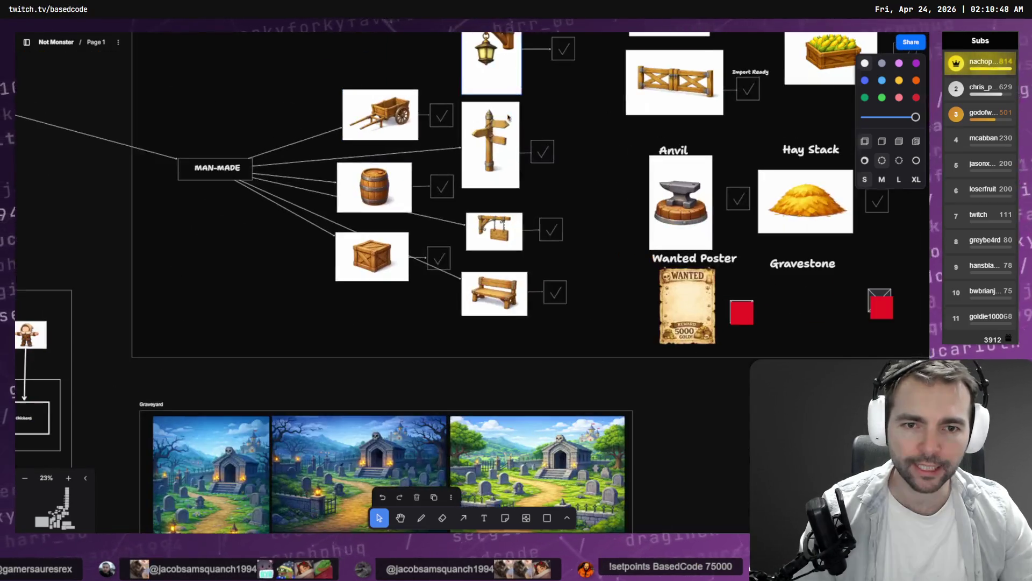
pyautogui.scroll(-5, 484, 215)
pyautogui.scroll(2, 621, 119)
pyautogui.hscroll(-3, 622, 119)
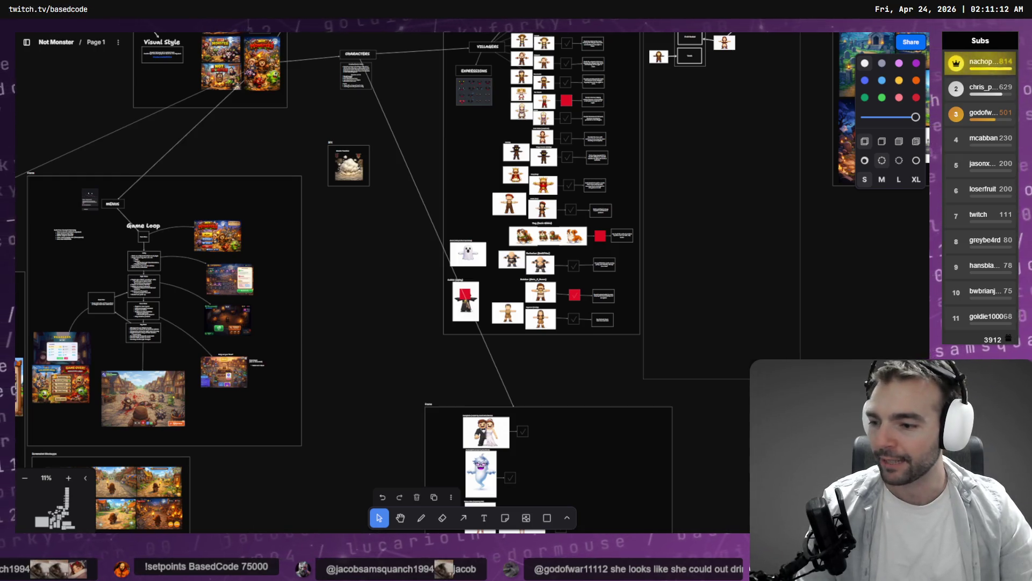
pyautogui.hotkey('alt', 'Tab')
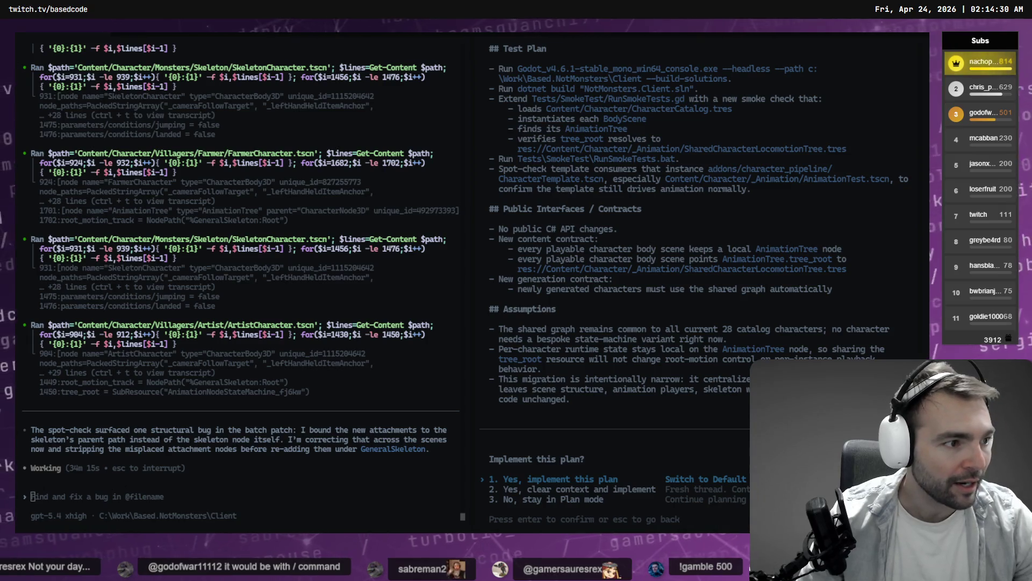
pyautogui.hotkey('alt', 'Tab')
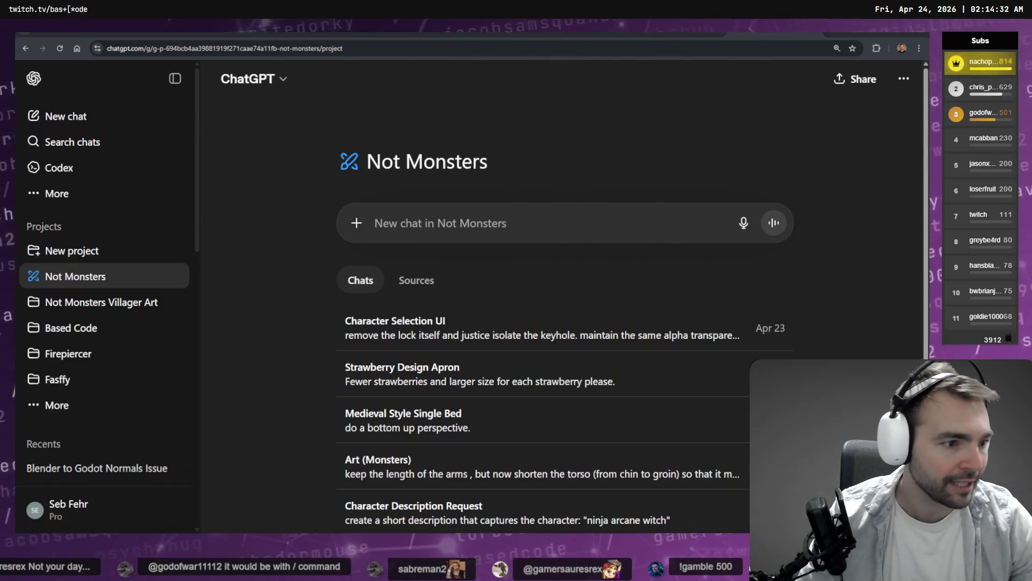
pyautogui.click(345, 224)
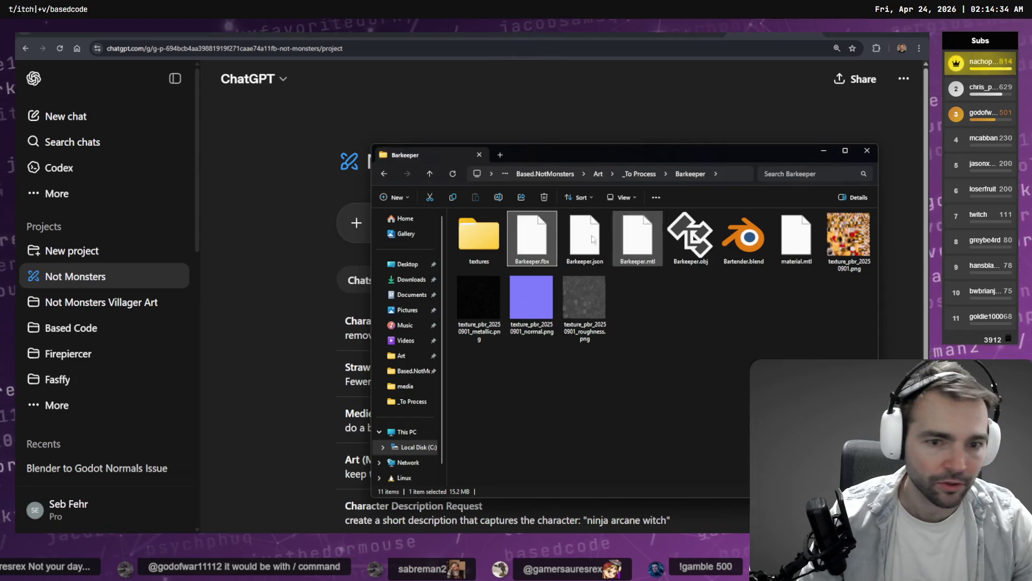
pyautogui.press('Escape')
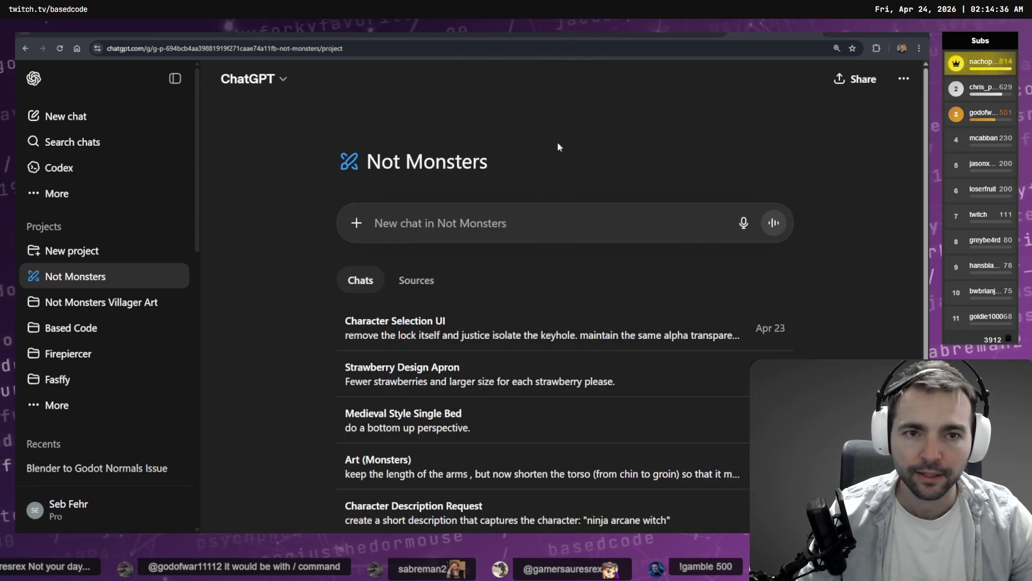
pyautogui.hotkey('alt', 'Tab')
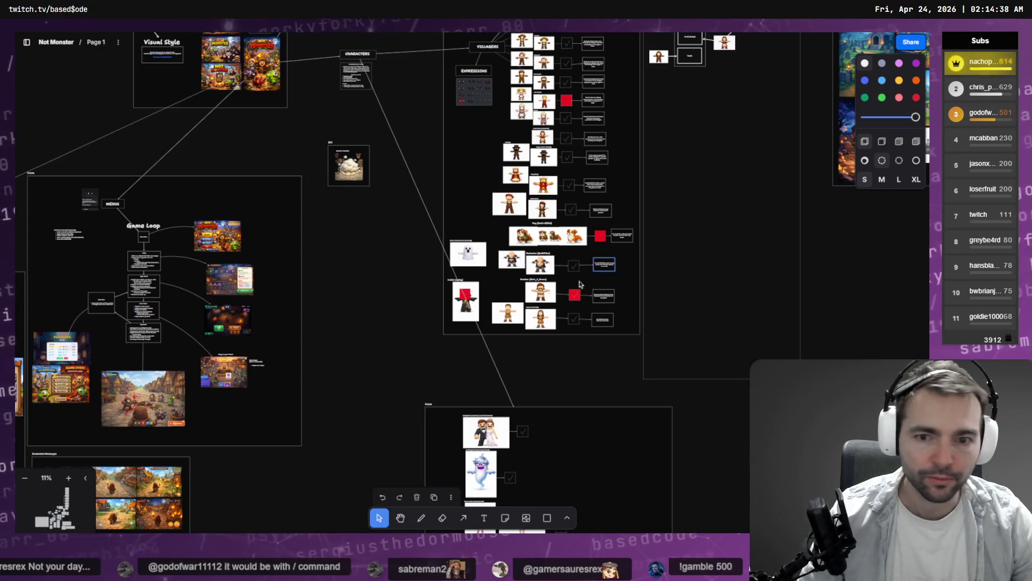
# Step: Zoom to the Town Guard card and move its name label left of the image
pyautogui.scroll(5, 428, 249)
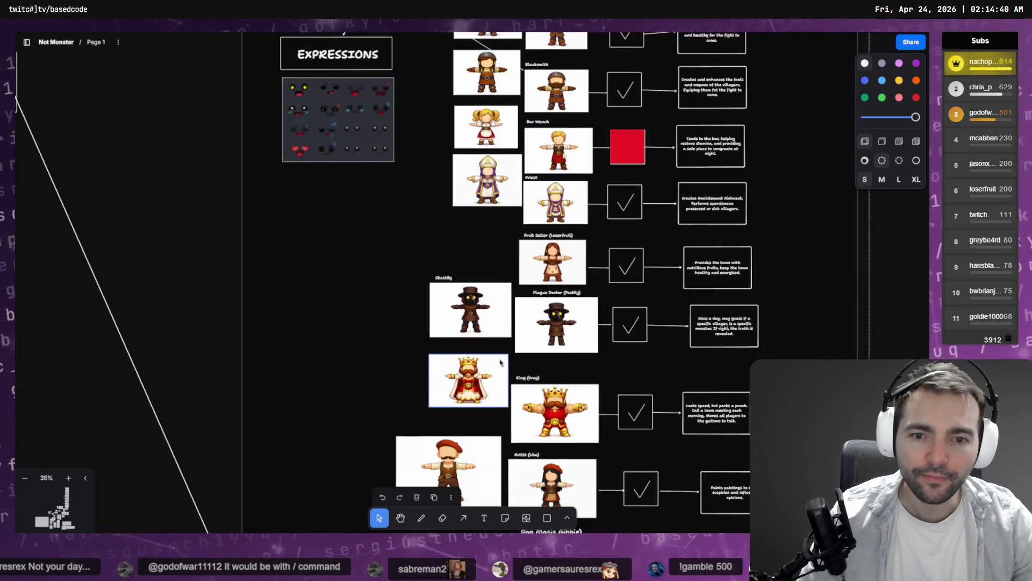
pyautogui.scroll(-5, 573, 42)
pyautogui.scroll(-5, 574, 42)
pyautogui.scroll(5, 521, 275)
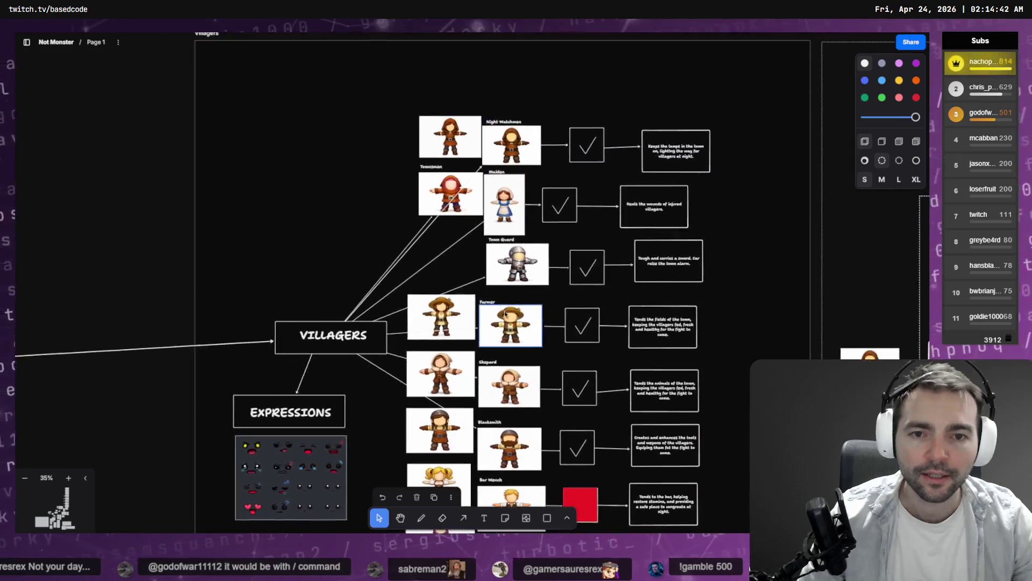
pyautogui.scroll(3, 520, 275)
pyautogui.rightClick(546, 168)
pyautogui.click(515, 139)
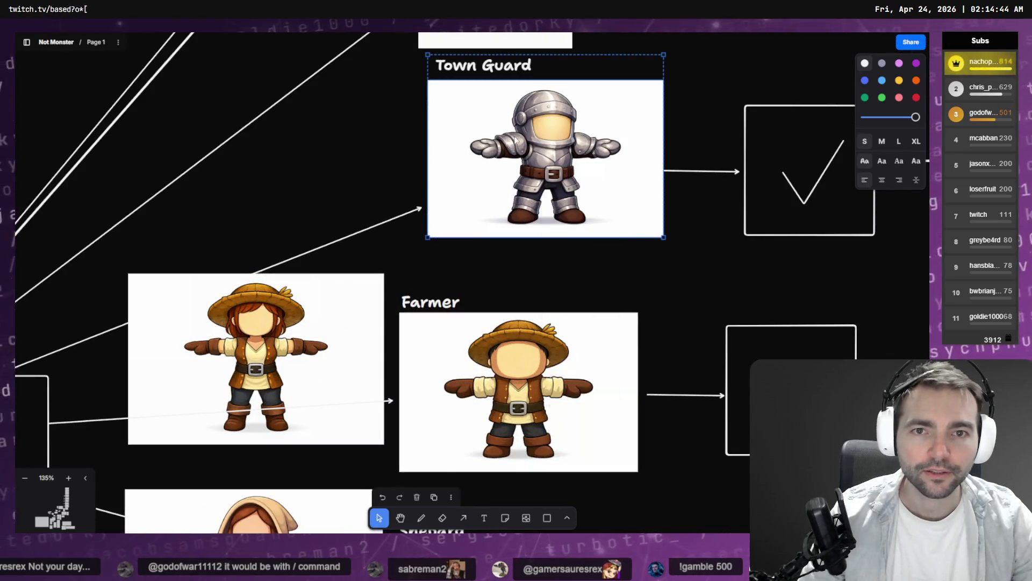
pyautogui.click(503, 71)
pyautogui.moveTo(430, 73); pyautogui.dragTo(278, 108)
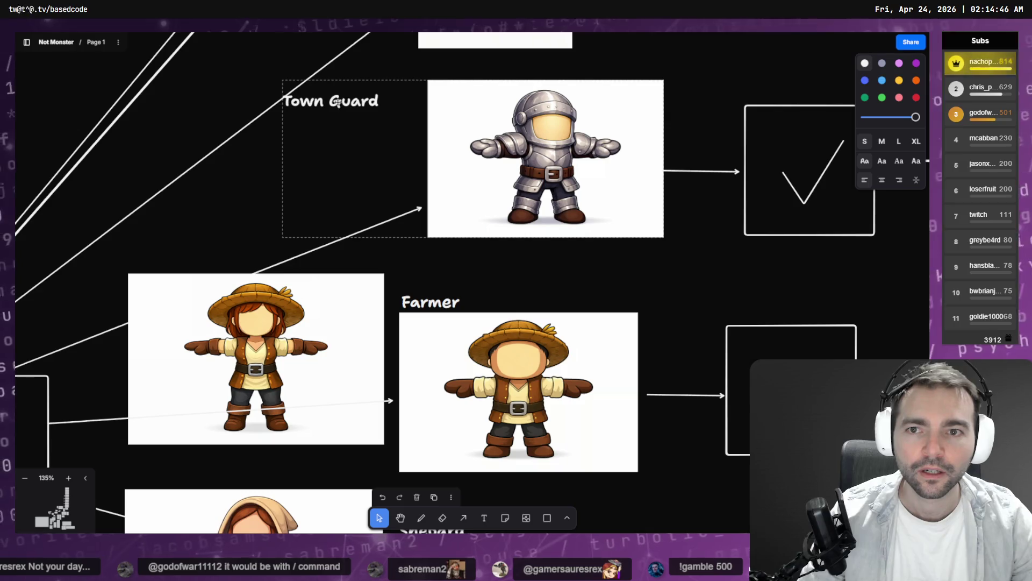
pyautogui.press('Delete')
# Step: Download the Town Guard image as a PNG and drag the file over to ChatGPT
pyautogui.click(507, 118)
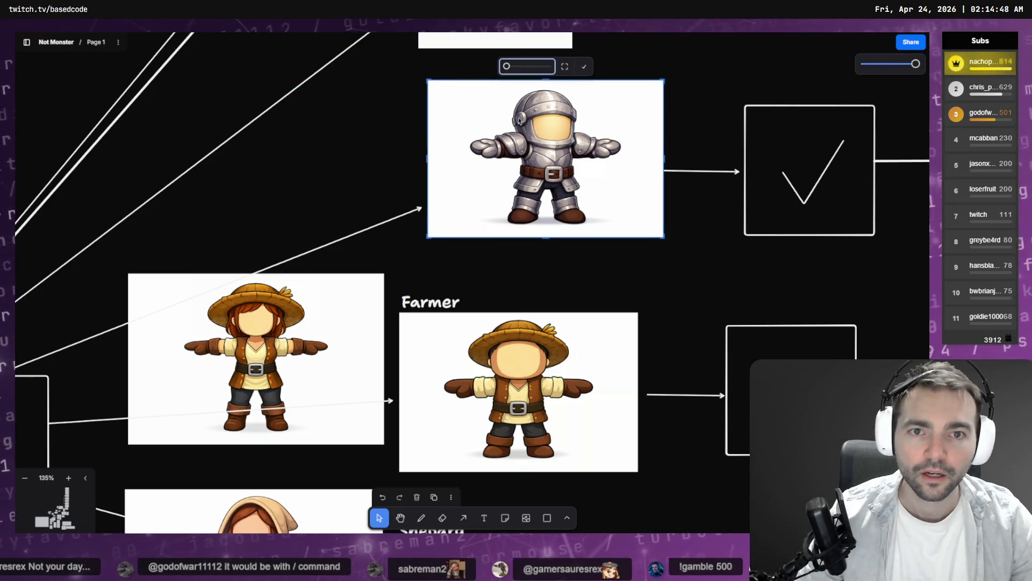
pyautogui.press('Escape')
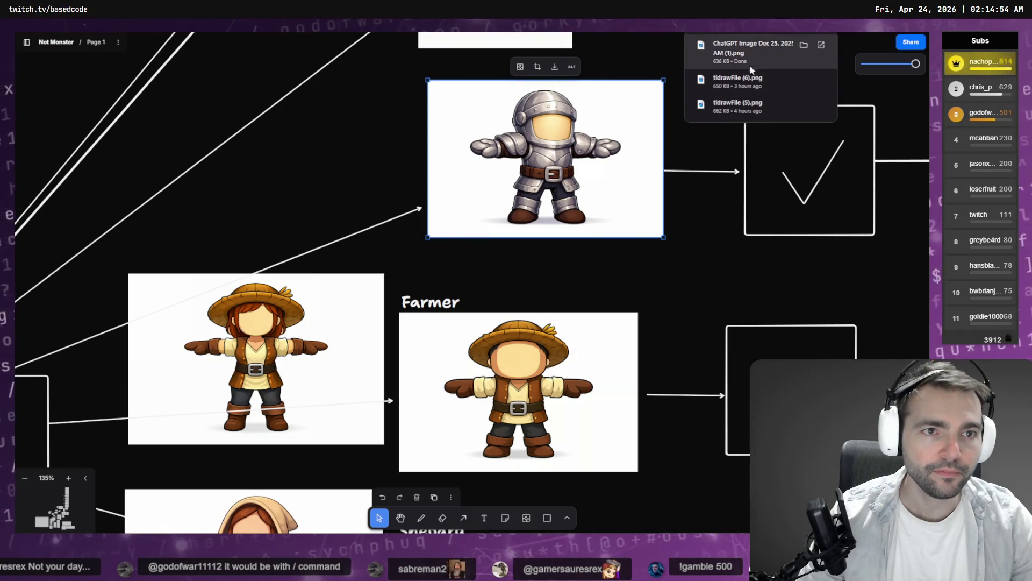
pyautogui.moveTo(762, 50)
pyautogui.mouseDown()
pyautogui.moveTo(692, 227)
pyautogui.moveTo(500, 228)
pyautogui.mouseUp()
pyautogui.hotkey('alt', 'Tab')
# Step: Attach the downloaded Town Guard image to a new Not Monsters chat
pyautogui.click(357, 223)
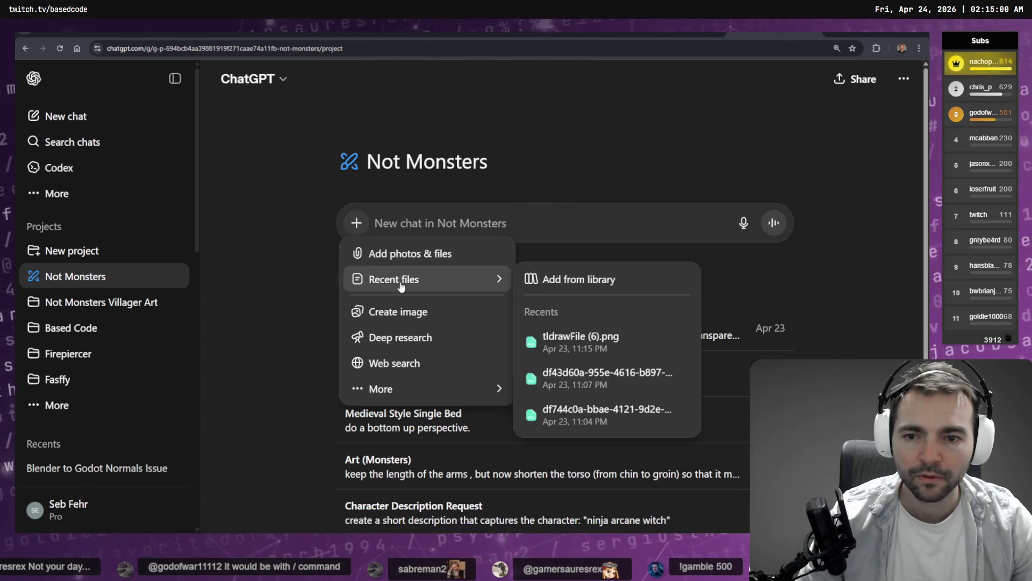
pyautogui.click(400, 255)
pyautogui.click(126, 96)
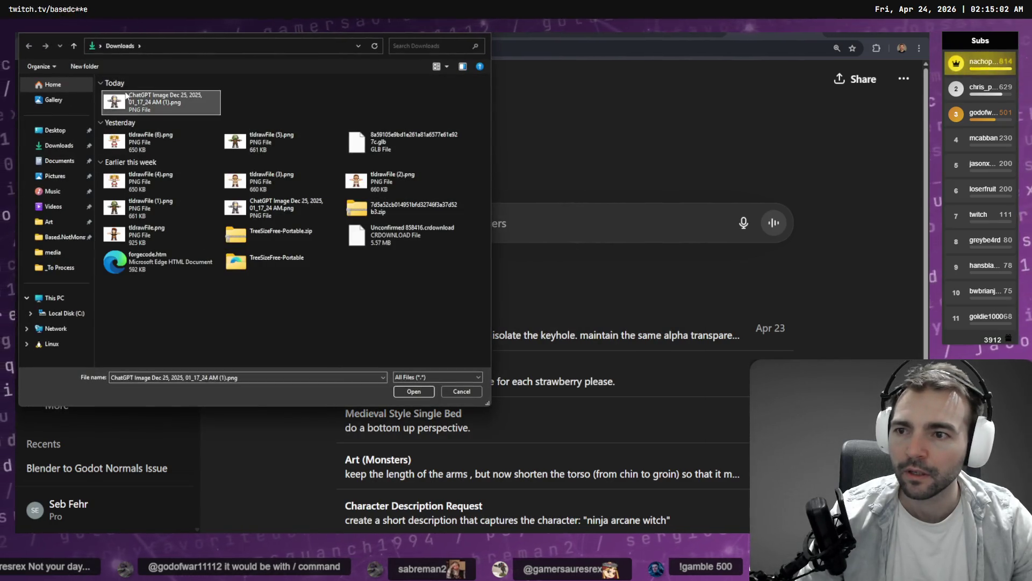
pyautogui.doubleClick(125, 96)
# Step: Ask 'create a sword for this character' and view the generated chibi knight full-size
pyautogui.press('super+h')
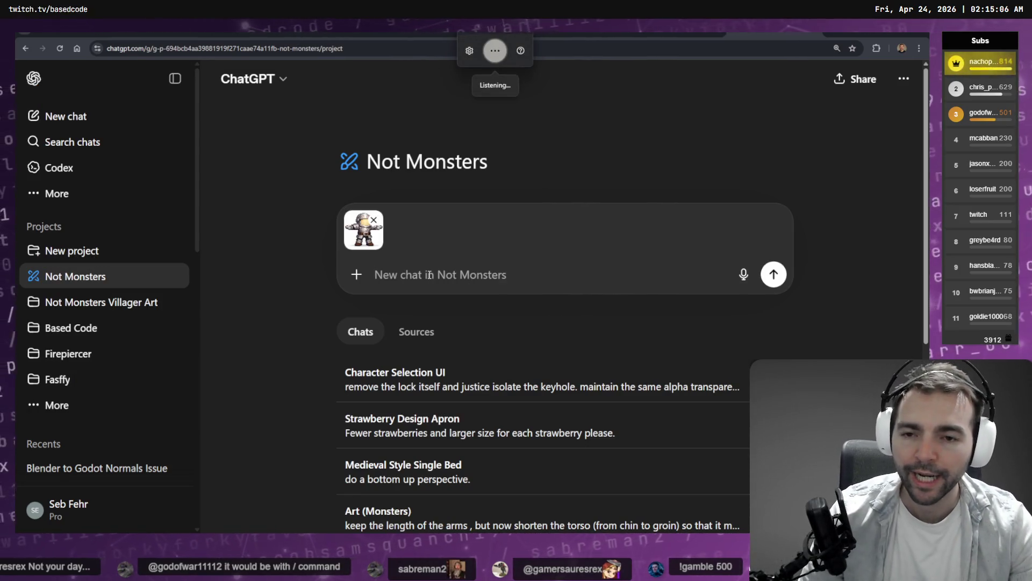
pyautogui.write('create a sword for this character')
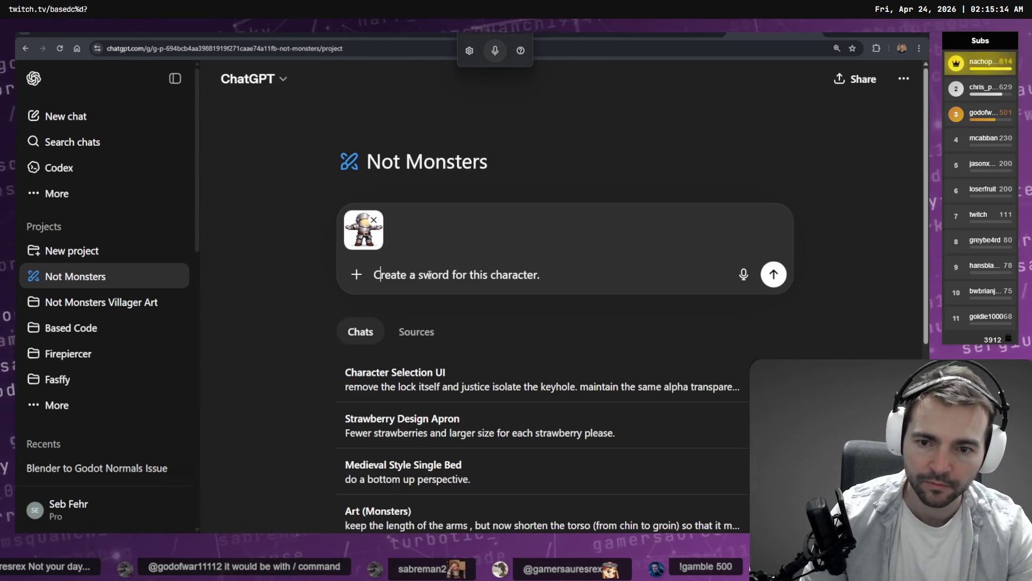
pyautogui.press('Return')
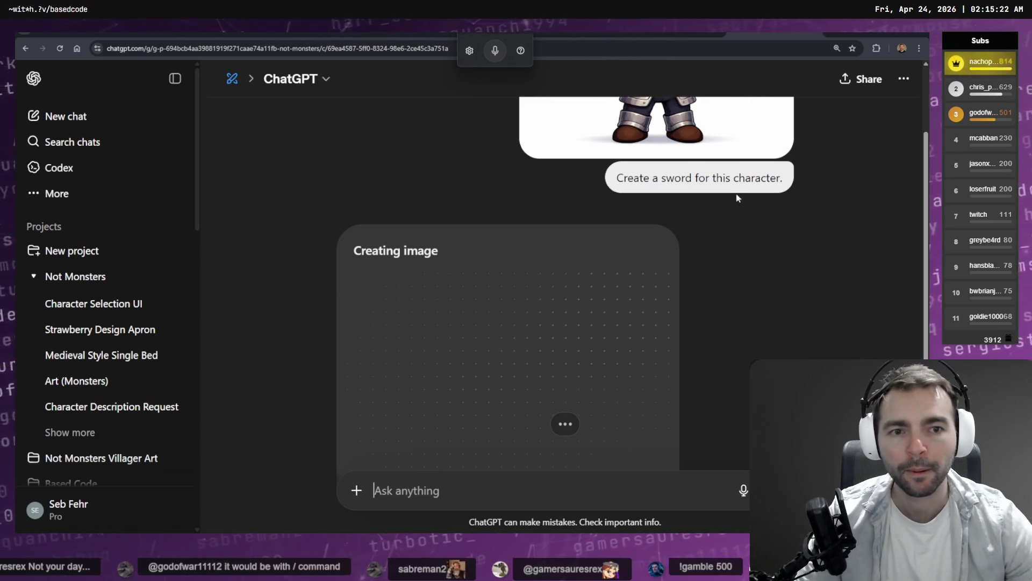
pyautogui.scroll(2, 737, 198)
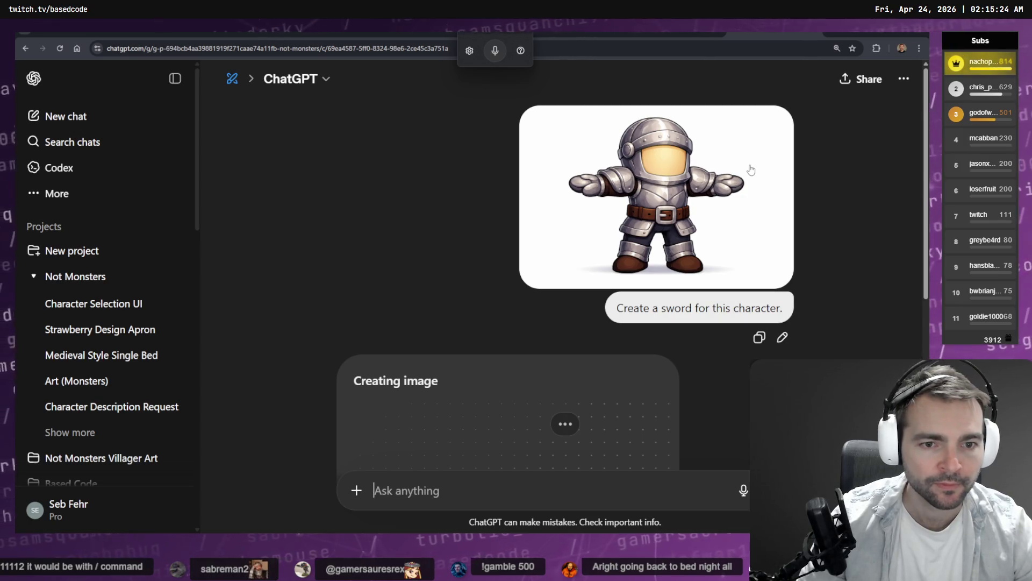
pyautogui.scroll(-3, 750, 175)
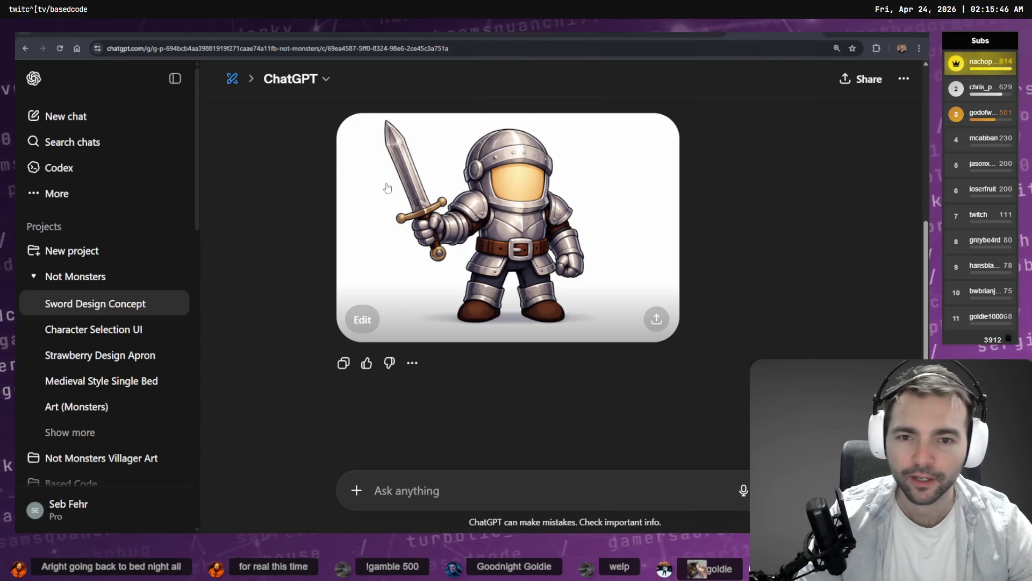
pyautogui.click(386, 208)
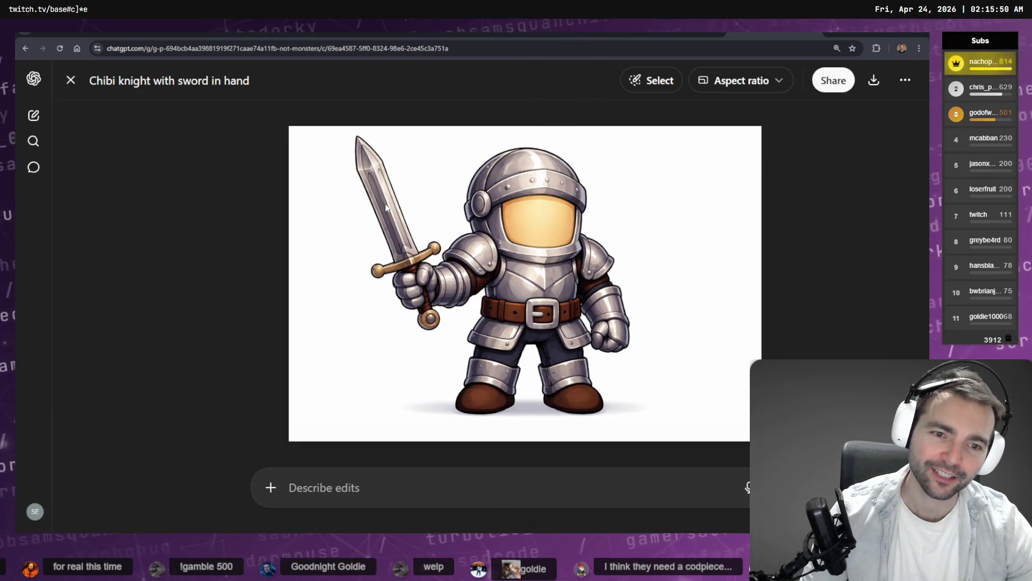
# Step: Dictate a follow-up asking to remove the character and show only the sword
pyautogui.click(450, 507)
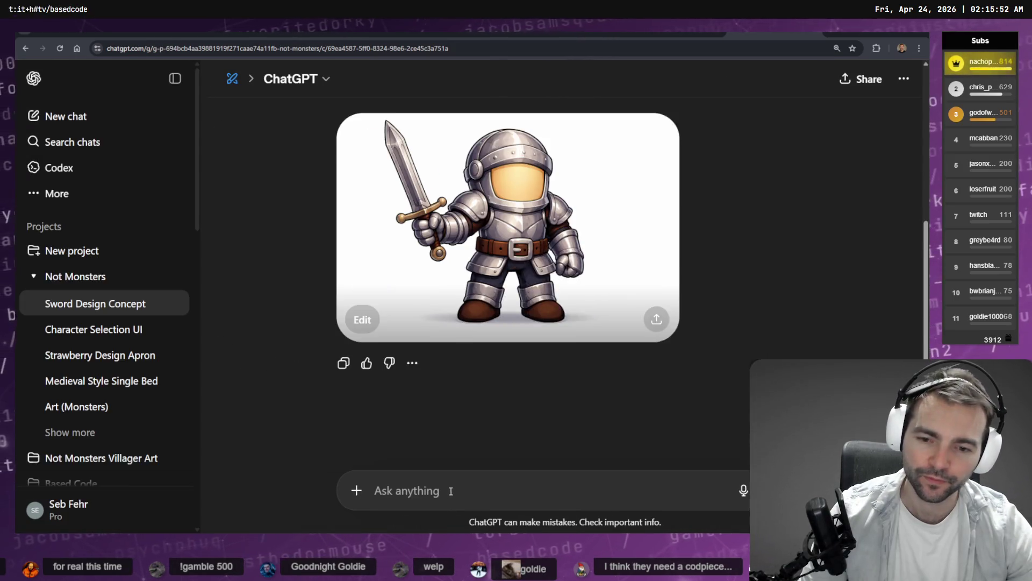
pyautogui.press('super+h')
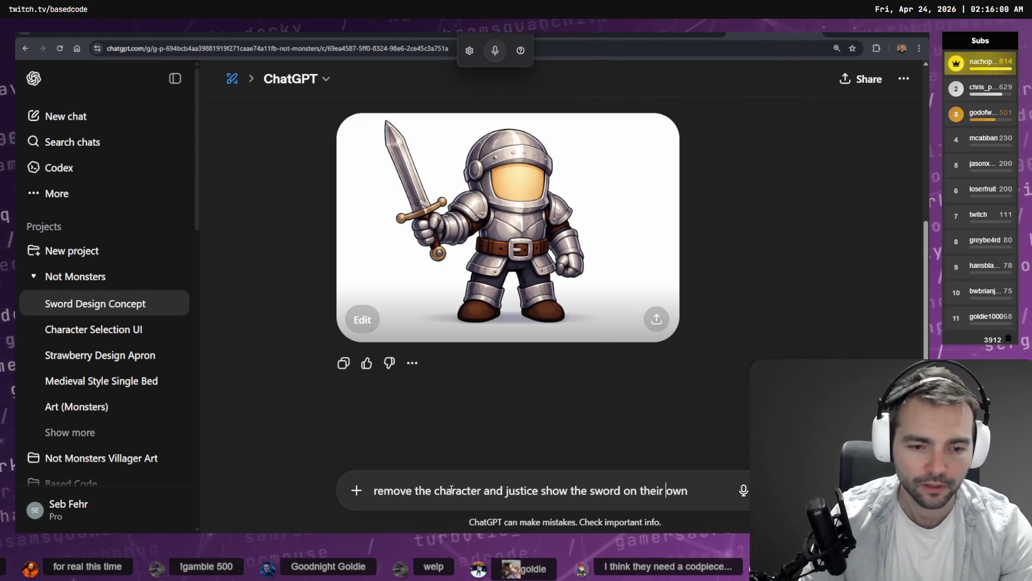
pyautogui.press('BackSpace')
pyautogui.press('BackSpace')
pyautogui.press('BackSpace')
pyautogui.write('its')
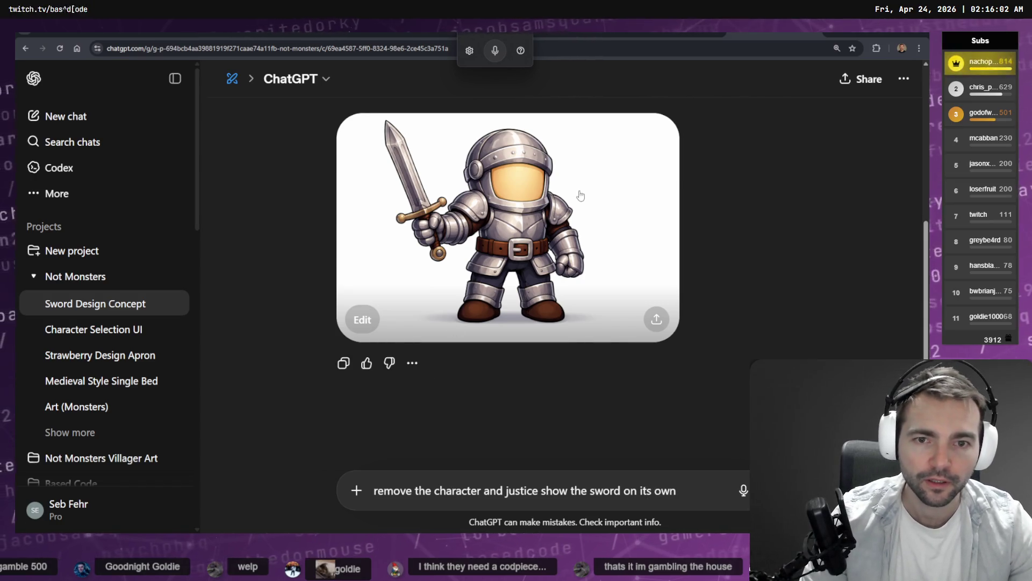
# Step: Copy the knight-with-sword image and send the sword-only request
pyautogui.click(581, 195)
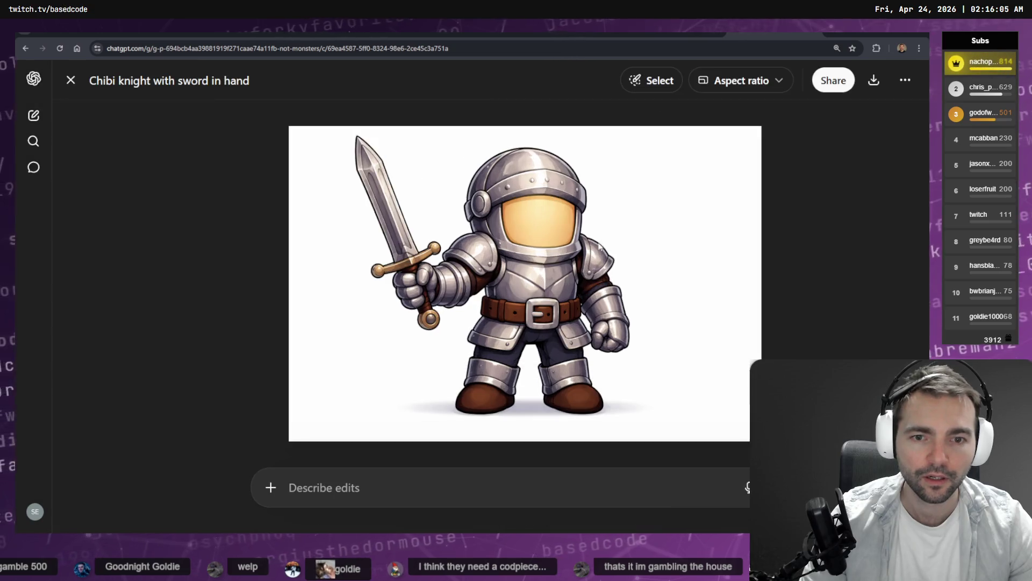
pyautogui.rightClick(590, 263)
pyautogui.click(619, 301)
pyautogui.press('Escape')
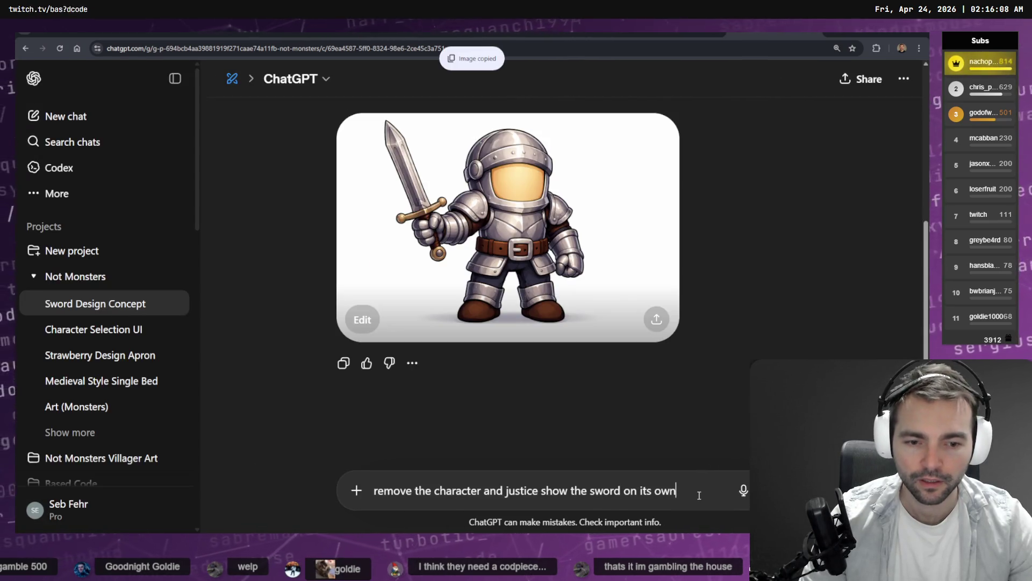
pyautogui.click(745, 516)
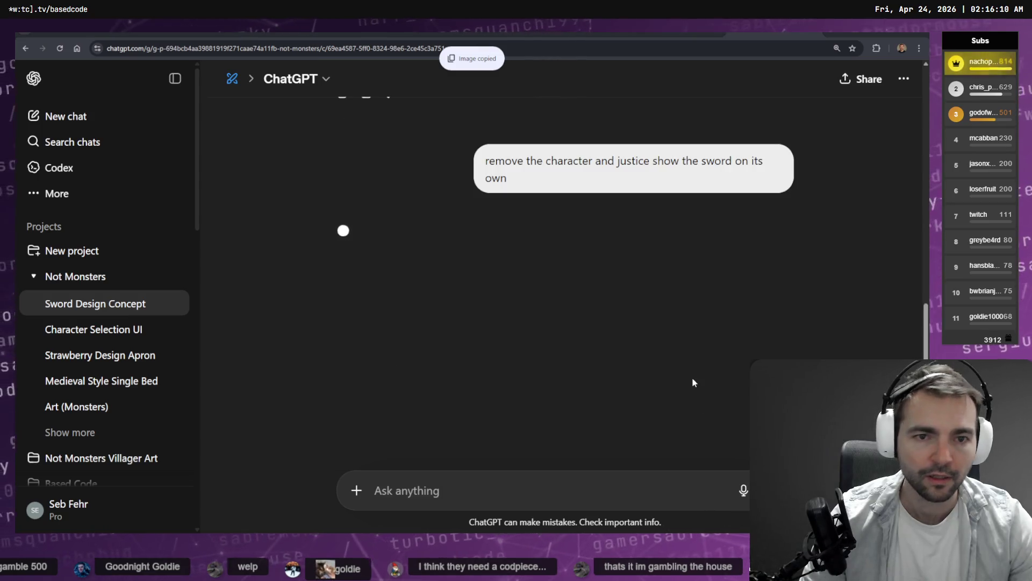
pyautogui.hotkey('alt', 'Tab')
pyautogui.scroll(-10, 665, 261)
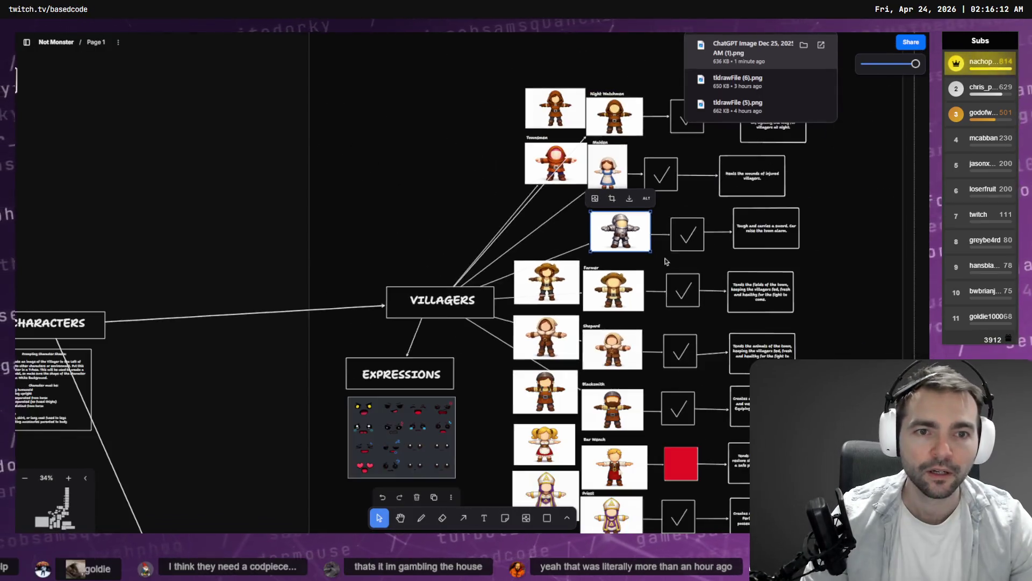
# Step: Shorten the empty frame beside the villagers and extend the Equipment frame downward
pyautogui.scroll(-6, 427, 247)
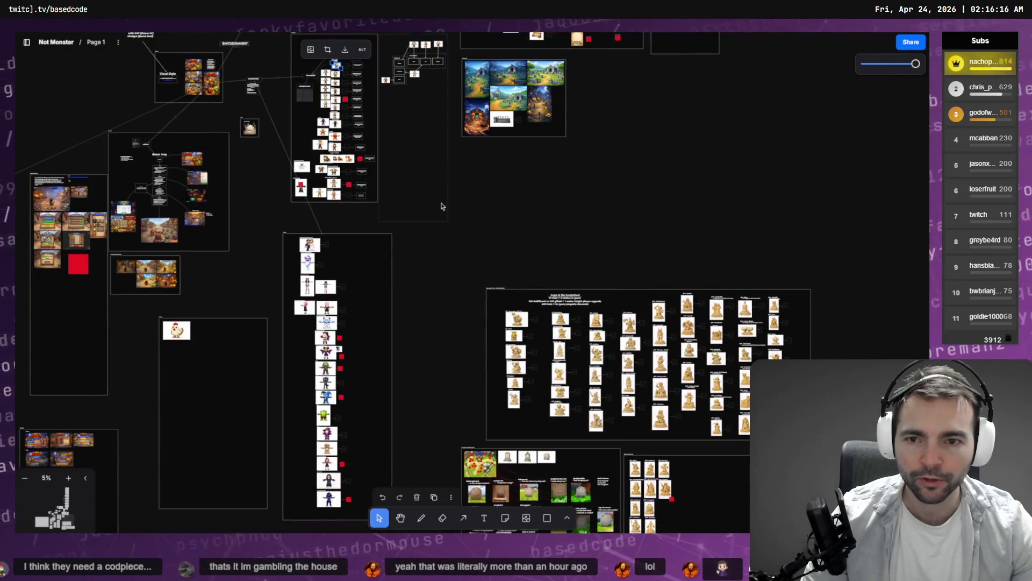
pyautogui.scroll(5, 446, 165)
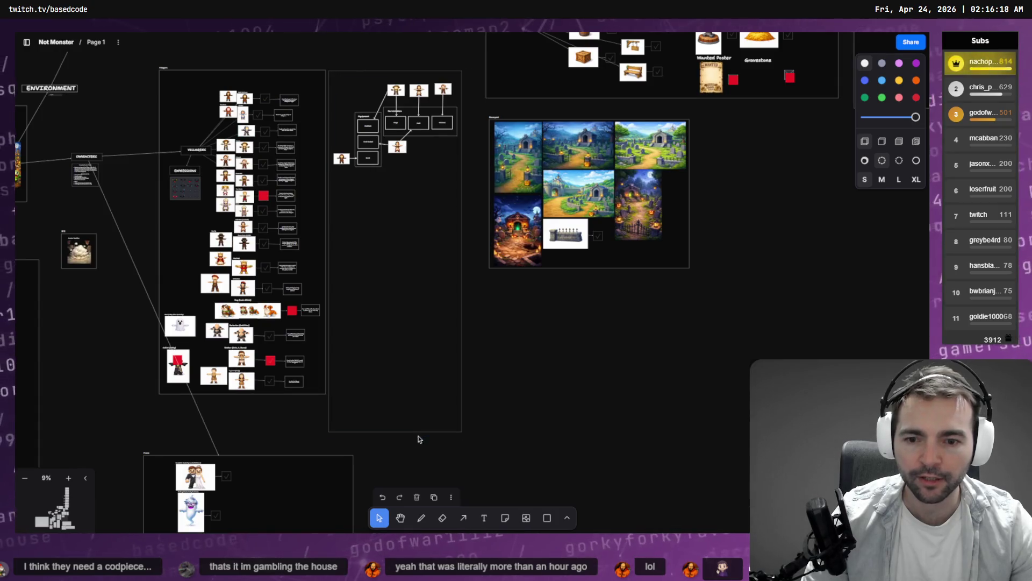
pyautogui.click(411, 431)
pyautogui.moveTo(410, 431); pyautogui.dragTo(422, 241)
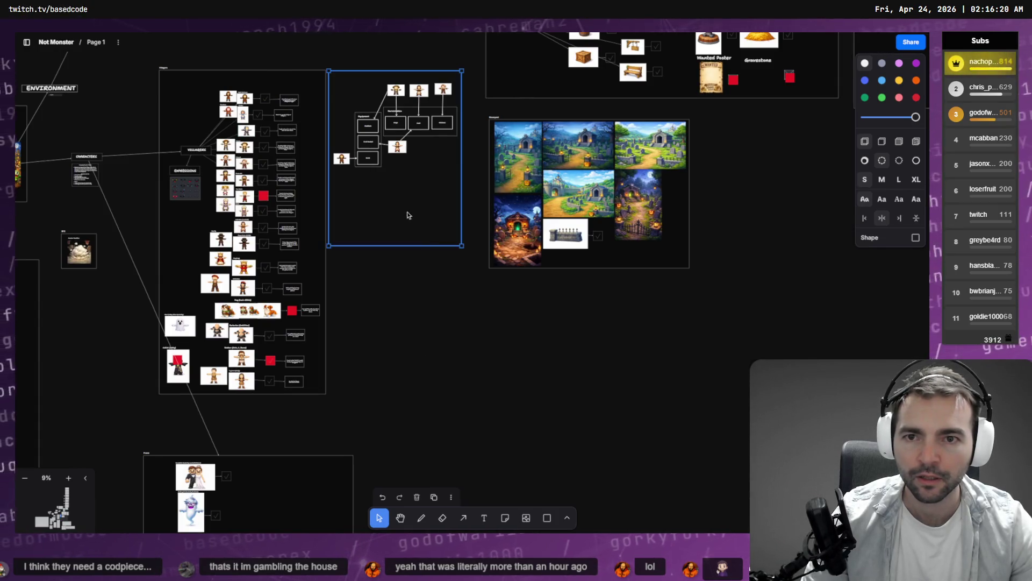
pyautogui.scroll(8, 409, 215)
pyautogui.scroll(5, 382, 192)
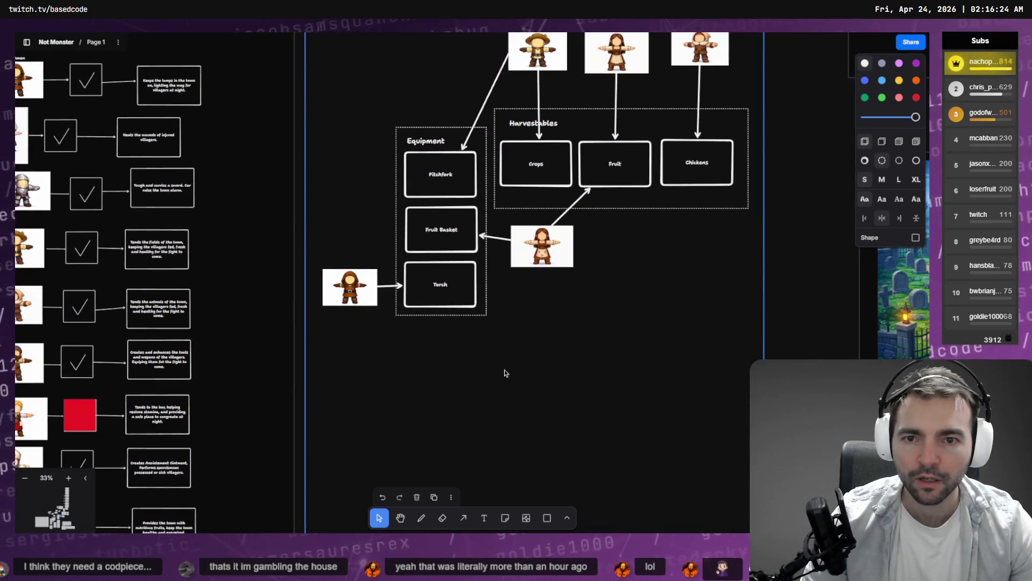
pyautogui.click(465, 316)
pyautogui.moveTo(461, 316); pyautogui.dragTo(457, 394)
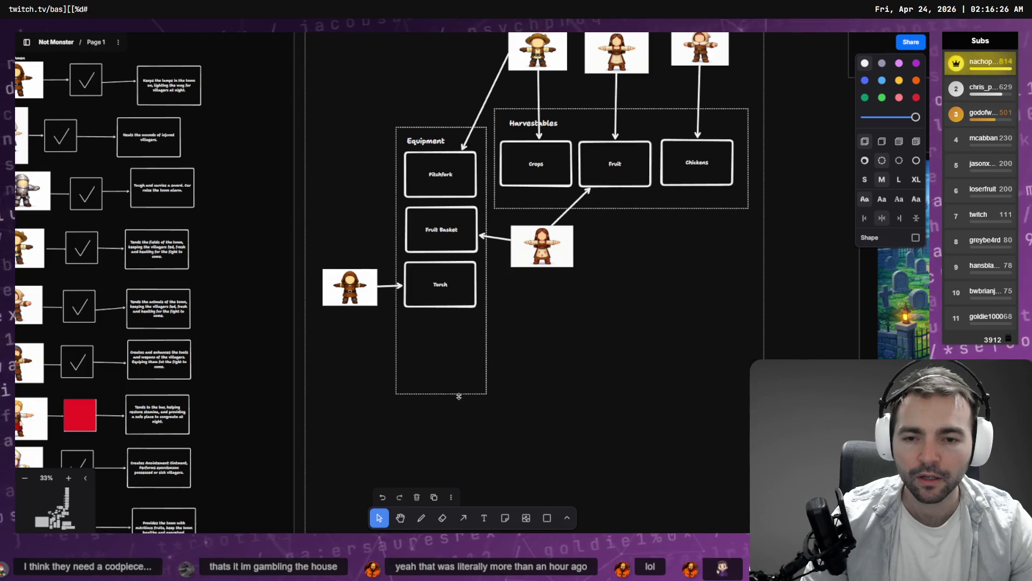
pyautogui.click(375, 352)
# Step: Paste the knight image and shrink it under the hooded villager
pyautogui.hotkey('ctrl', 'v')
pyautogui.moveTo(595, 200)
pyautogui.mouseDown()
pyautogui.moveTo(436, 307)
pyautogui.moveTo(362, 340)
pyautogui.moveTo(370, 331)
pyautogui.mouseUp()
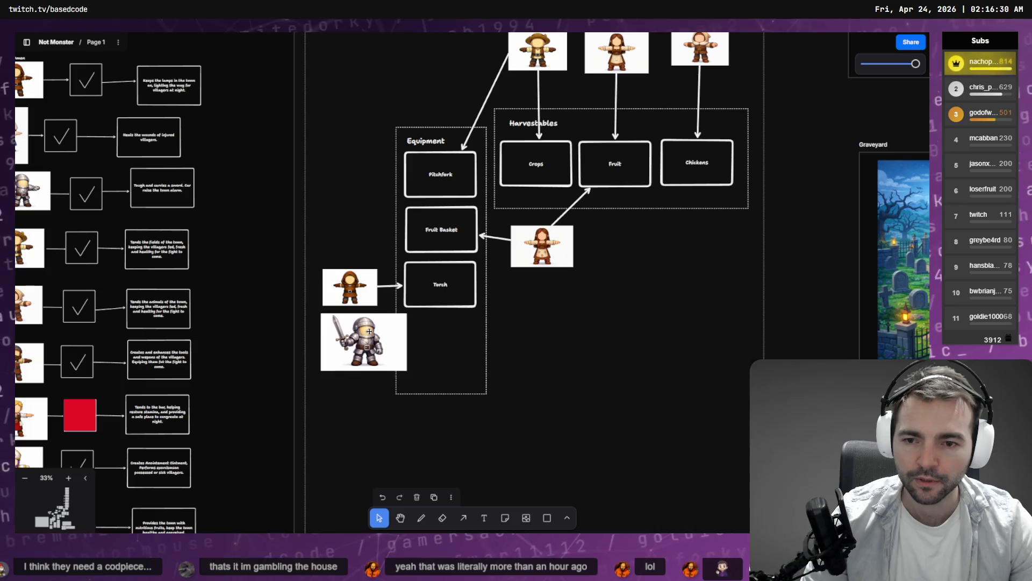
pyautogui.moveTo(407, 370); pyautogui.dragTo(384, 353)
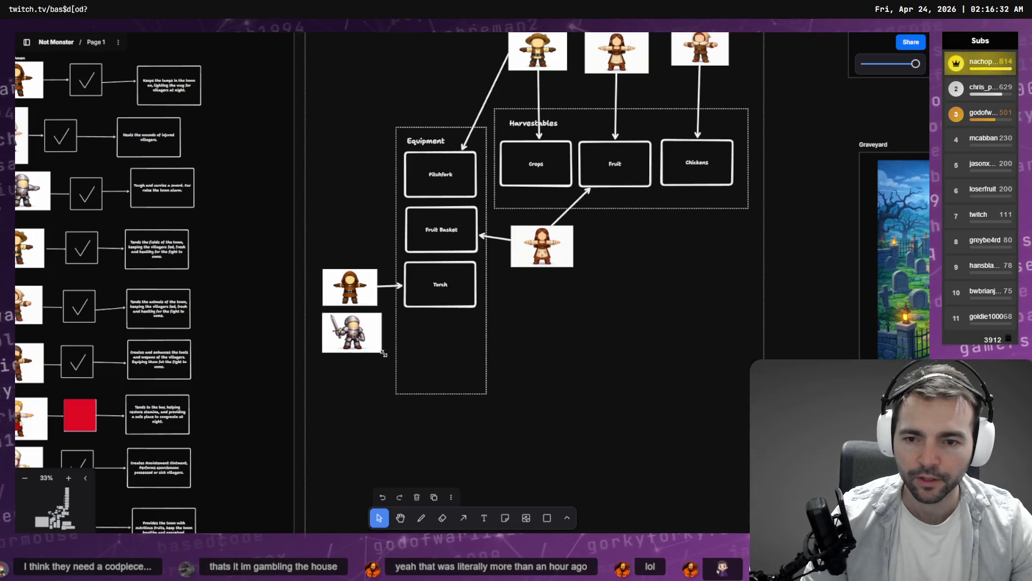
# Step: Duplicate the Torch box just below it and relabel the copy 'Sword'
pyautogui.click(460, 277)
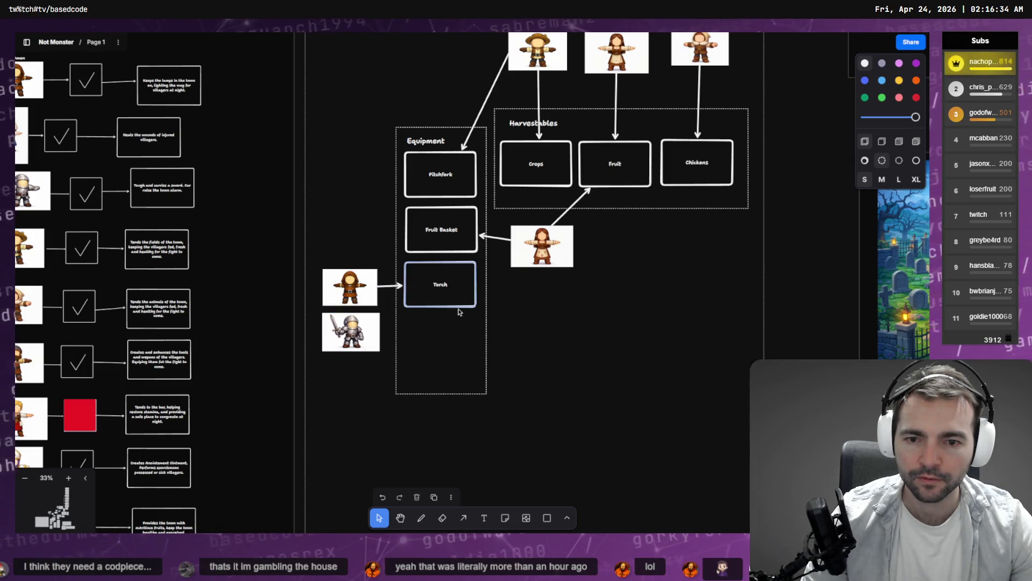
pyautogui.moveTo(460, 312); pyautogui.dragTo(462, 353)
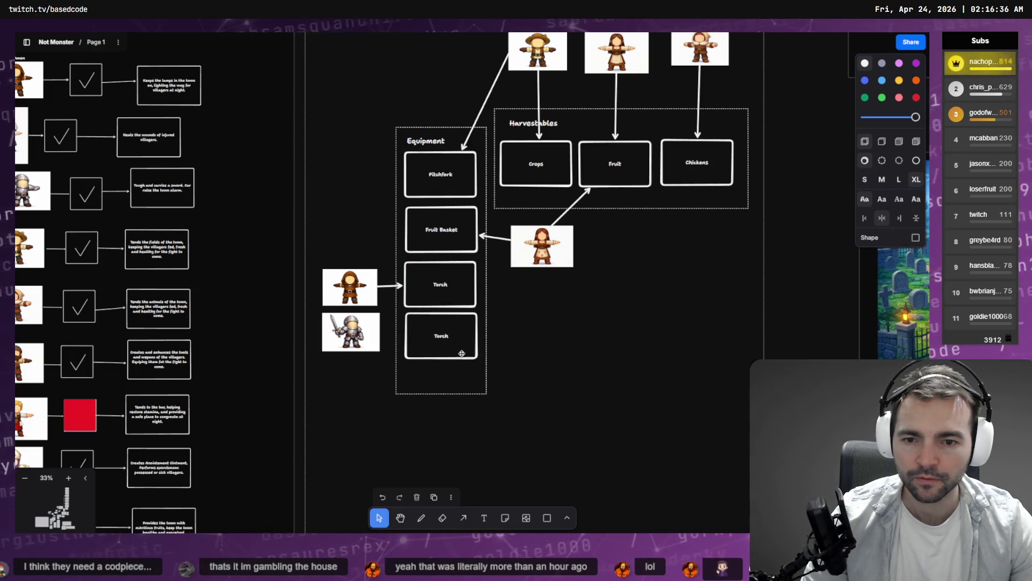
pyautogui.doubleClick(465, 350)
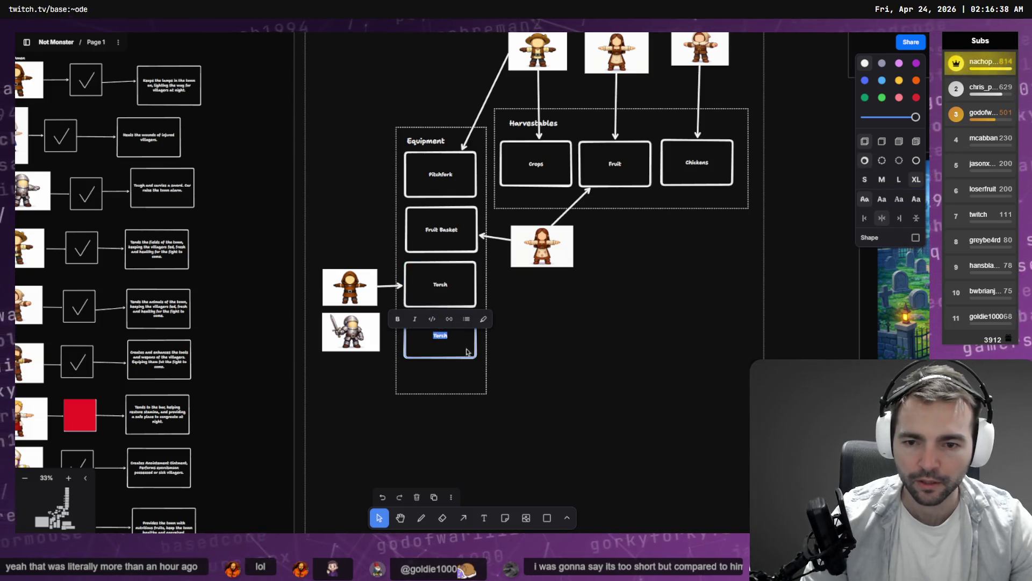
pyautogui.write('Sword')
pyautogui.click(569, 388)
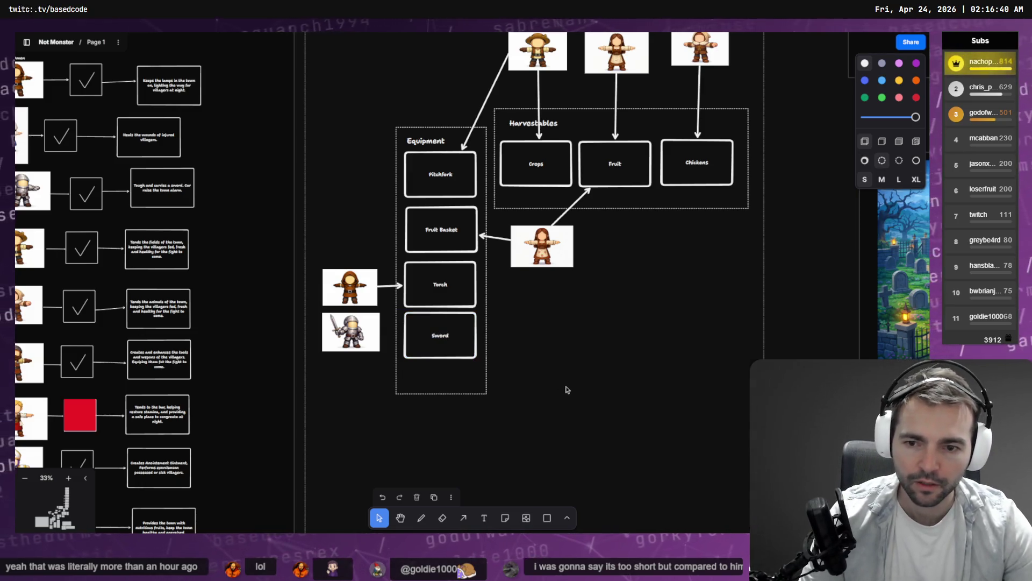
pyautogui.hotkey('alt', 'Tab')
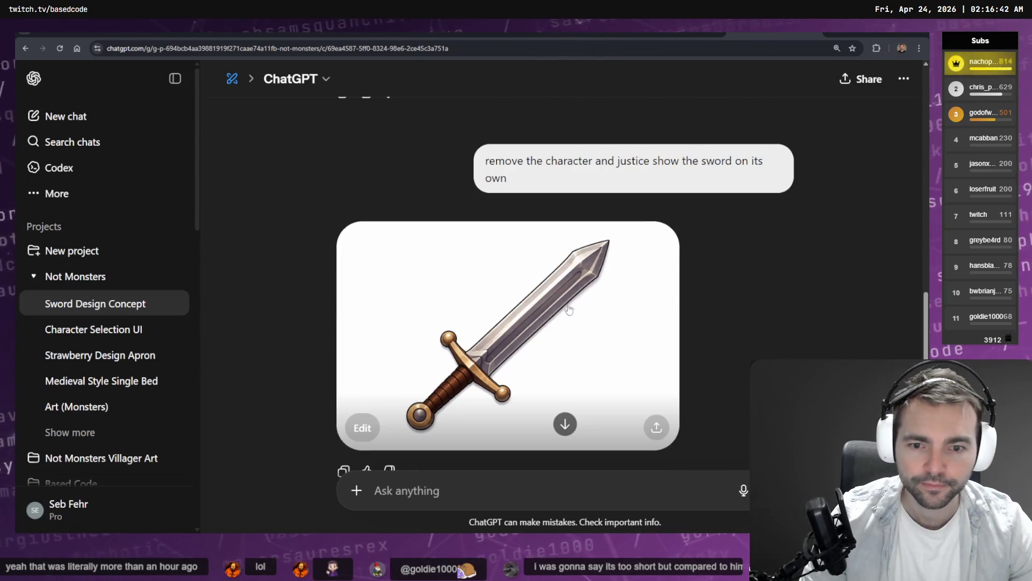
# Step: Ask ChatGPT to edit the sword image so it lies horizontal at zero degrees
pyautogui.click(568, 309)
pyautogui.click(450, 478)
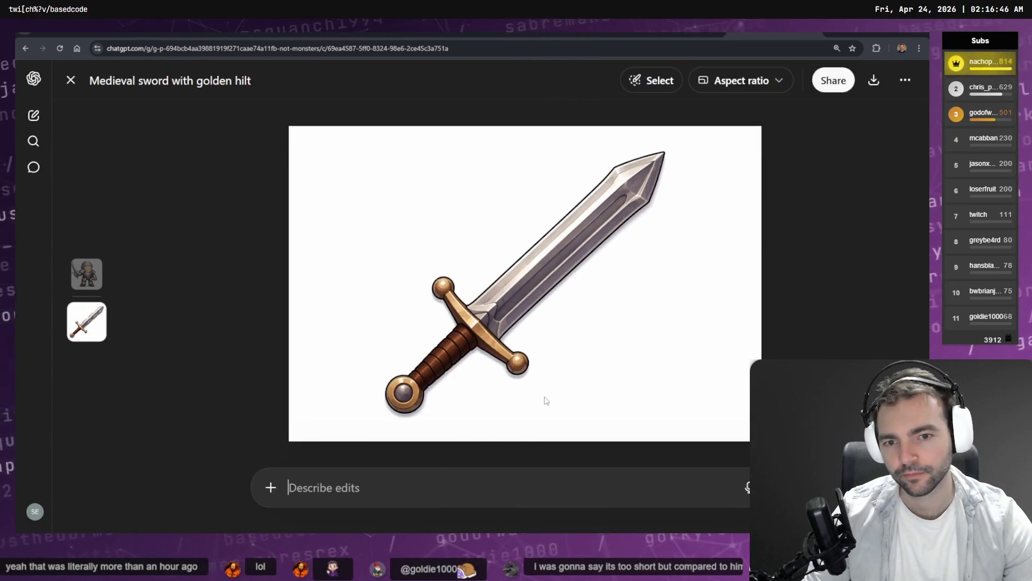
pyautogui.press('super+h')
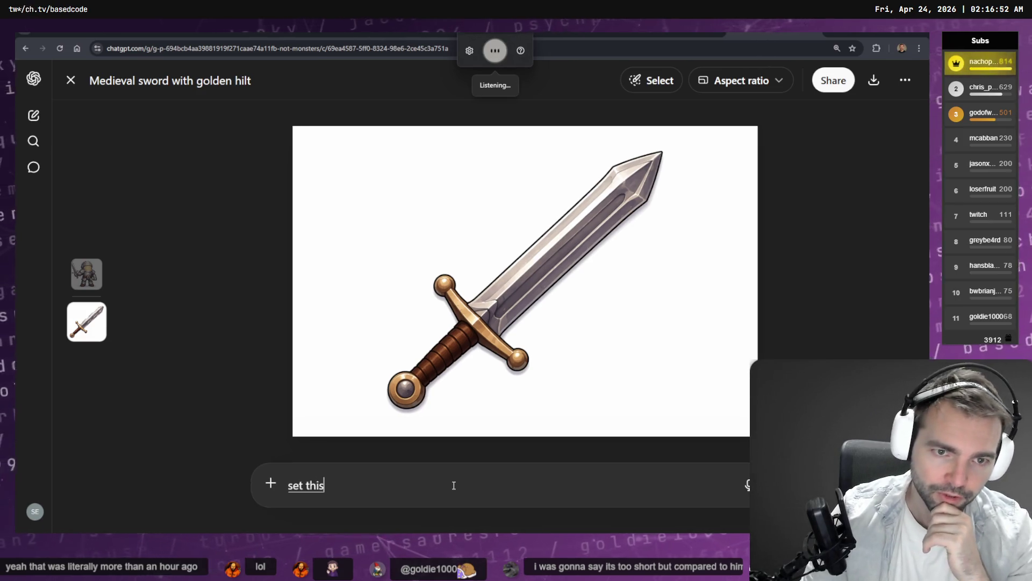
pyautogui.press('super+h')
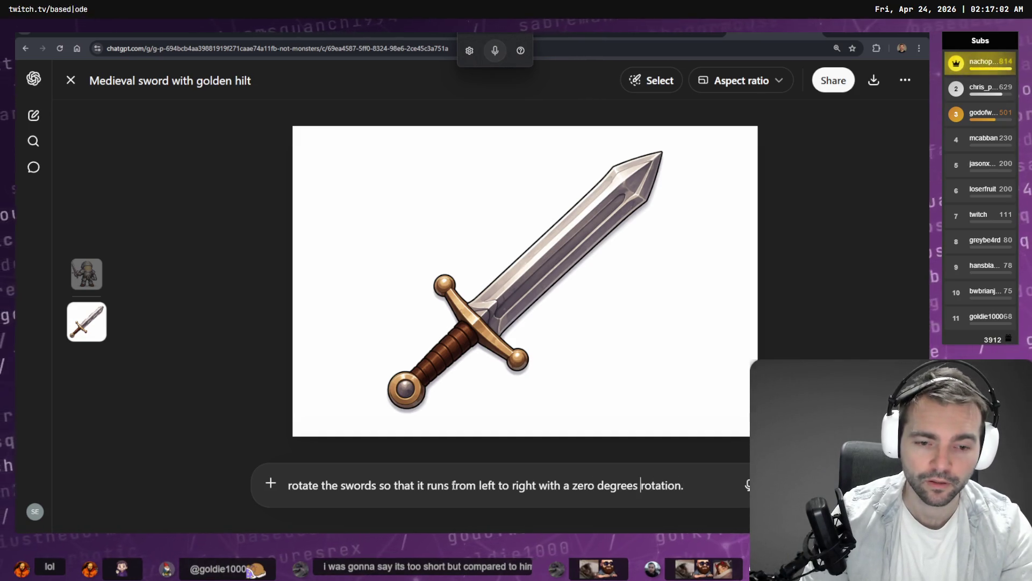
pyautogui.press('Return')
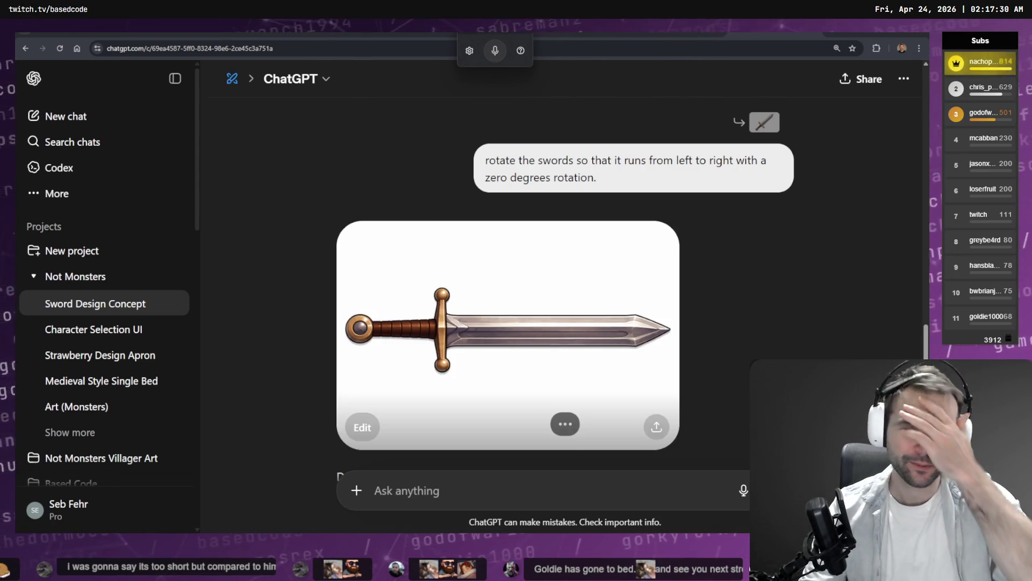
# Step: Copy the horizontal sword and paste it on the board in place of the Sword box
pyautogui.click(627, 351)
pyautogui.rightClick(545, 261)
pyautogui.click(586, 298)
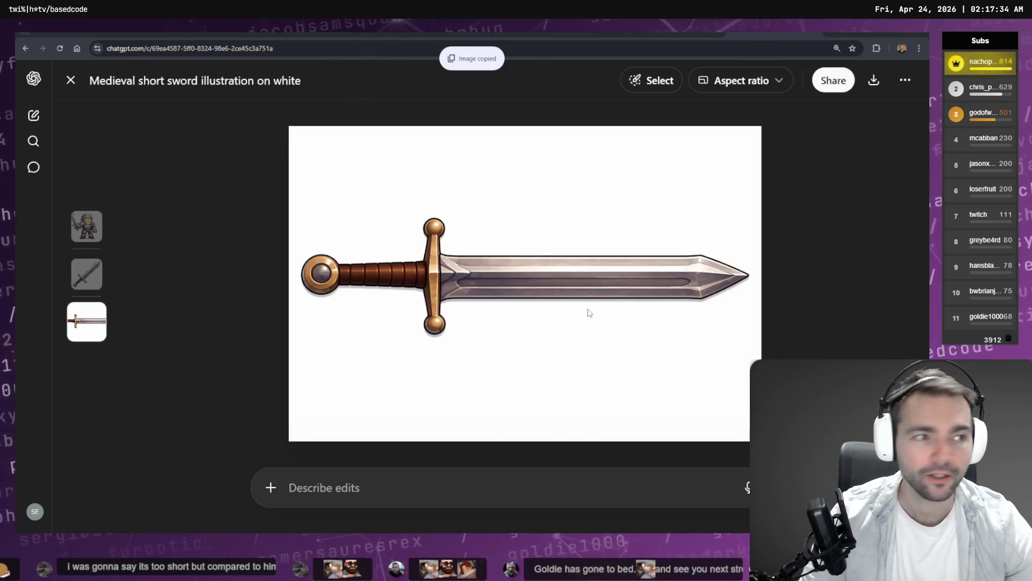
pyautogui.hotkey('alt', 'Tab')
pyautogui.scroll(5, 465, 350)
pyautogui.click(461, 314)
pyautogui.press('Delete')
pyautogui.hotkey('ctrl', 'v')
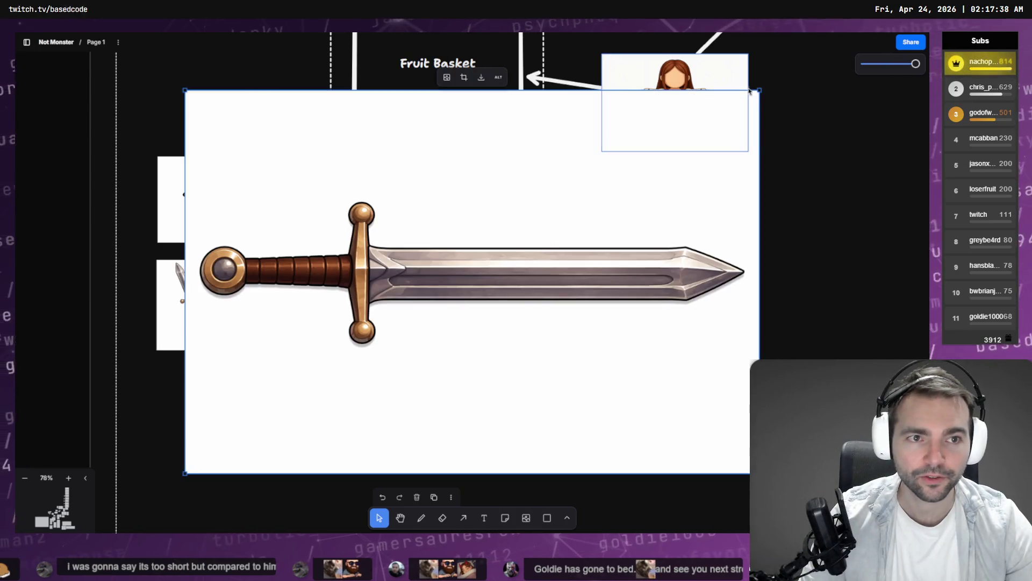